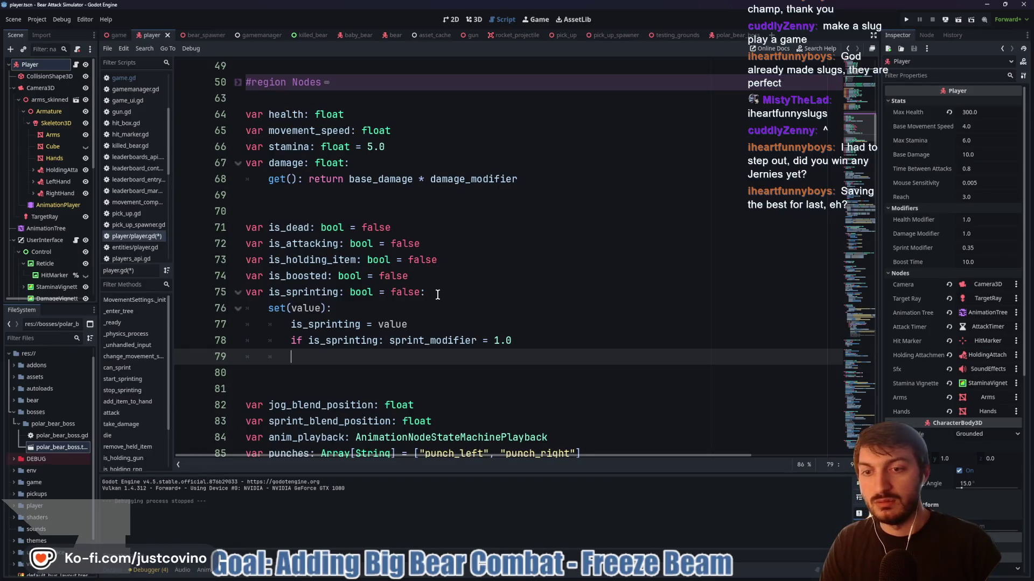
# Add 'else: sprint_modifier = 0.35' to the is_sprinting setter, save player.gd, and switch to game.gd
pyautogui.write('else: is')
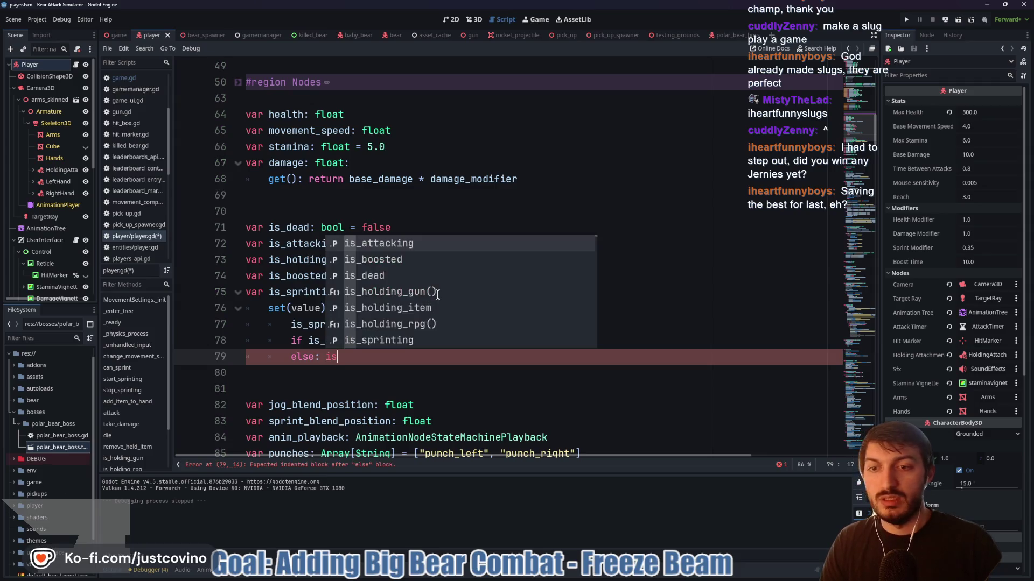
pyautogui.press('BackSpace')
pyautogui.press('BackSpace')
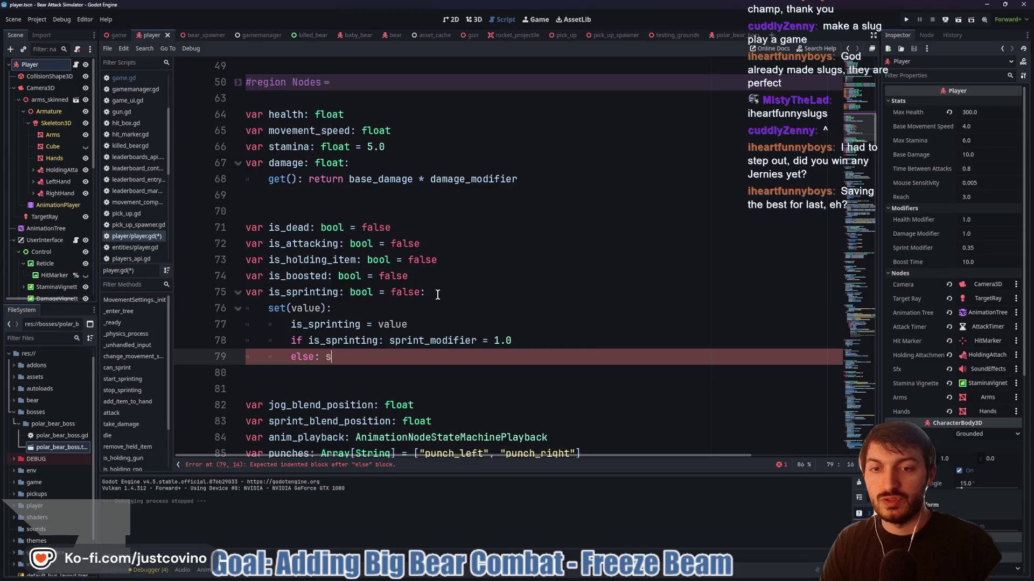
pyautogui.write('sprint')
pyautogui.press('Down')
pyautogui.press('Return')
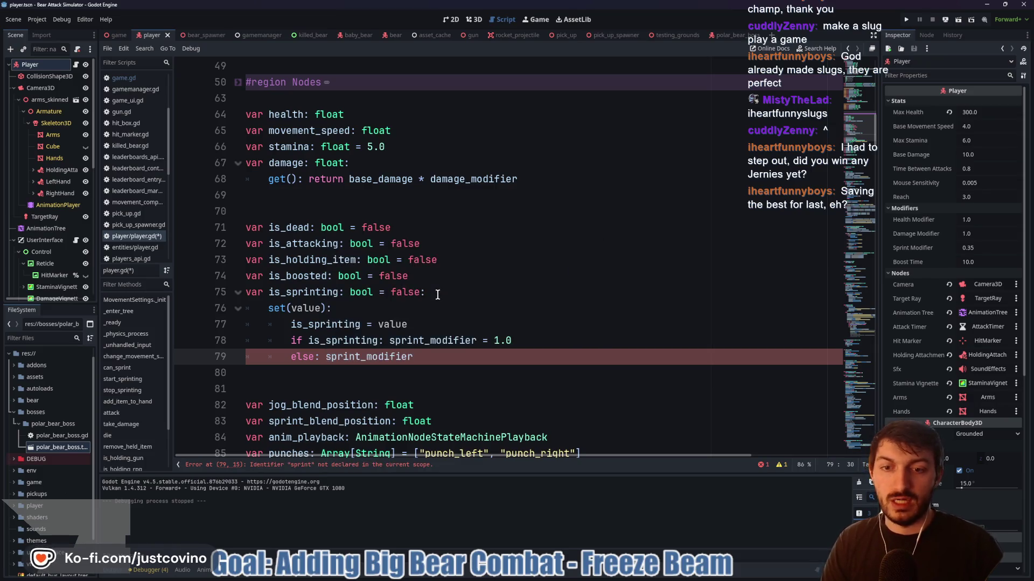
pyautogui.write(' = ')
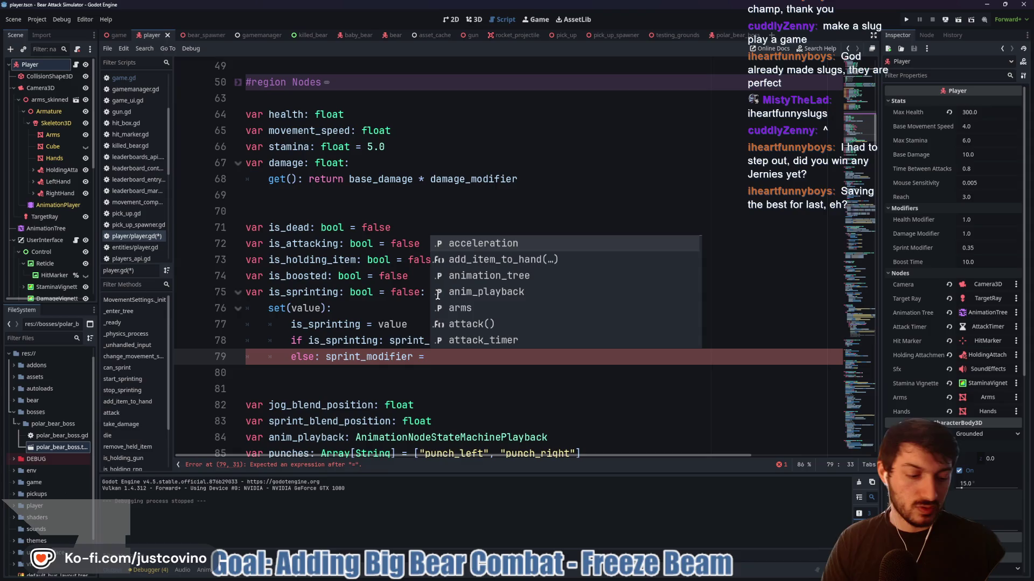
pyautogui.write('0.35')
pyautogui.hotkey('ctrl', 's')
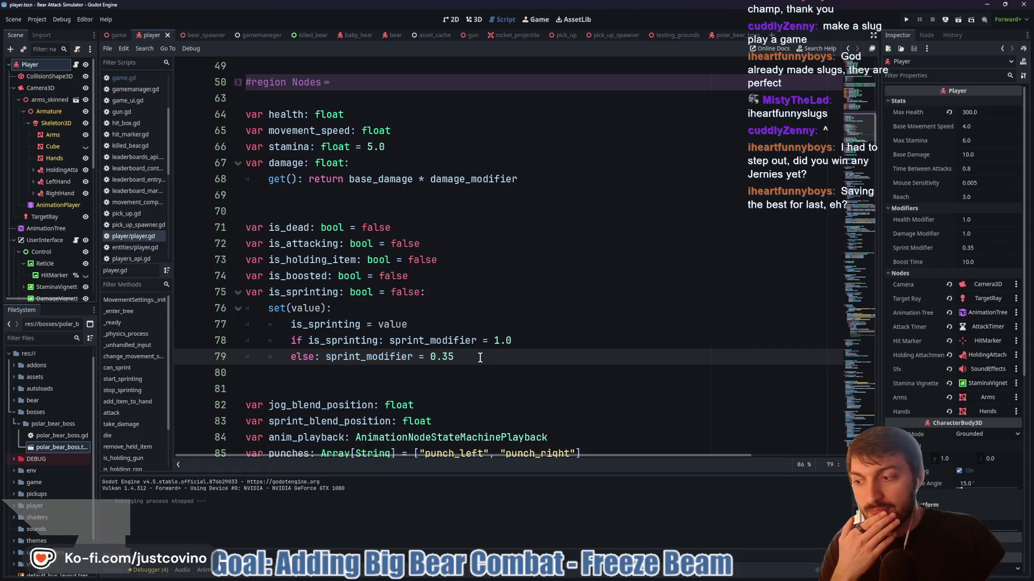
pyautogui.scroll(-10, 462, 347)
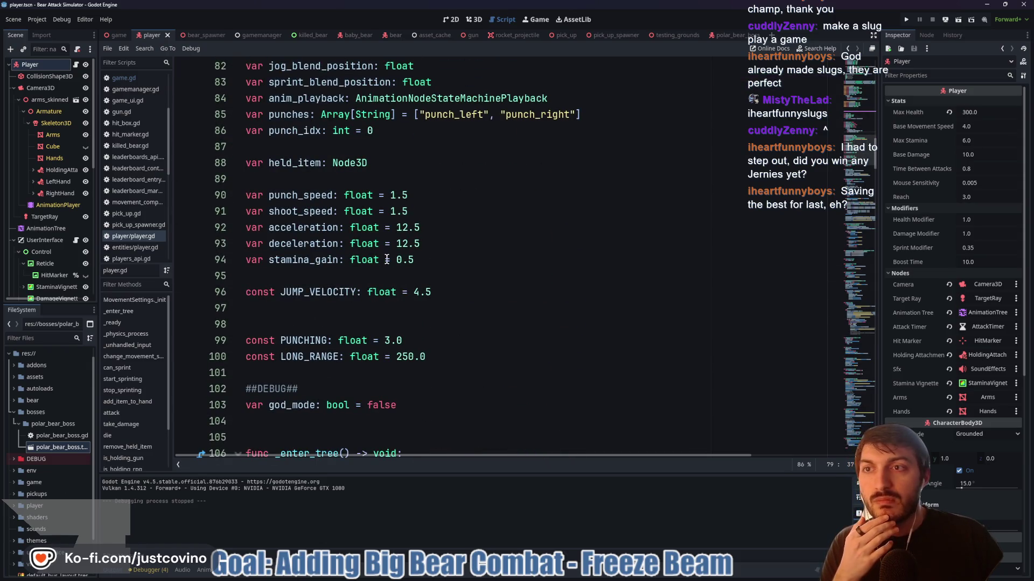
pyautogui.click(119, 35)
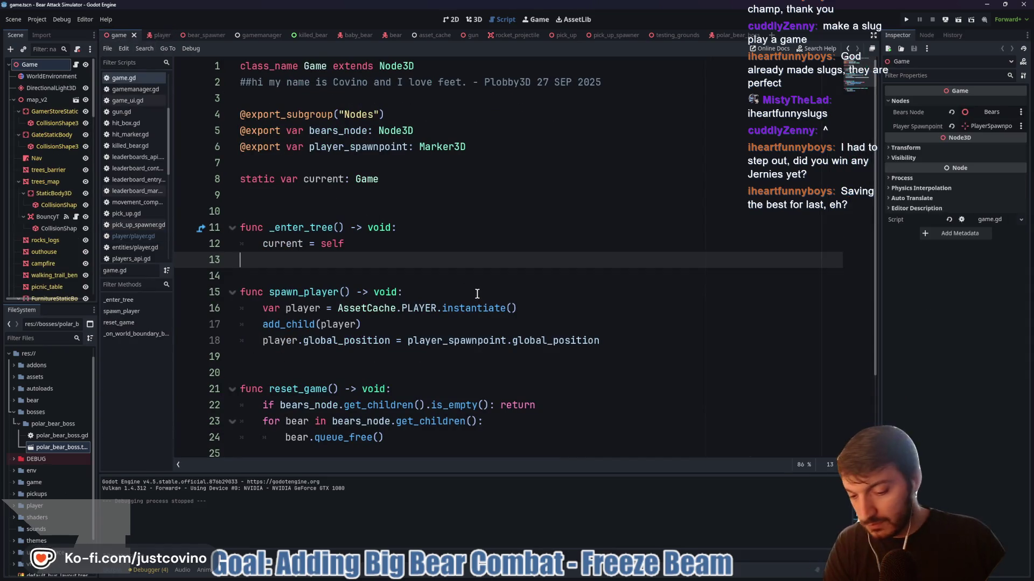
# Run the project with F5 and start a round from the Bear Attack Simulator title screen
pyautogui.press('F5')
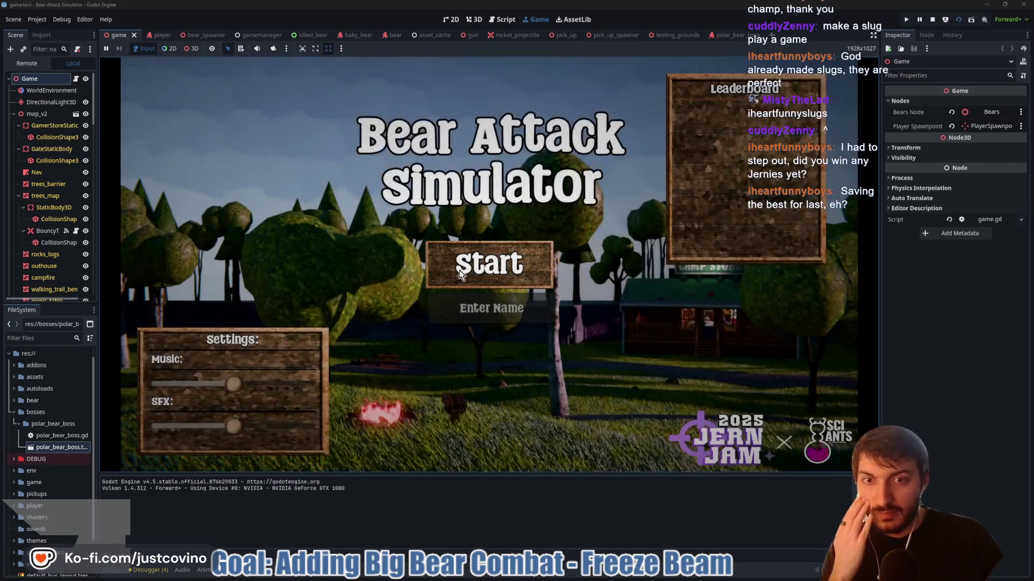
pyautogui.click(461, 275)
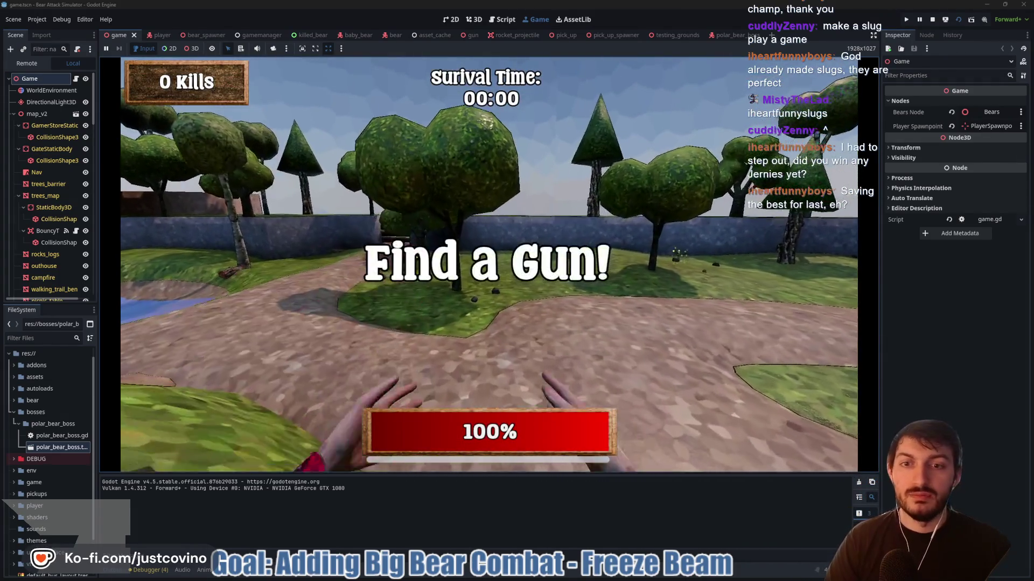
# Walk and sprint the player past the pond to the camp store, then stop the test run
pyautogui.press('w')
pyautogui.hotkey('shift', 'w')
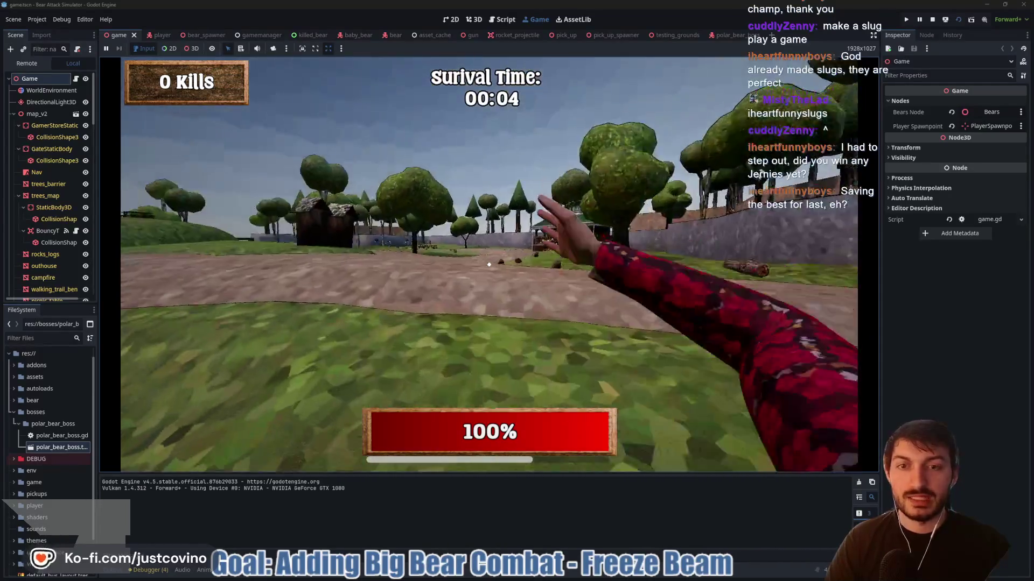
pyautogui.hotkey('shift', 'w')
pyautogui.press('w')
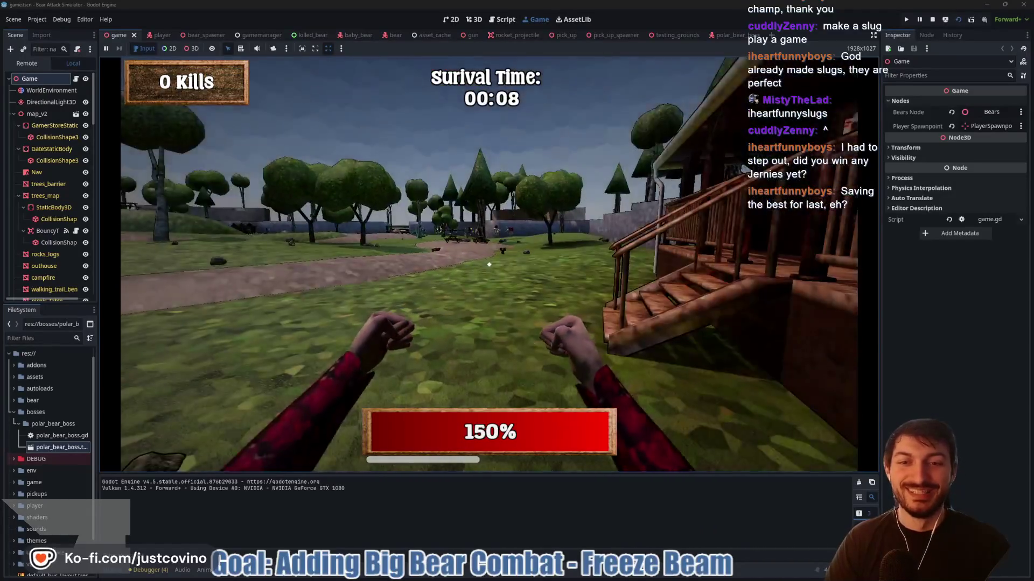
pyautogui.press('F8')
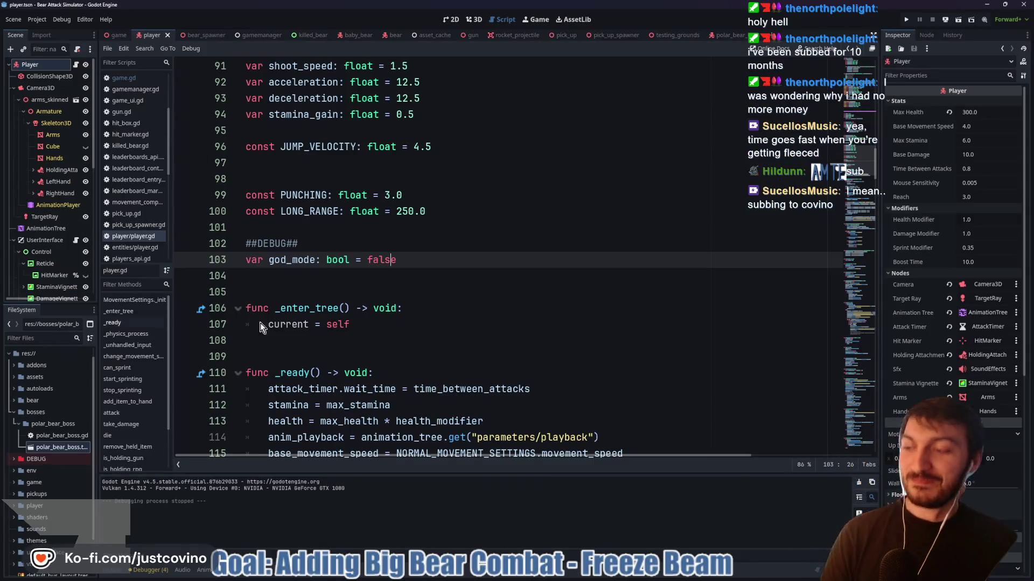
pyautogui.press('Down')
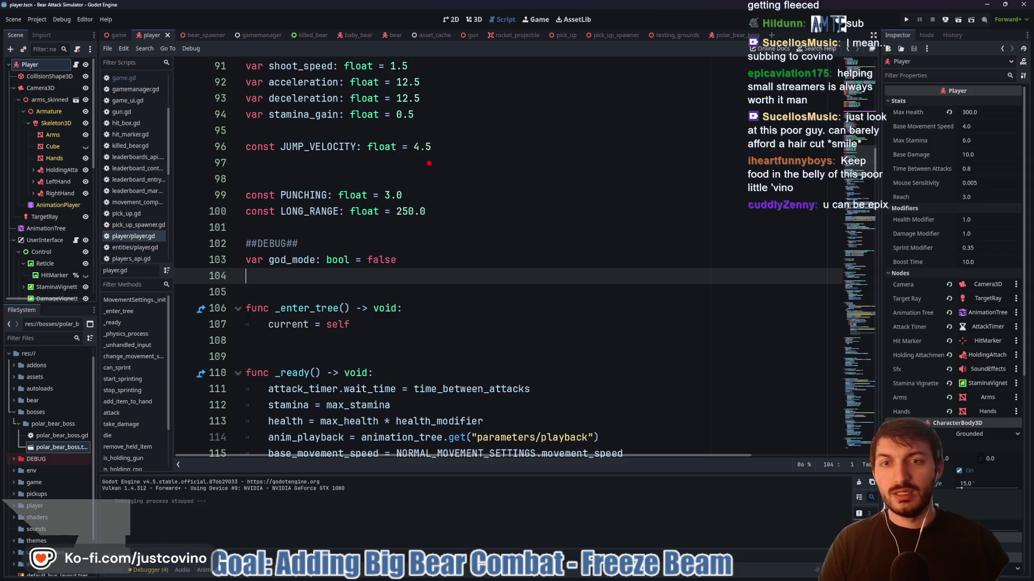
pyautogui.moveTo(473, 110); pyautogui.dragTo(472, 395)
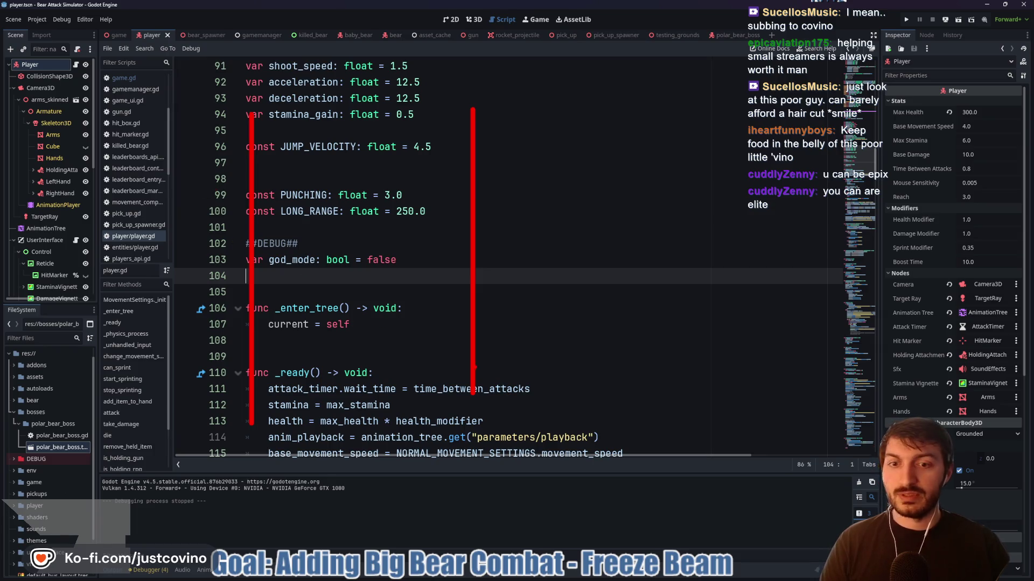
pyautogui.moveTo(322, 161)
pyautogui.mouseDown()
pyautogui.moveTo(327, 228)
pyautogui.moveTo(342, 218)
pyautogui.moveTo(356, 245)
pyautogui.moveTo(371, 224)
pyautogui.mouseUp()
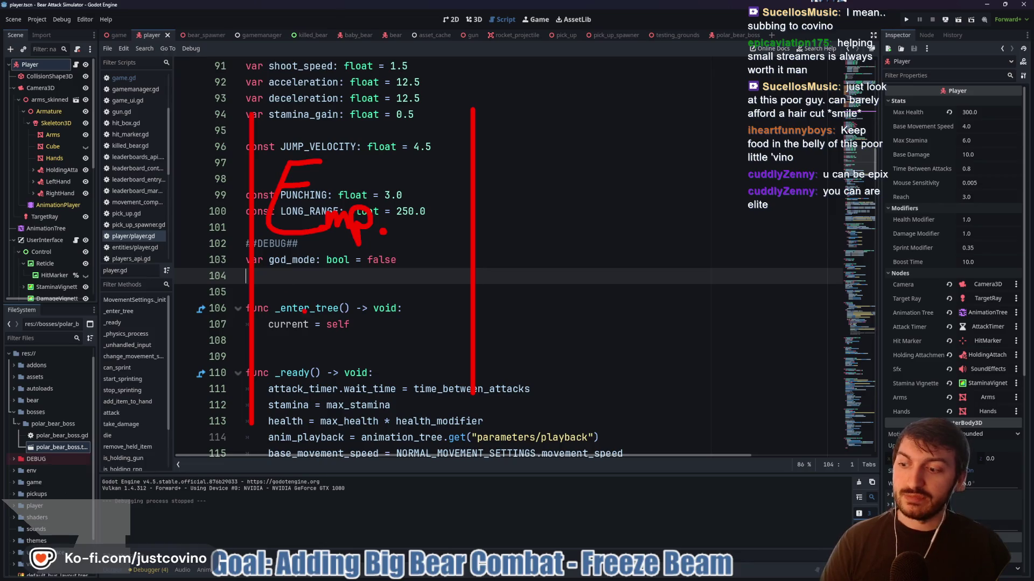
pyautogui.moveTo(276, 274)
pyautogui.mouseDown()
pyautogui.moveTo(275, 284)
pyautogui.moveTo(454, 351)
pyautogui.moveTo(280, 265)
pyautogui.mouseUp()
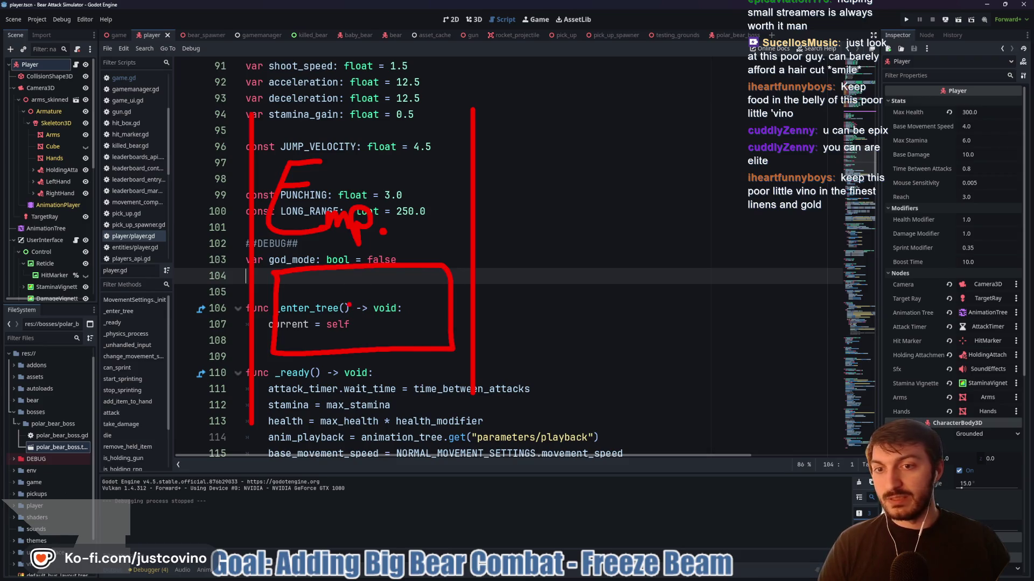
pyautogui.moveTo(349, 311); pyautogui.dragTo(379, 323)
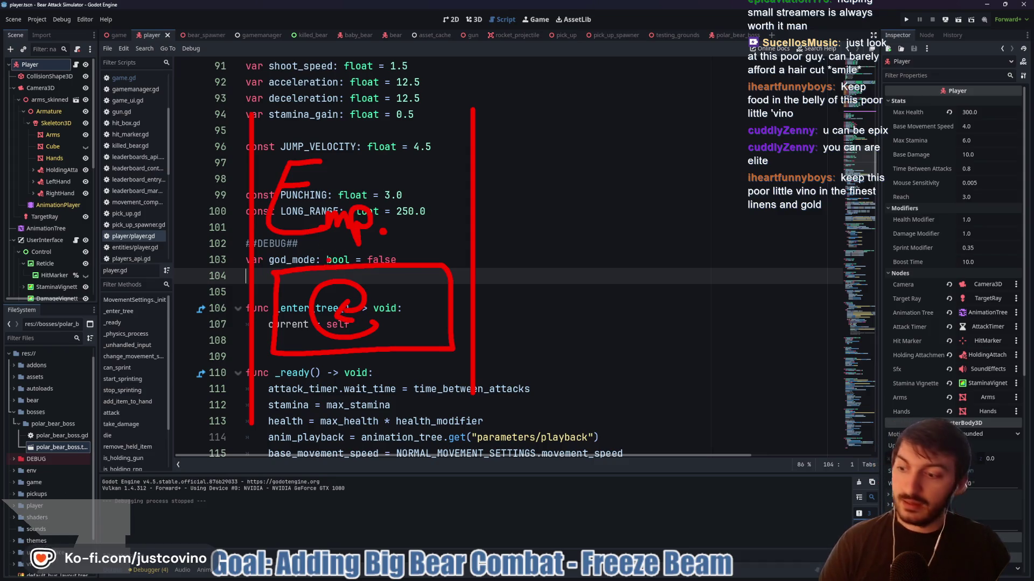
pyautogui.moveTo(510, 135)
pyautogui.mouseDown()
pyautogui.moveTo(525, 203)
pyautogui.moveTo(626, 205)
pyautogui.mouseUp()
pyautogui.moveTo(641, 148)
pyautogui.mouseDown()
pyautogui.moveTo(646, 204)
pyautogui.moveTo(657, 179)
pyautogui.mouseUp()
pyautogui.moveTo(668, 204)
pyautogui.mouseDown()
pyautogui.moveTo(690, 174)
pyautogui.moveTo(669, 206)
pyautogui.mouseUp()
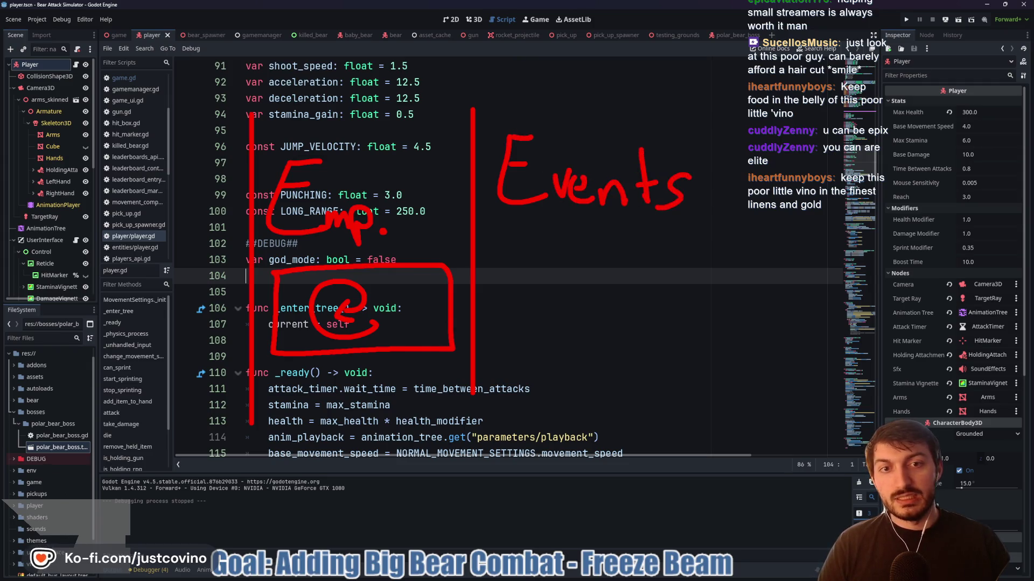
pyautogui.moveTo(80, 182)
pyautogui.mouseDown()
pyautogui.moveTo(175, 187)
pyautogui.moveTo(189, 204)
pyautogui.mouseUp()
pyautogui.moveTo(175, 188); pyautogui.dragTo(218, 208)
pyautogui.moveTo(245, 167); pyautogui.dragTo(237, 205)
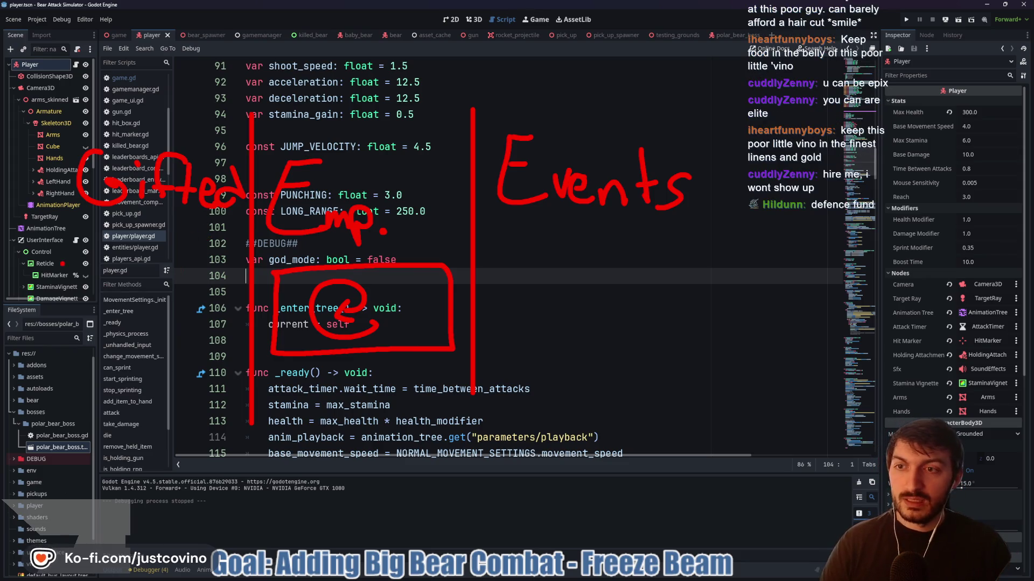
pyautogui.moveTo(81, 218); pyautogui.dragTo(243, 218)
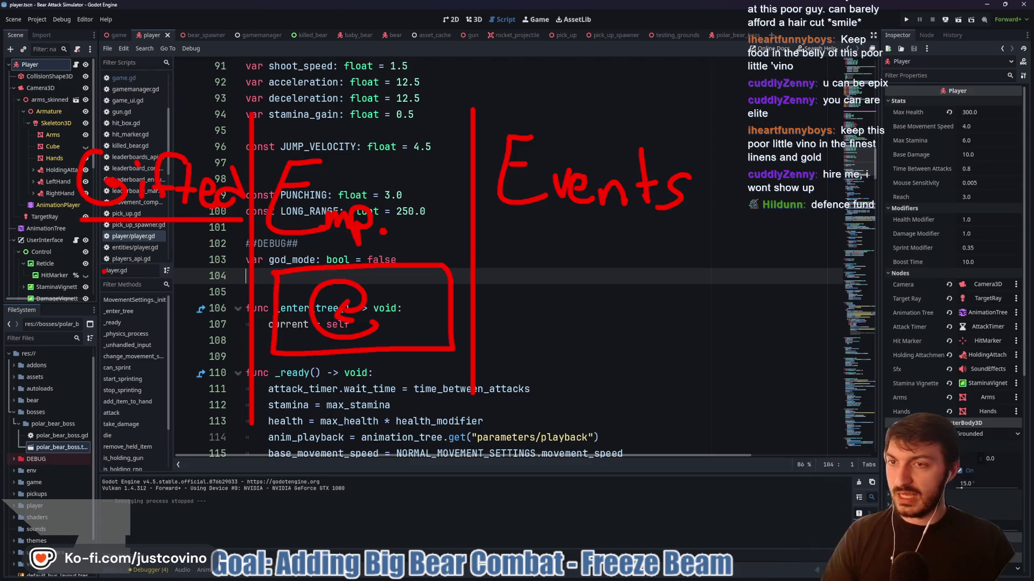
pyautogui.moveTo(73, 129); pyautogui.dragTo(235, 130)
pyautogui.moveTo(151, 125); pyautogui.dragTo(511, 77)
pyautogui.moveTo(553, 130); pyautogui.dragTo(566, 109)
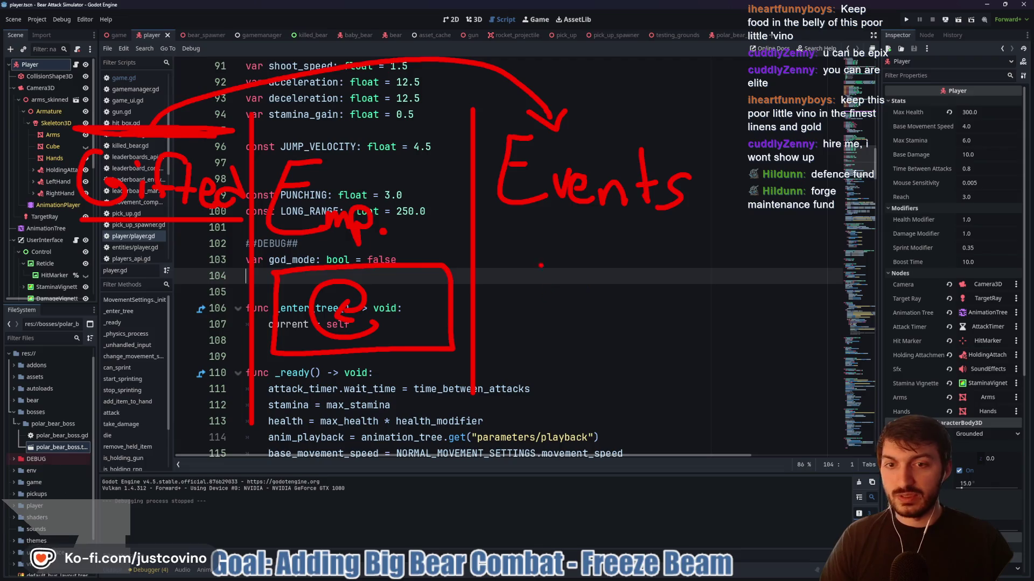
pyautogui.moveTo(694, 291)
pyautogui.mouseDown()
pyautogui.moveTo(673, 404)
pyautogui.moveTo(680, 302)
pyautogui.mouseUp()
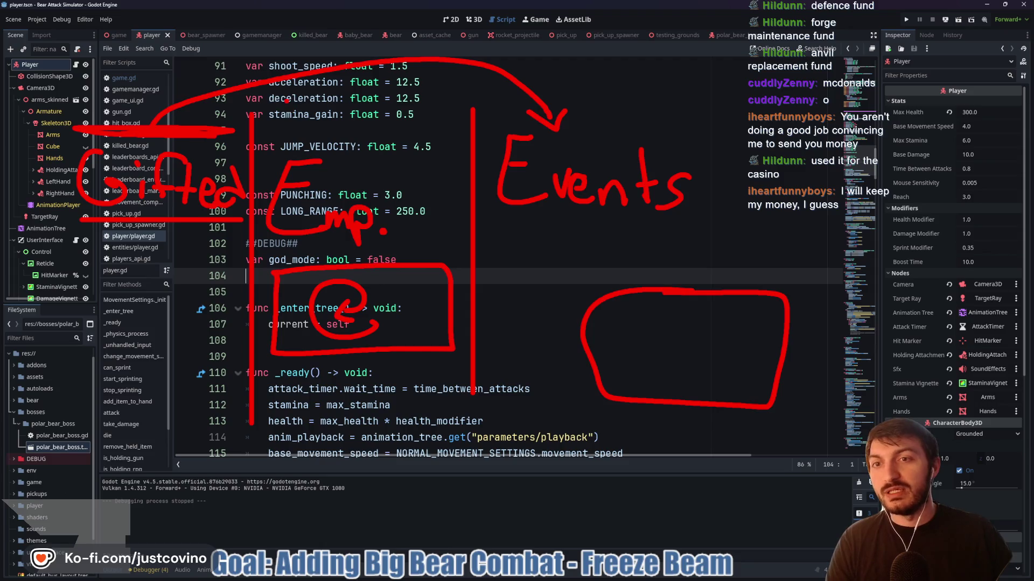
pyautogui.press('Escape')
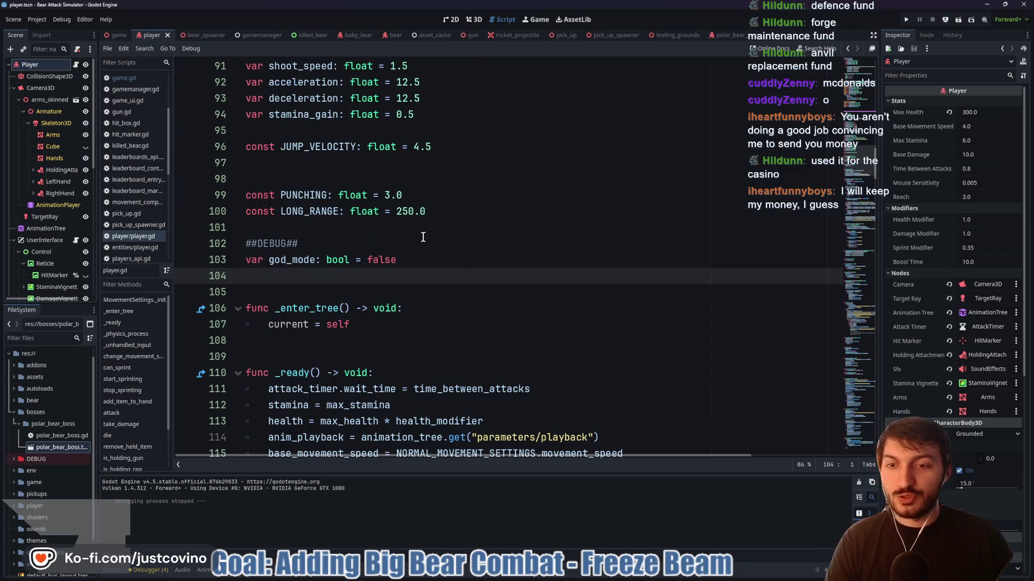
# Move the caret among the blank lines 101–105 of player.gd
pyautogui.press('Down')
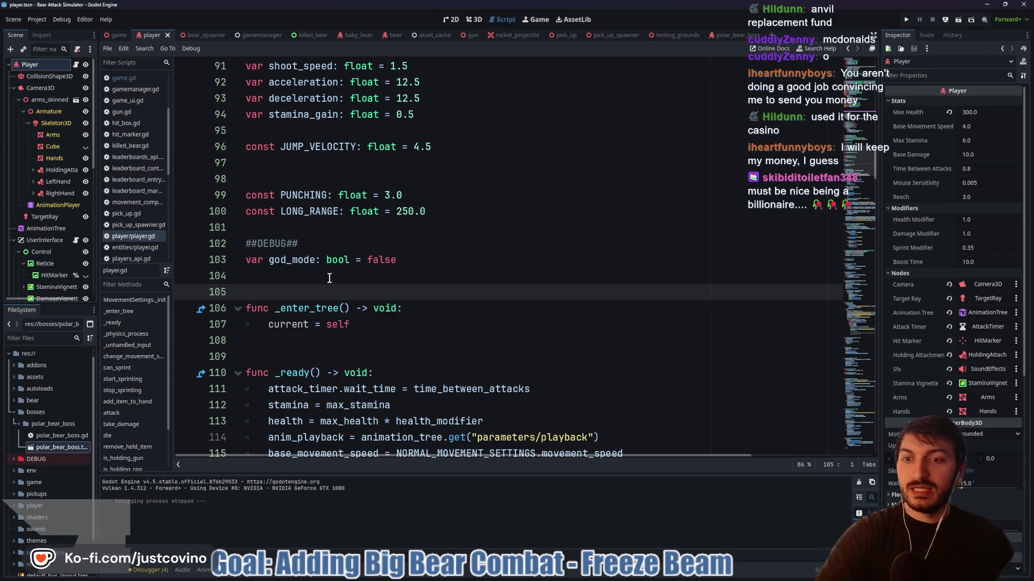
pyautogui.click(330, 278)
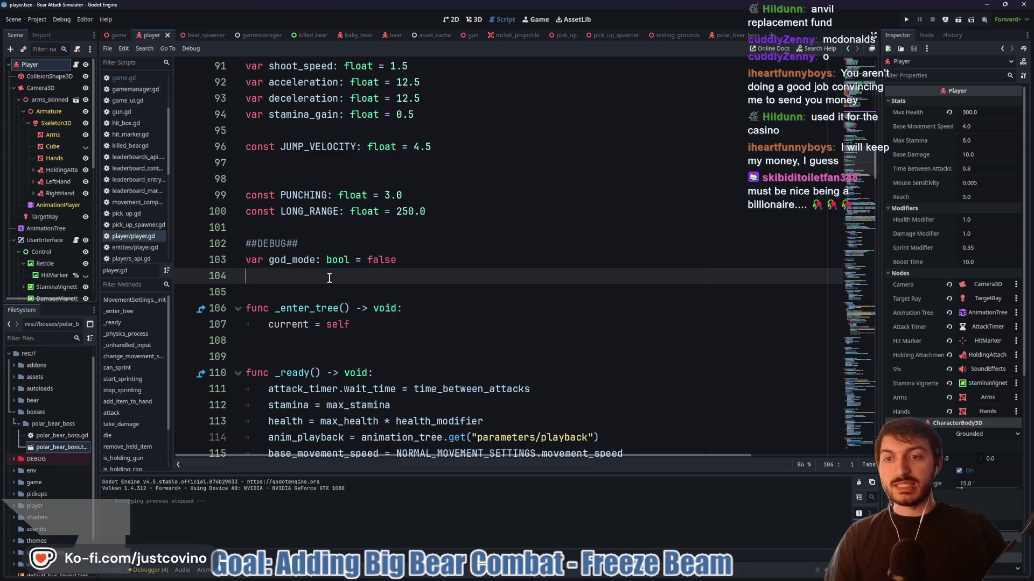
pyautogui.click(289, 227)
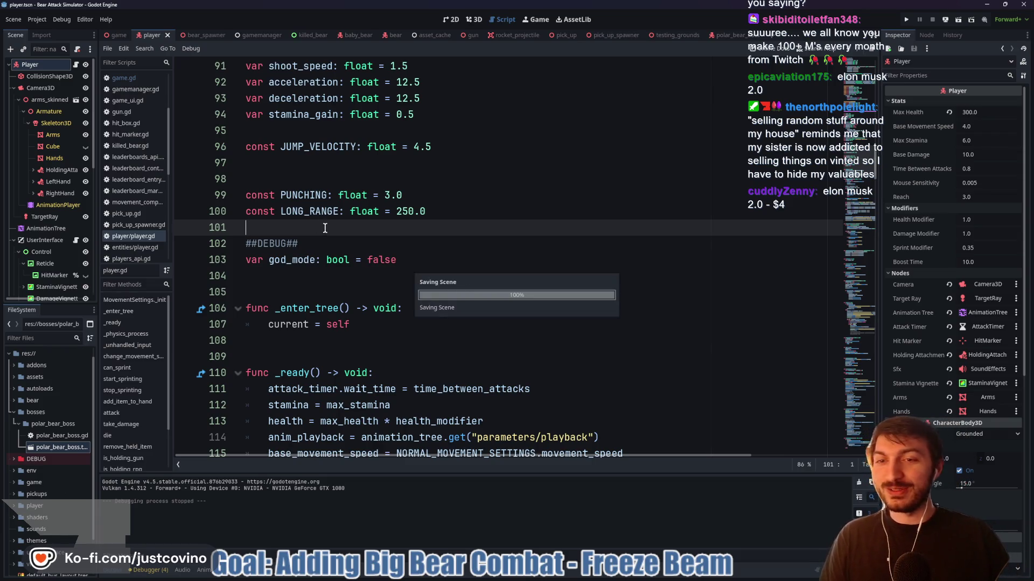
pyautogui.click(321, 290)
pyautogui.scroll(-1, 409, 253)
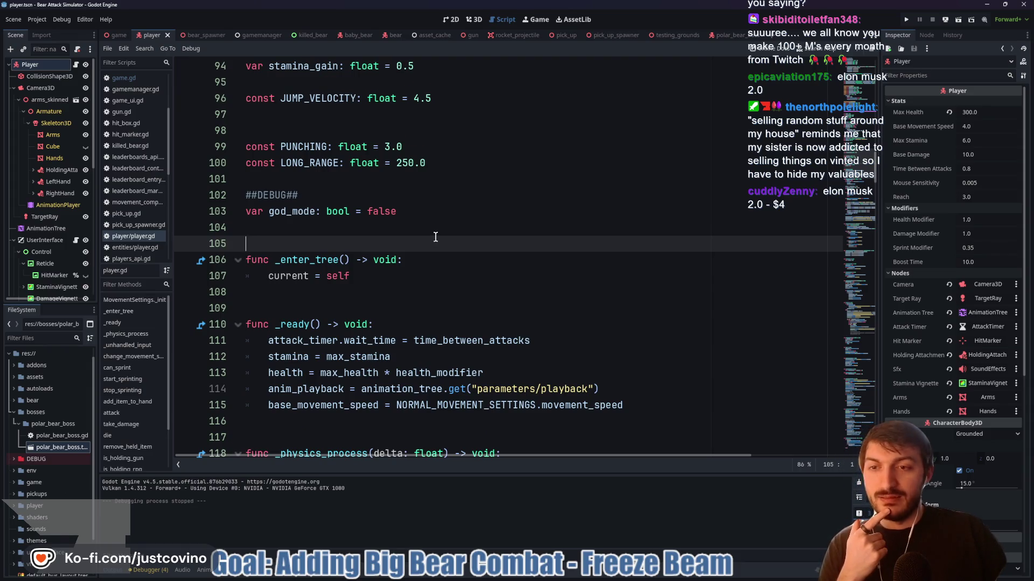
pyautogui.scroll(-2, 435, 237)
pyautogui.click(364, 207)
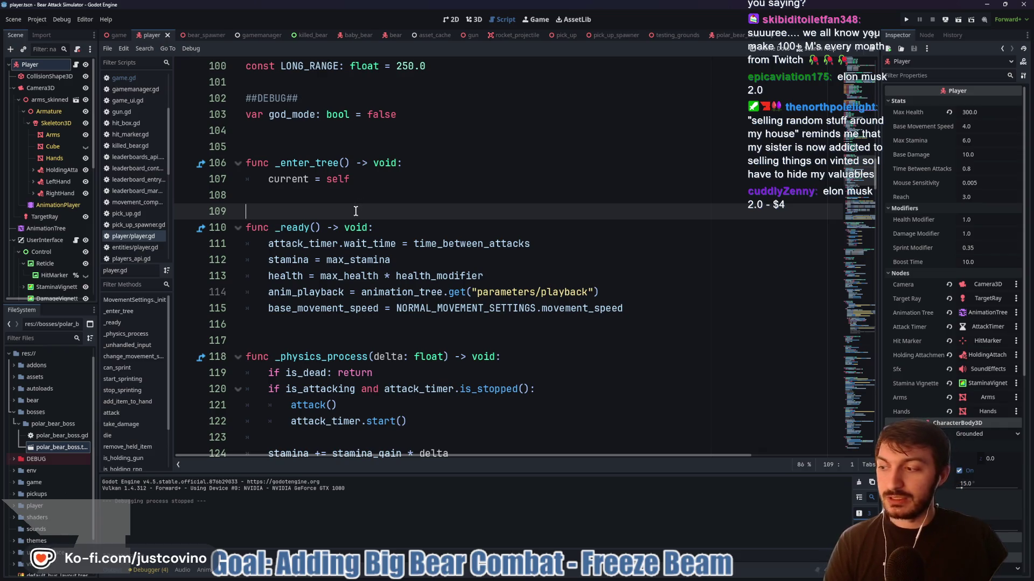
pyautogui.scroll(-1, 388, 214)
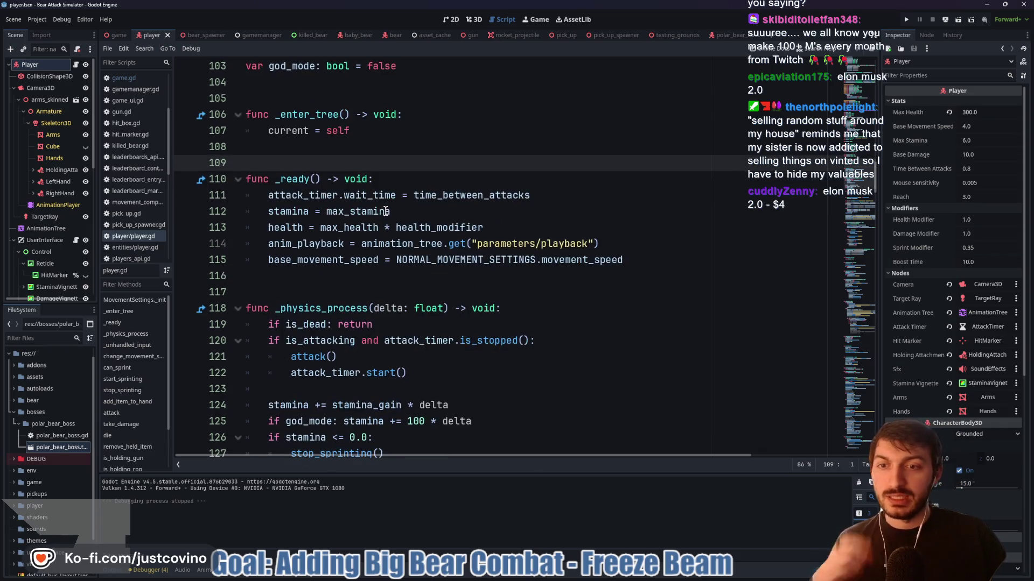
pyautogui.click(311, 279)
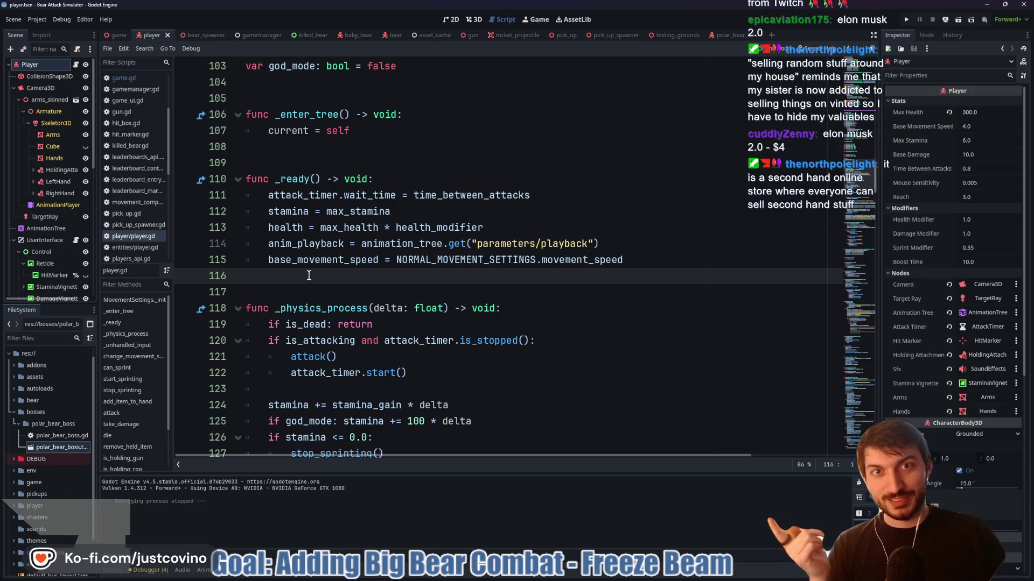
pyautogui.scroll(-2, 307, 277)
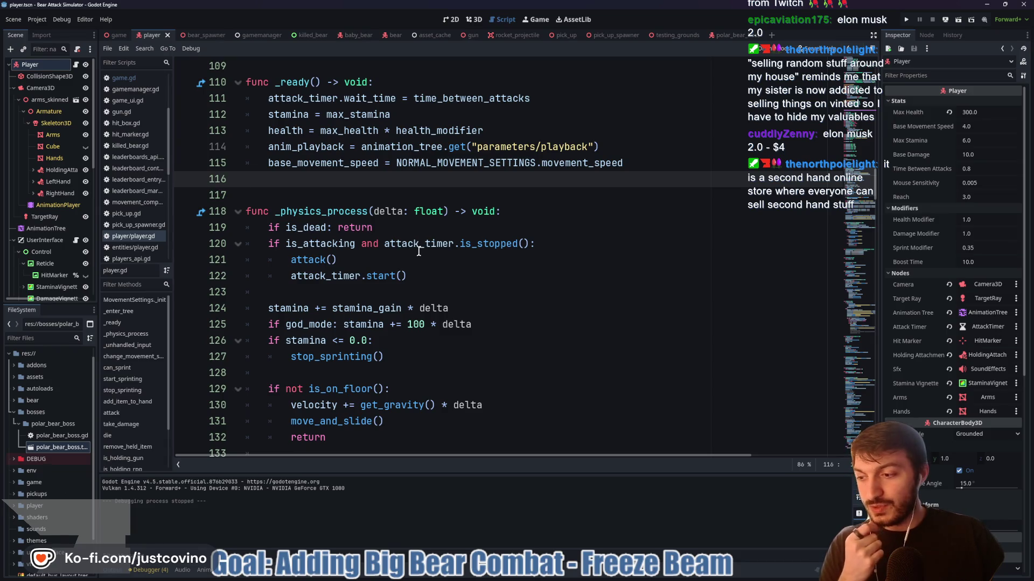
pyautogui.click(345, 194)
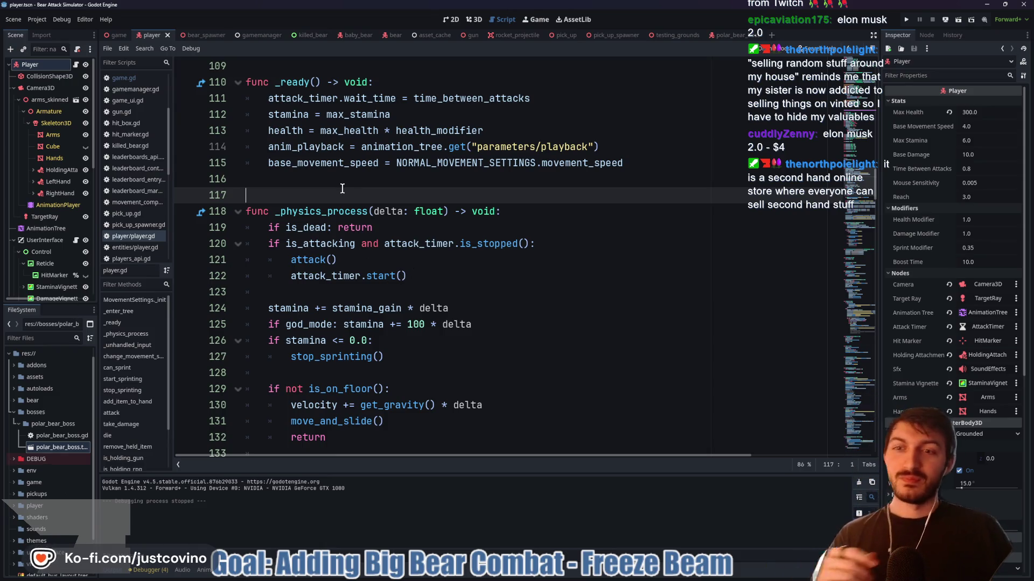
pyautogui.scroll(-1, 348, 193)
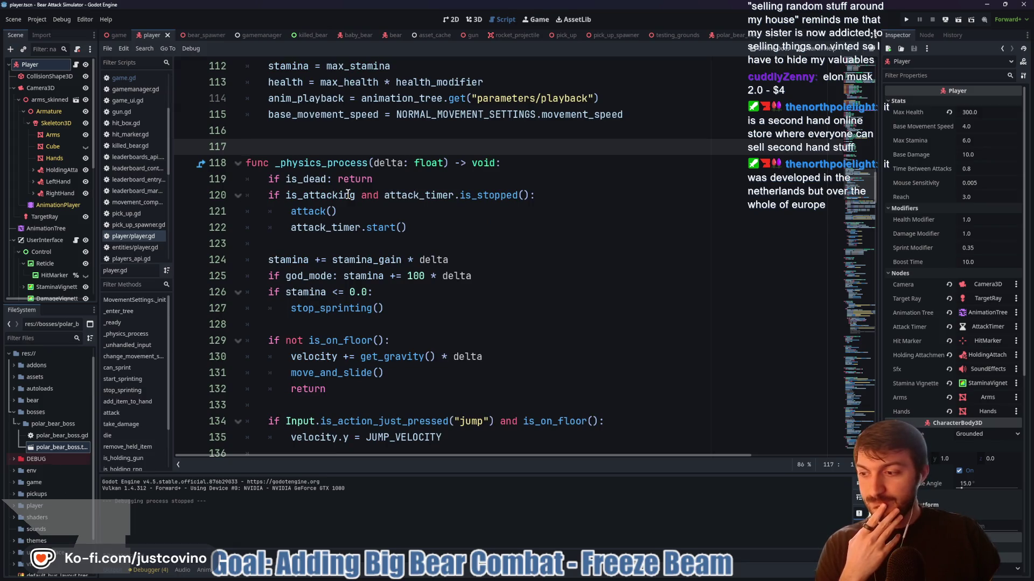
pyautogui.moveTo(347, 195)
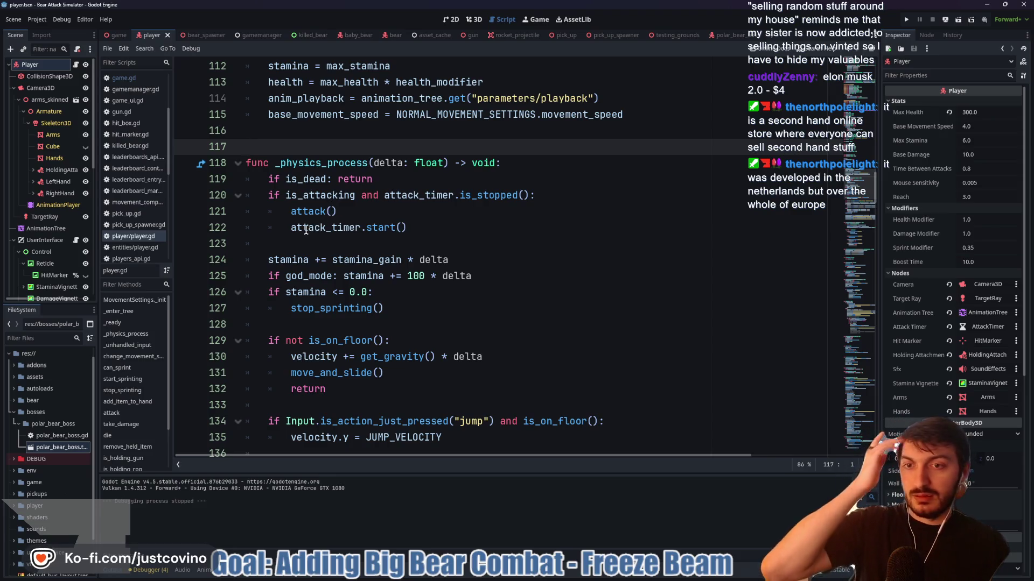
pyautogui.scroll(2, 323, 243)
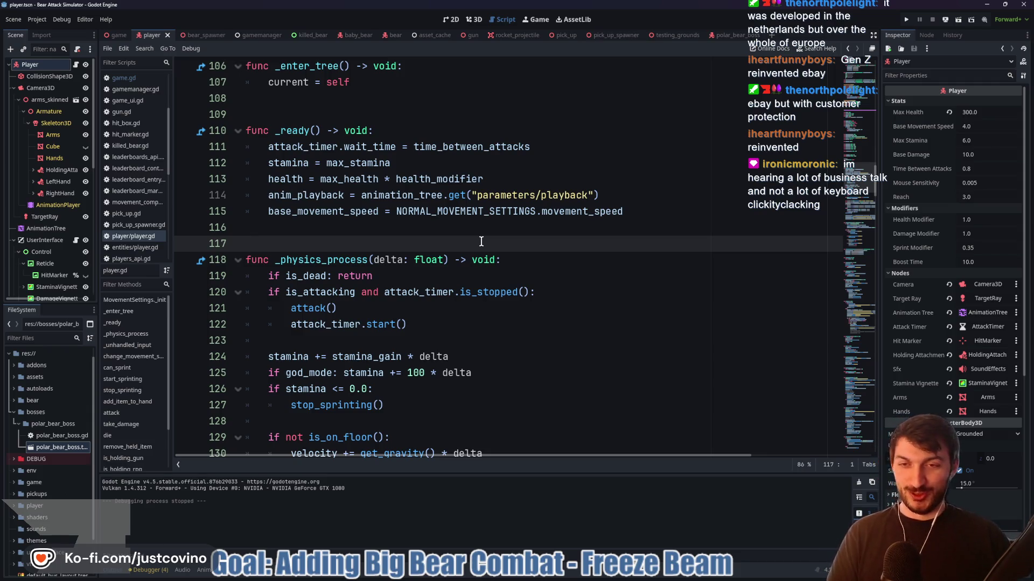
pyautogui.scroll(14, 481, 241)
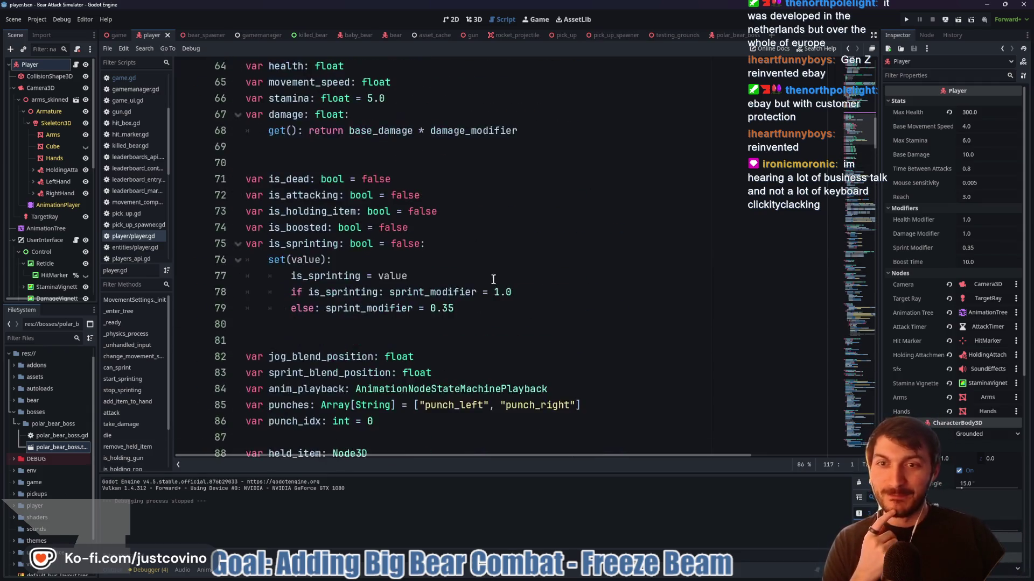
# Change sprint_modifier on line 45 from 0.35 to 0.15 and save player.gd
pyautogui.scroll(10, 493, 280)
pyautogui.click(460, 267)
pyautogui.press('Down')
pyautogui.press('Down')
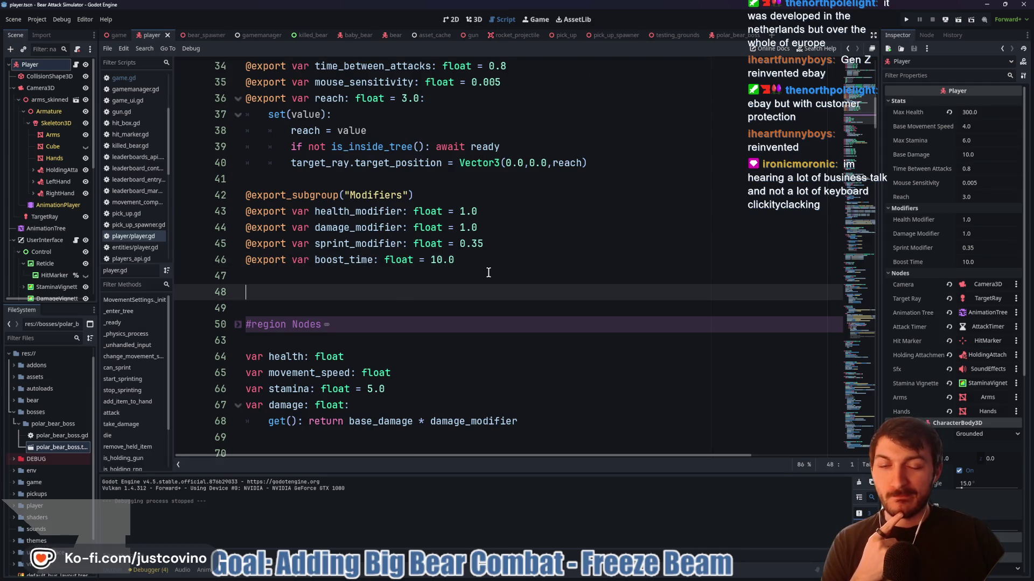
pyautogui.scroll(1, 480, 277)
pyautogui.click(374, 293)
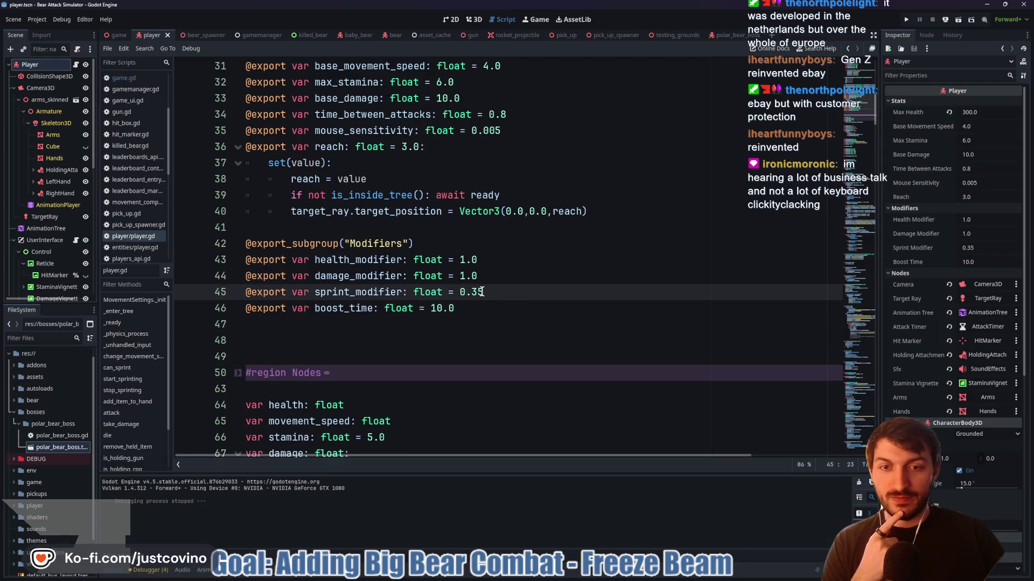
pyautogui.scroll(5, 504, 298)
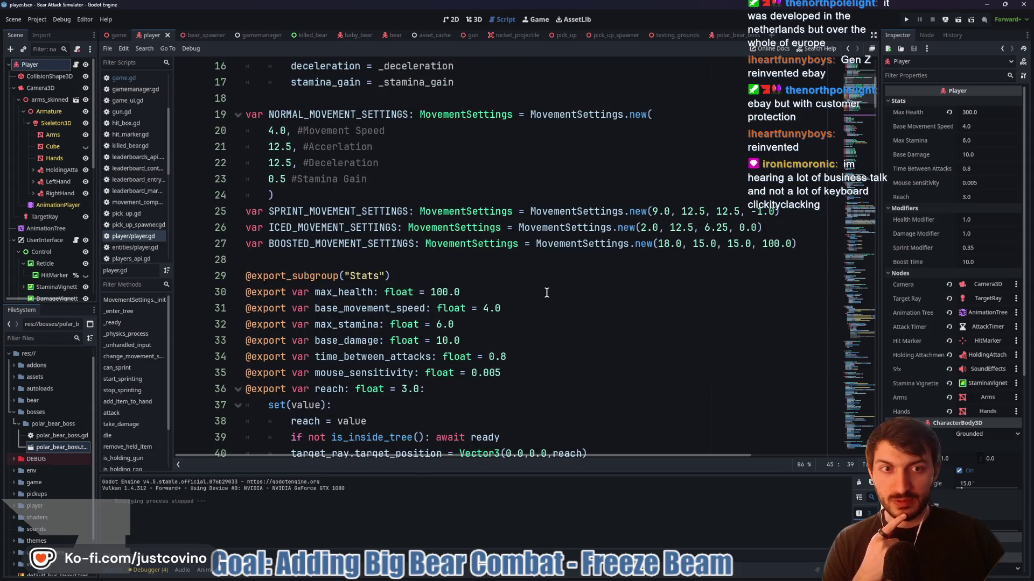
pyautogui.scroll(-4, 546, 292)
pyautogui.write('35')
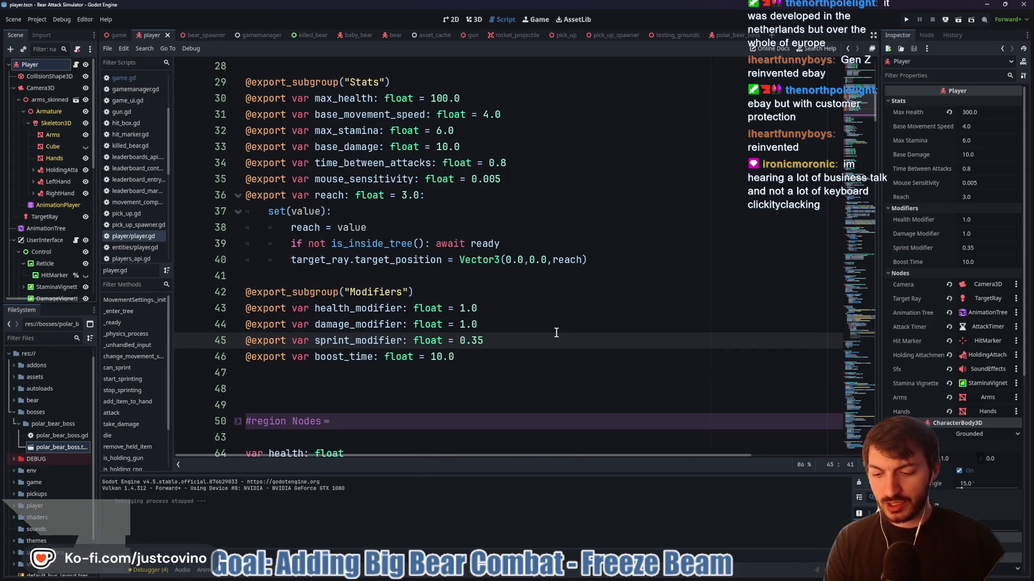
pyautogui.scroll(5, 566, 333)
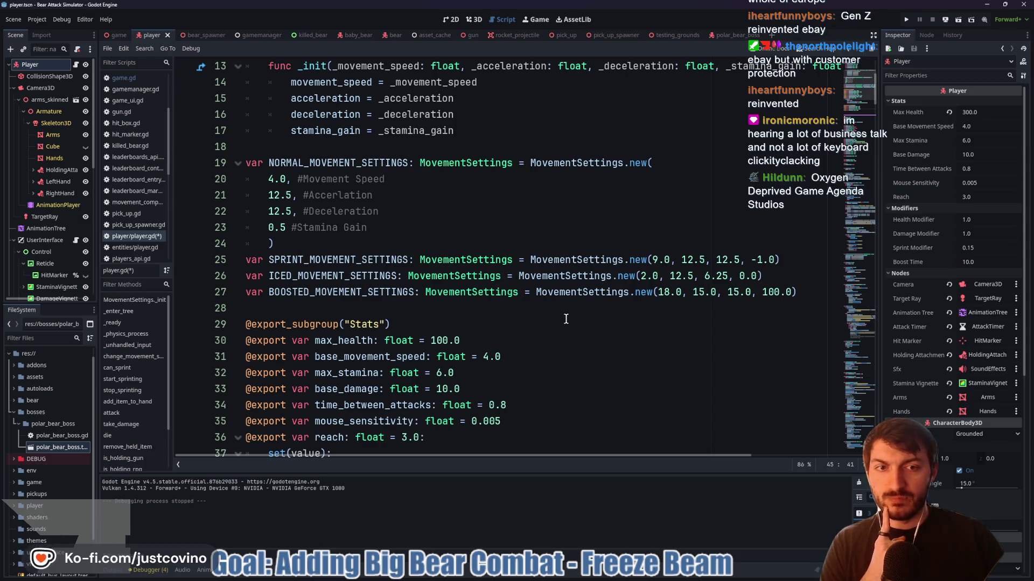
pyautogui.scroll(-6, 611, 322)
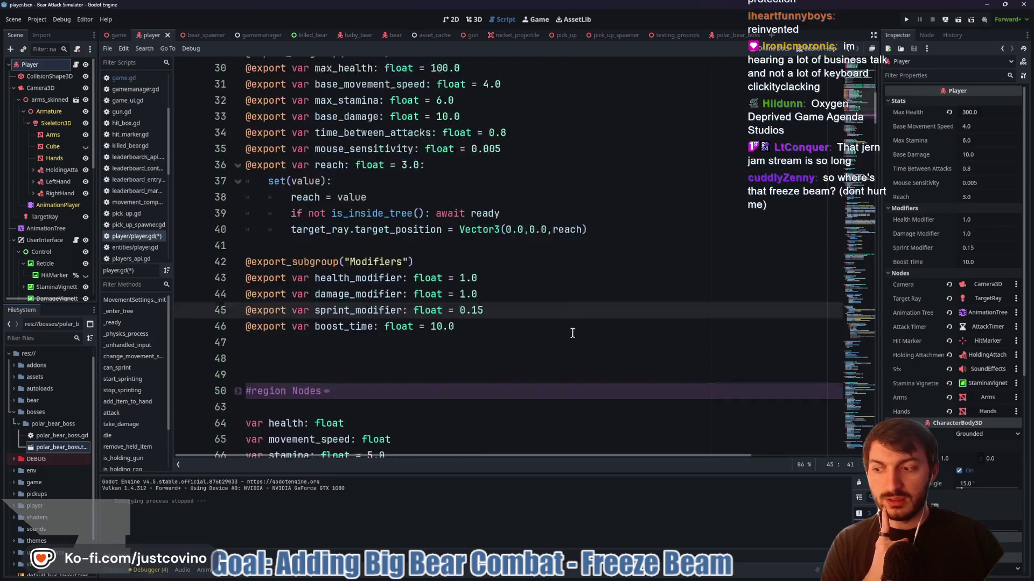
pyautogui.click(550, 322)
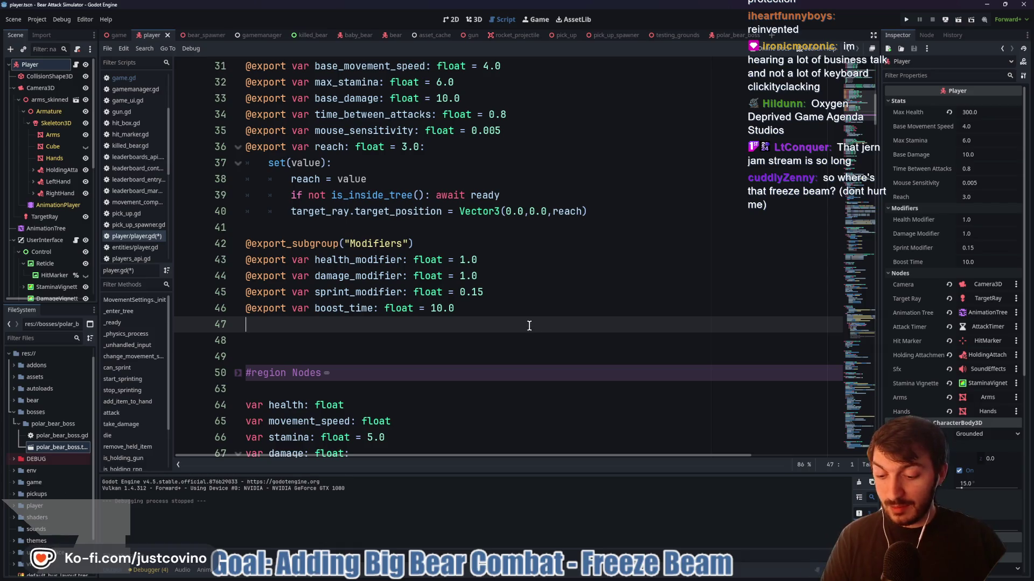
pyautogui.hotkey('ctrl', 's')
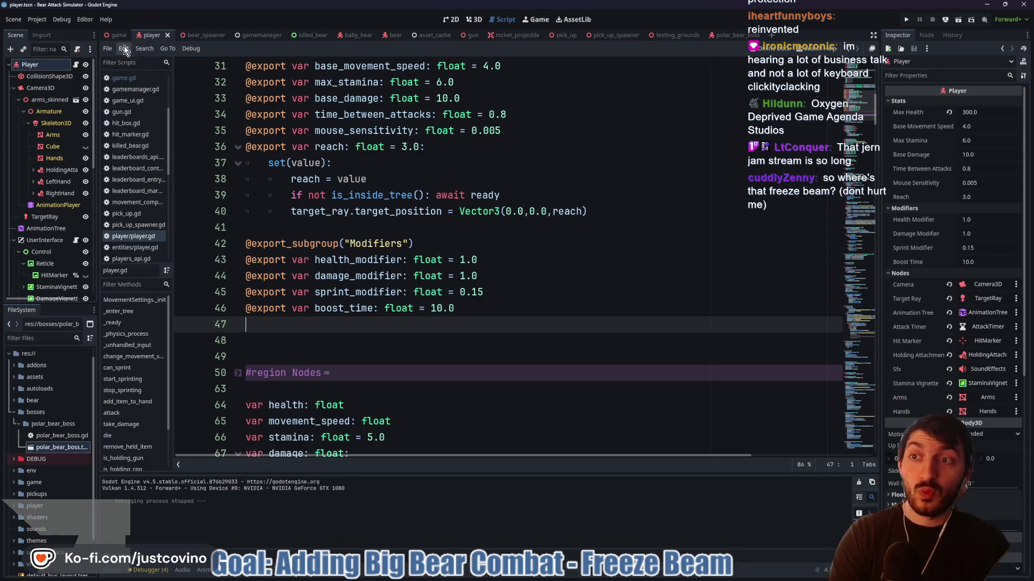
# Switch to the game scene, run it with F6, and start a new round
pyautogui.click(118, 37)
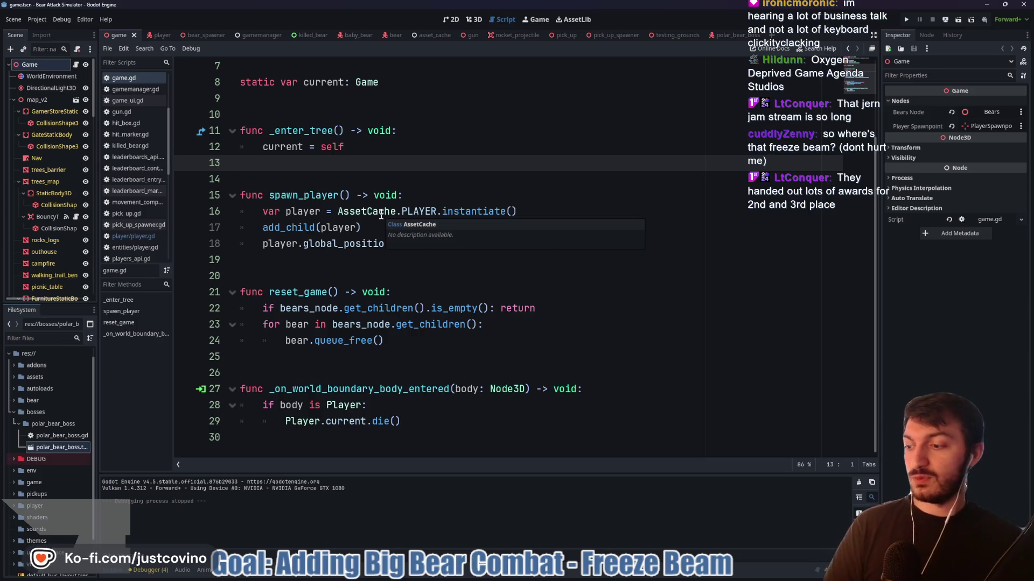
pyautogui.press('F6')
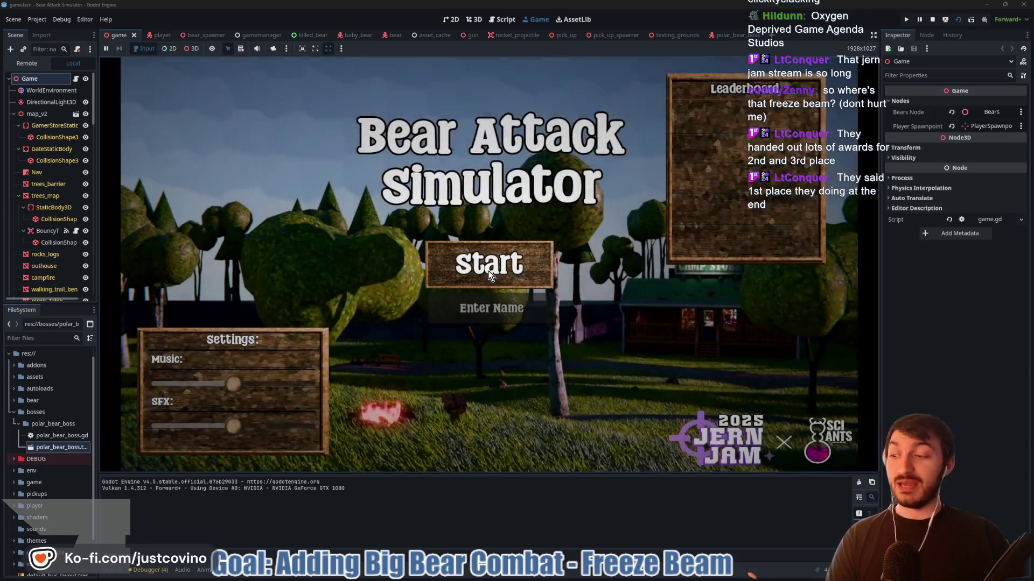
pyautogui.click(489, 274)
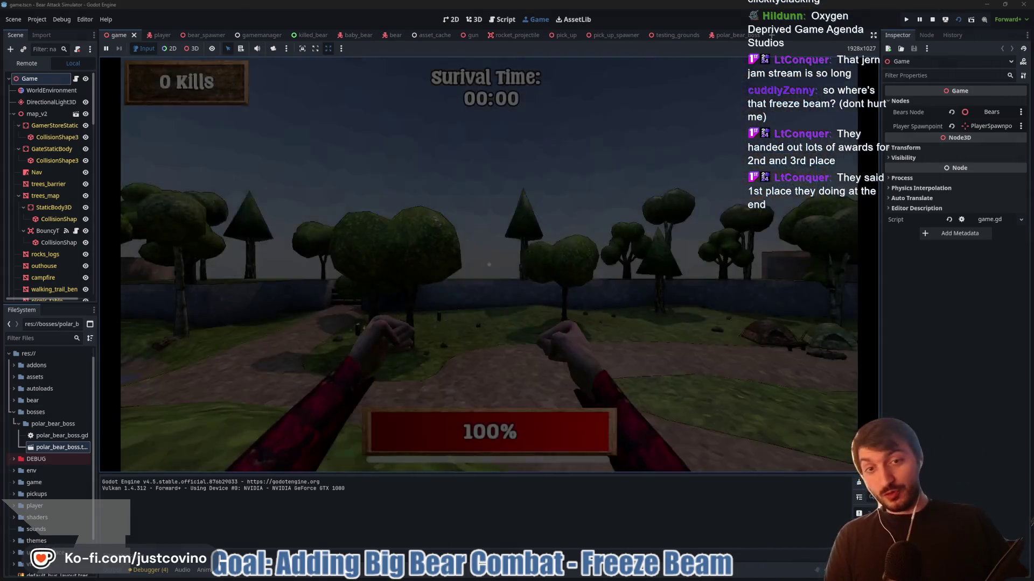
# Walk the player past the trees, fence and house along the path by the pond, then stop the game
pyautogui.press('w')
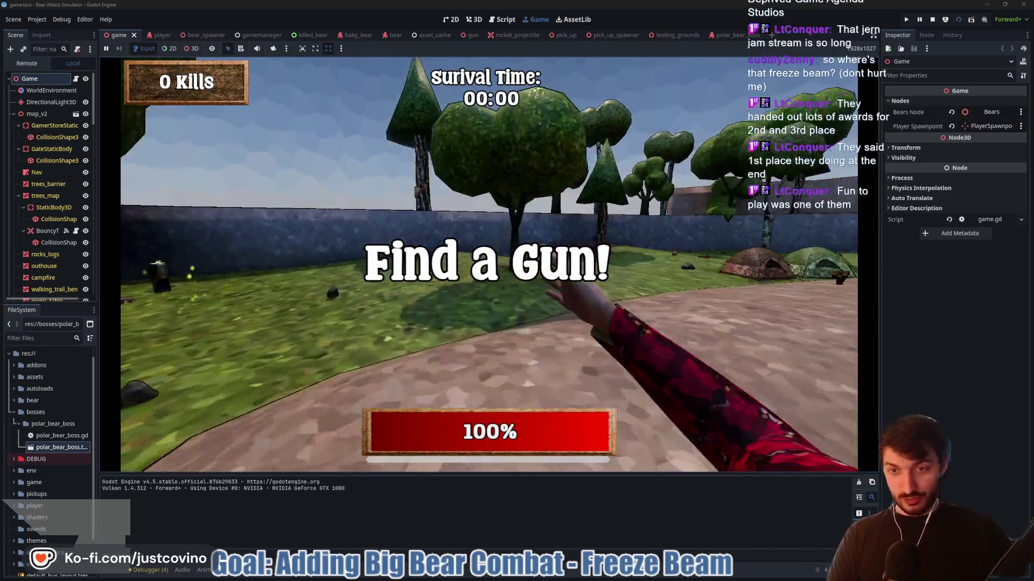
pyautogui.press('w')
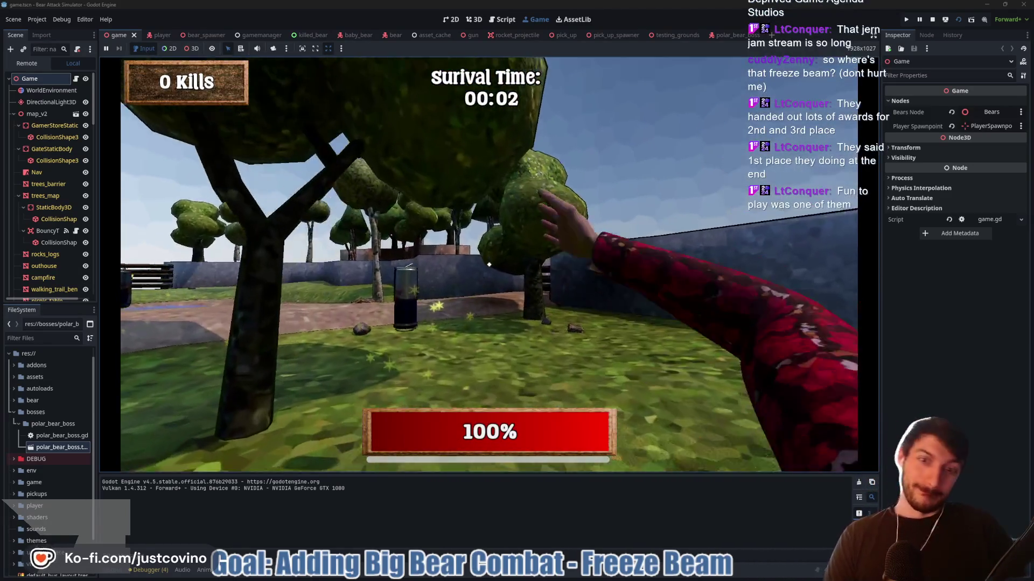
pyautogui.press('w')
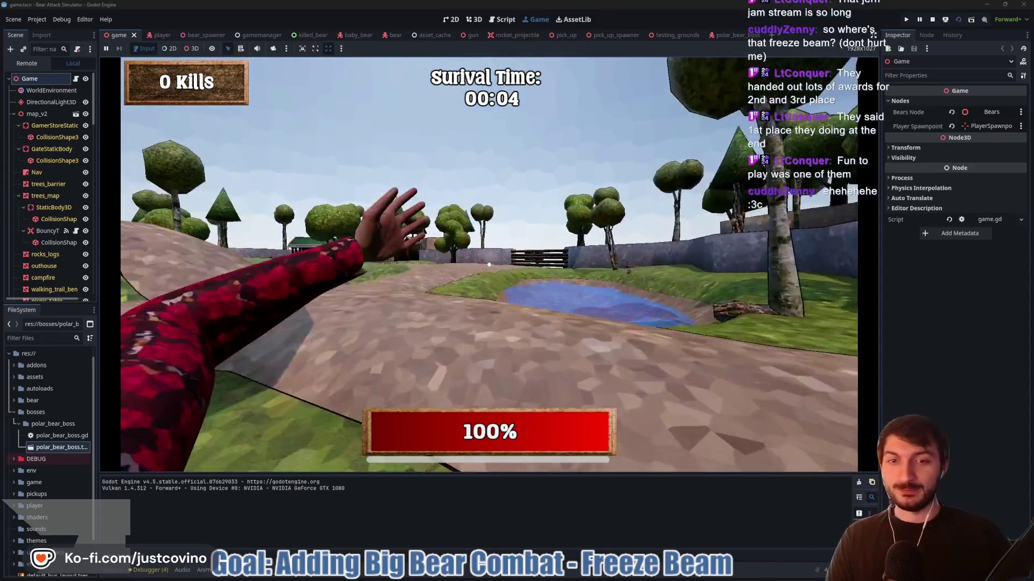
pyautogui.press('w')
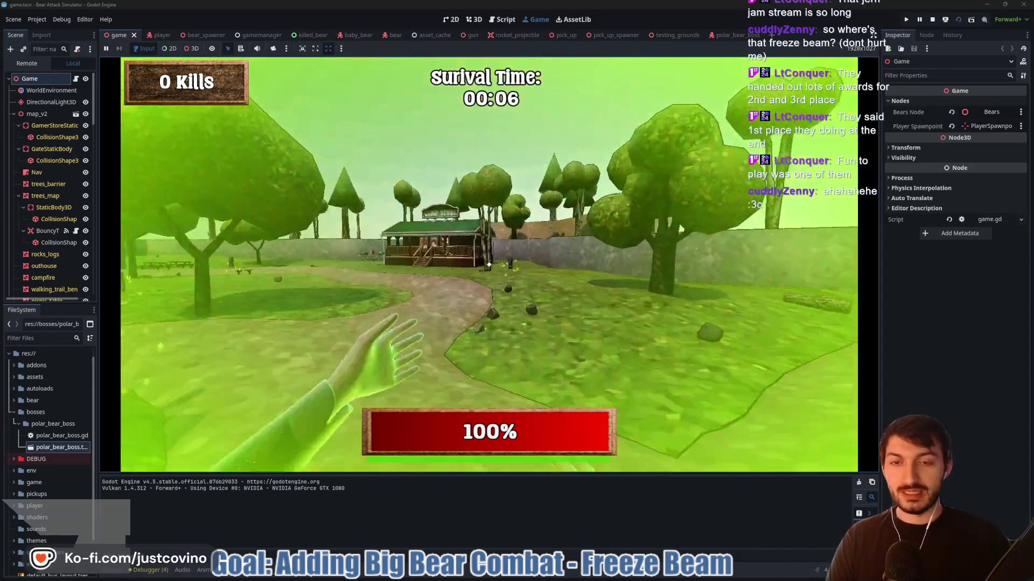
pyautogui.press('w')
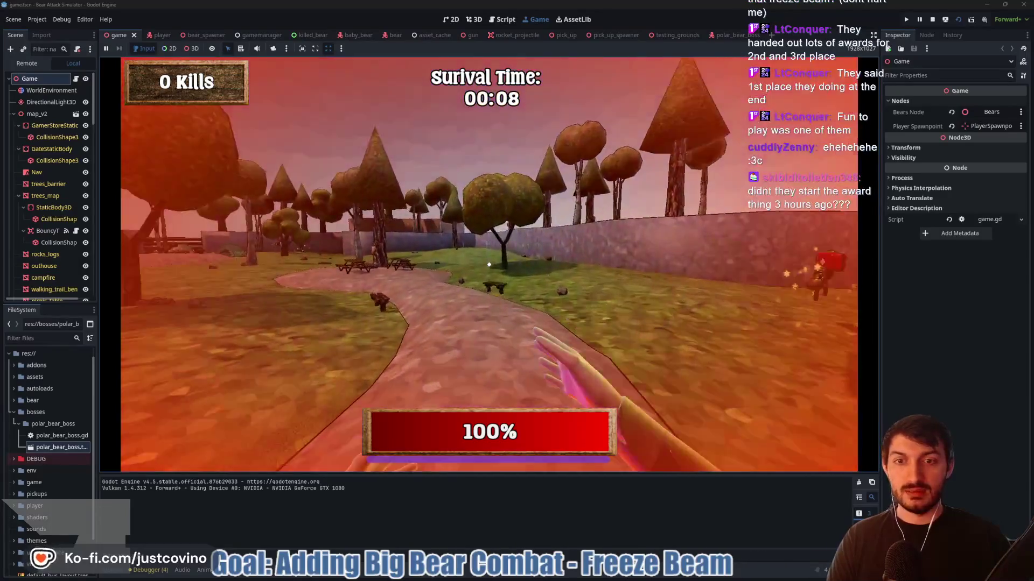
pyautogui.press('w')
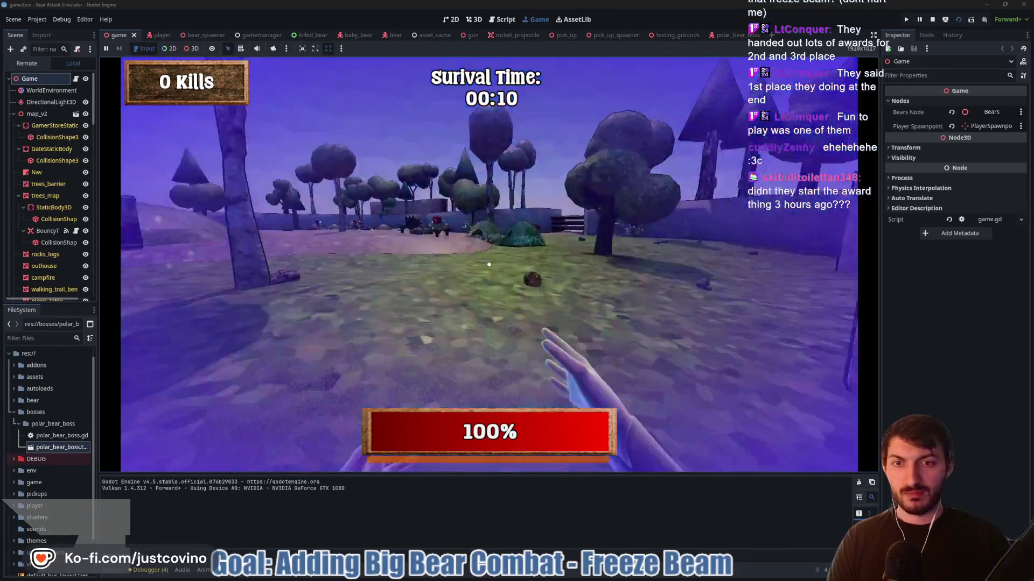
pyautogui.press('w')
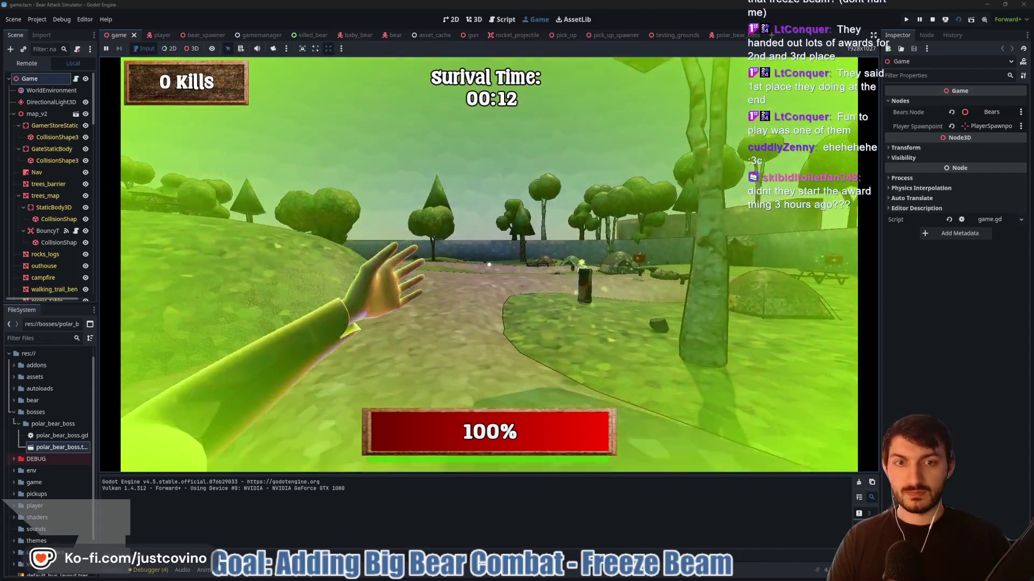
pyautogui.press('w')
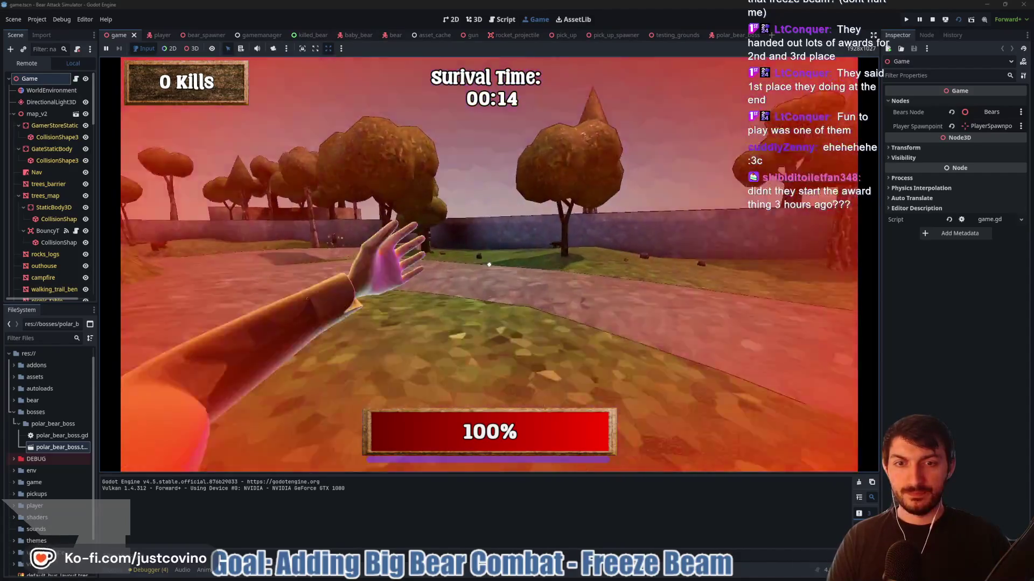
pyautogui.press('w')
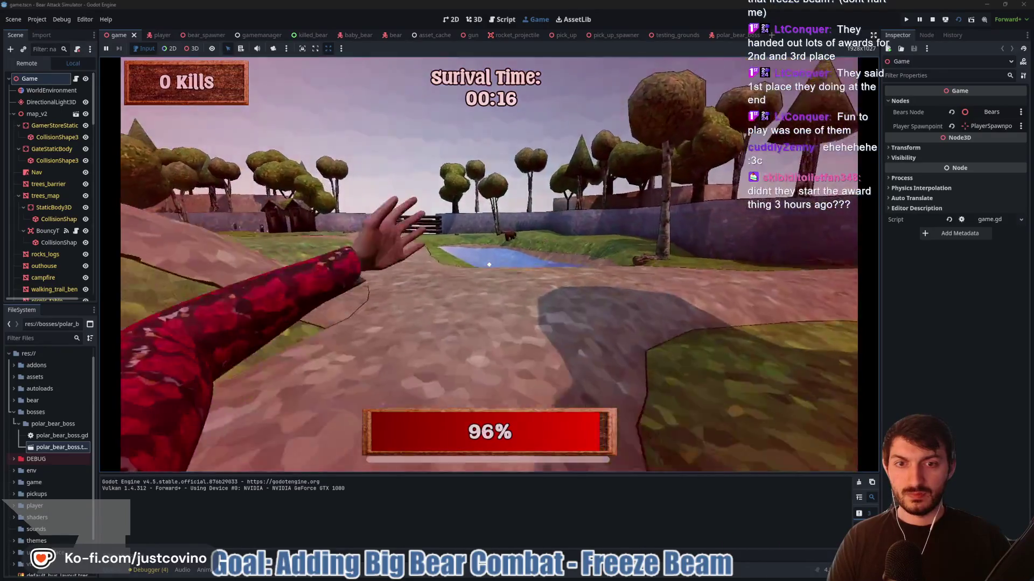
pyautogui.press('F8')
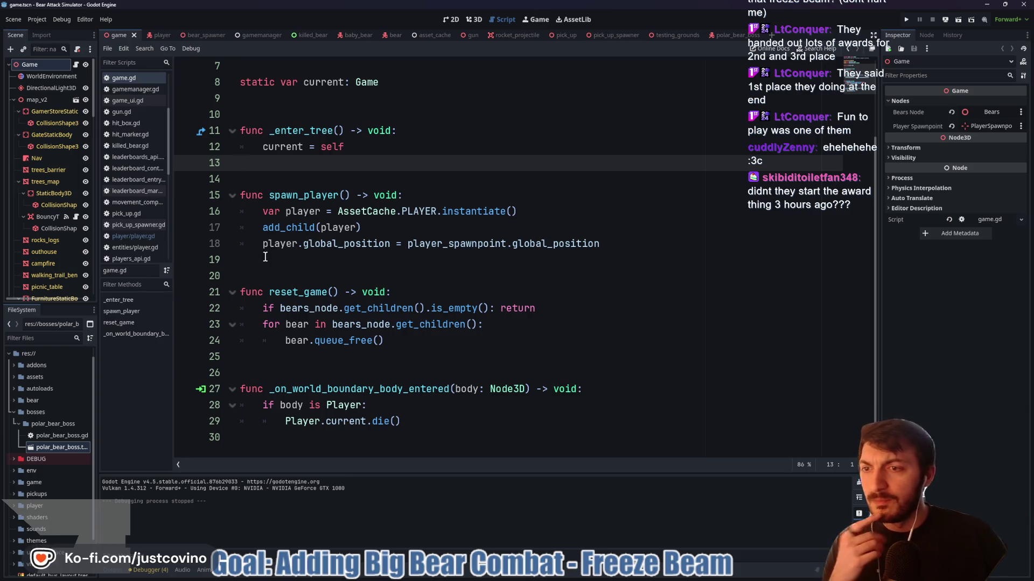
# Switch to player.gd and scroll through _ready and _physics_process
pyautogui.scroll(2, 310, 265)
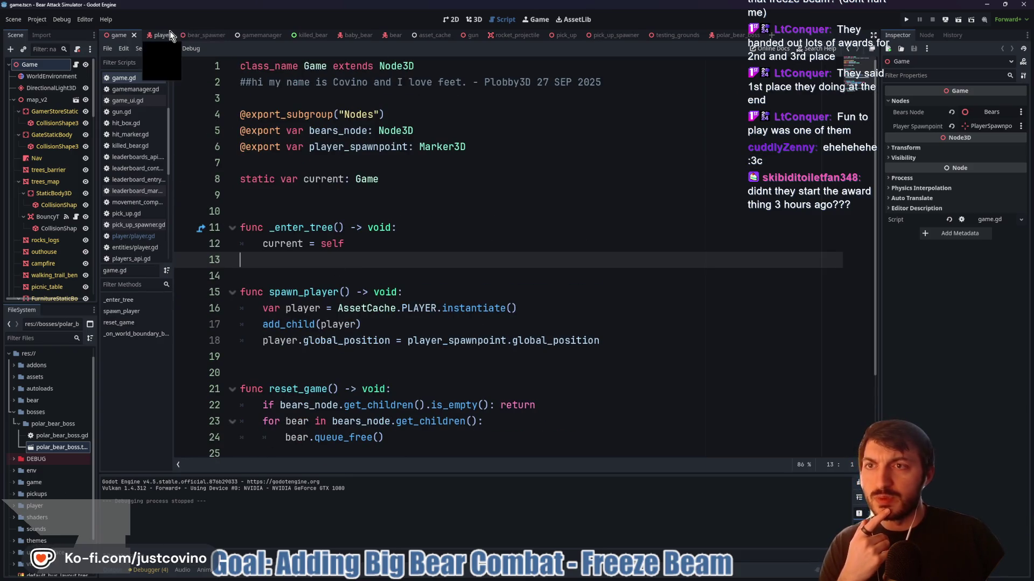
pyautogui.click(156, 35)
pyautogui.scroll(-12, 400, 289)
pyautogui.scroll(-8, 399, 289)
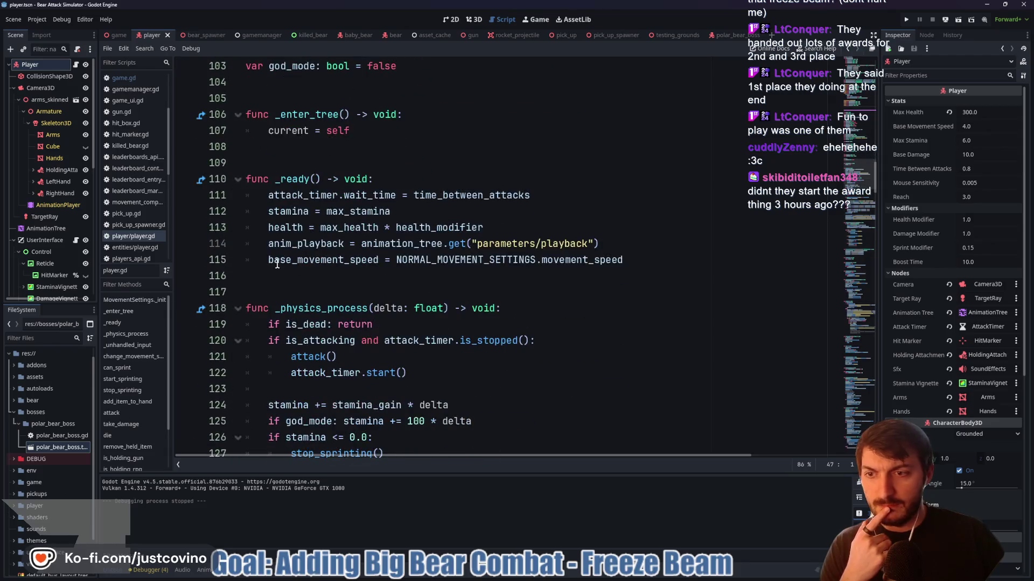
pyautogui.scroll(-10, 409, 302)
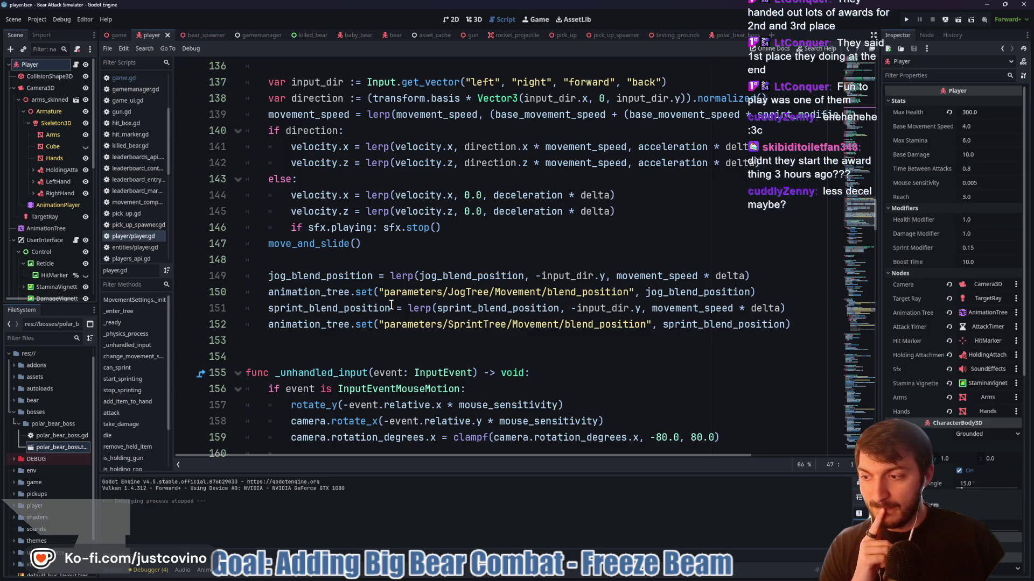
pyautogui.scroll(-1, 392, 305)
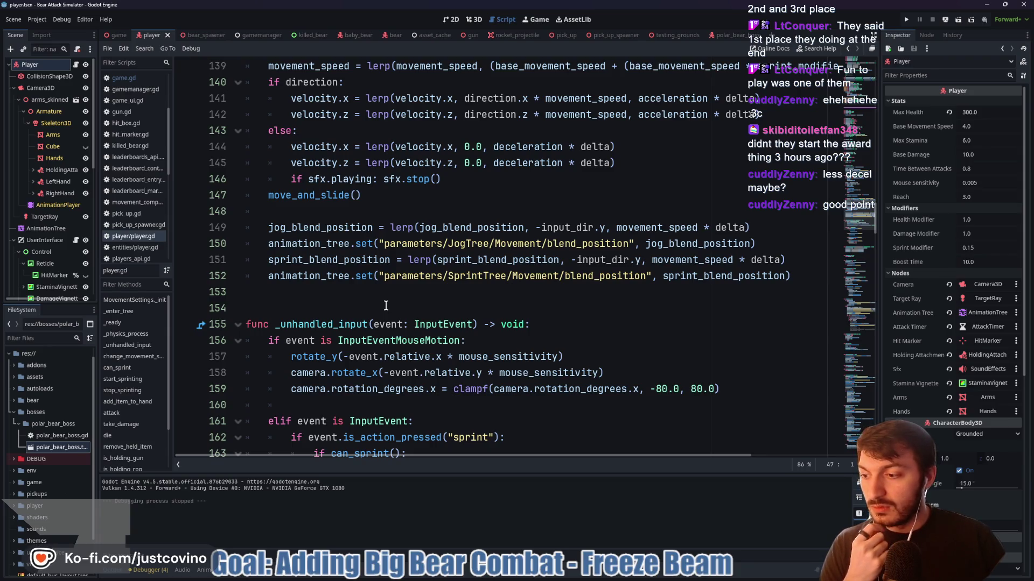
pyautogui.scroll(-3, 386, 305)
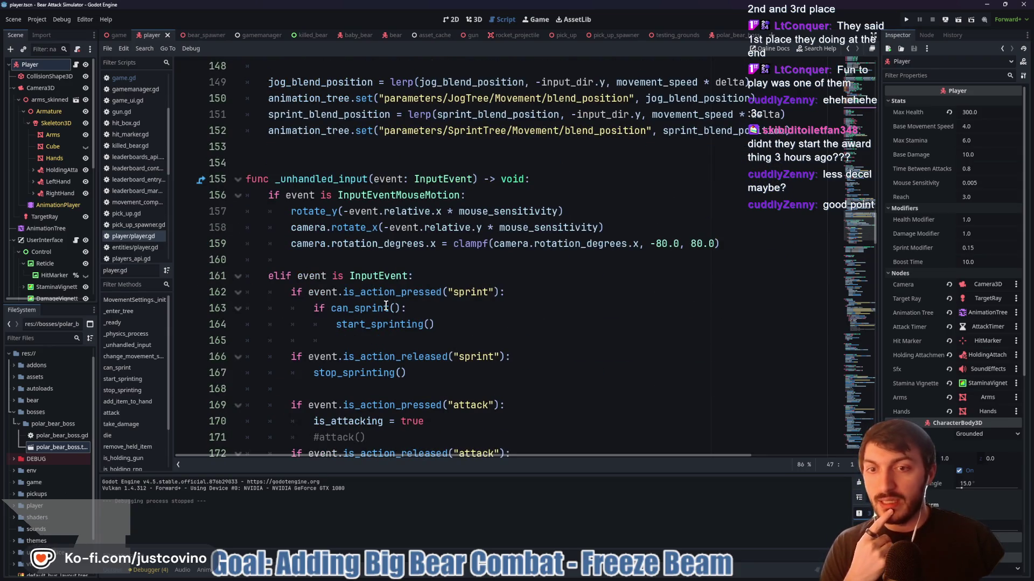
pyautogui.scroll(-1, 386, 306)
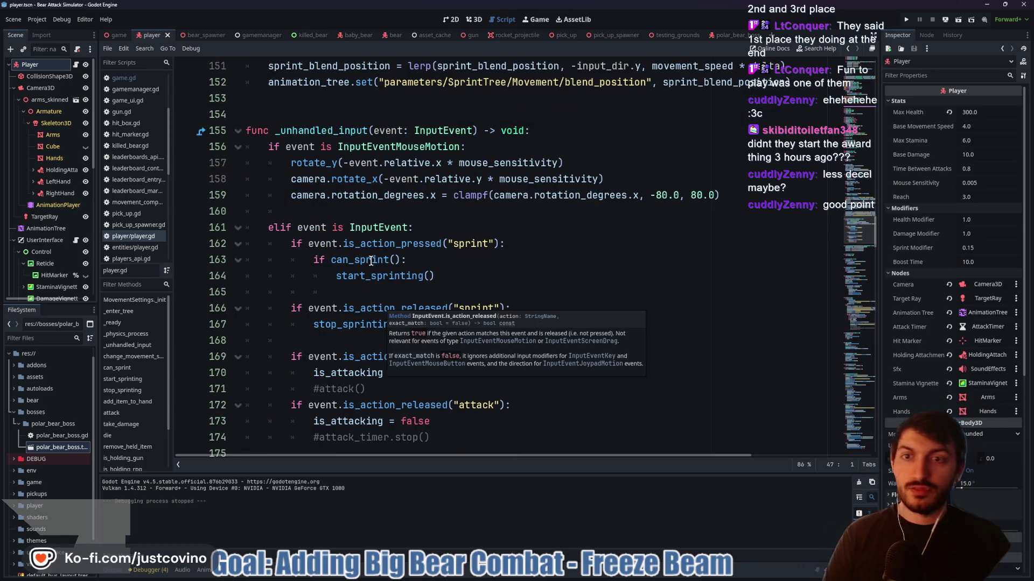
# Scroll through _unhandled_input down to the sprint movement settings line in start_sprinting
pyautogui.click(362, 213)
pyautogui.scroll(-2, 463, 242)
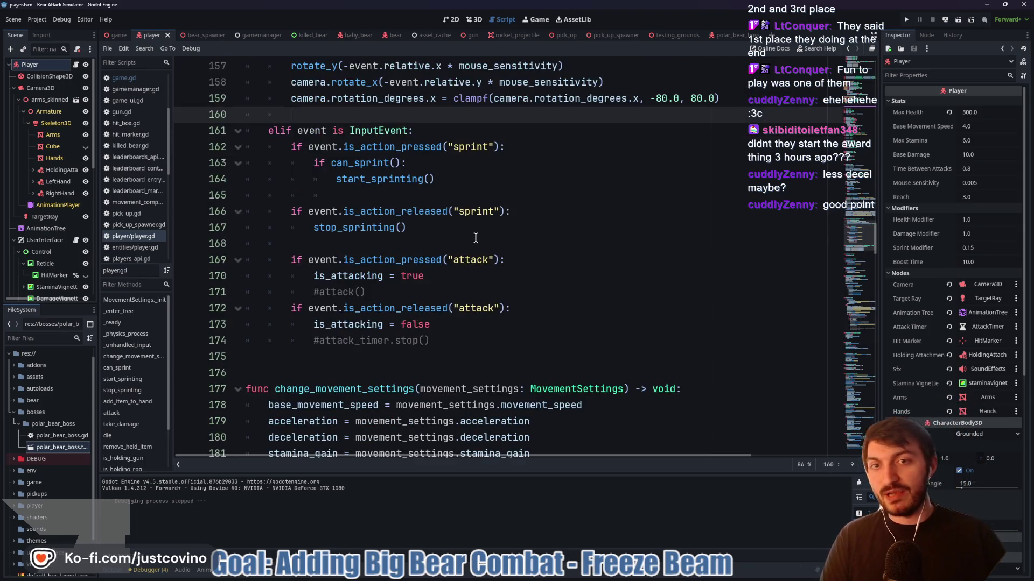
pyautogui.scroll(-6, 464, 179)
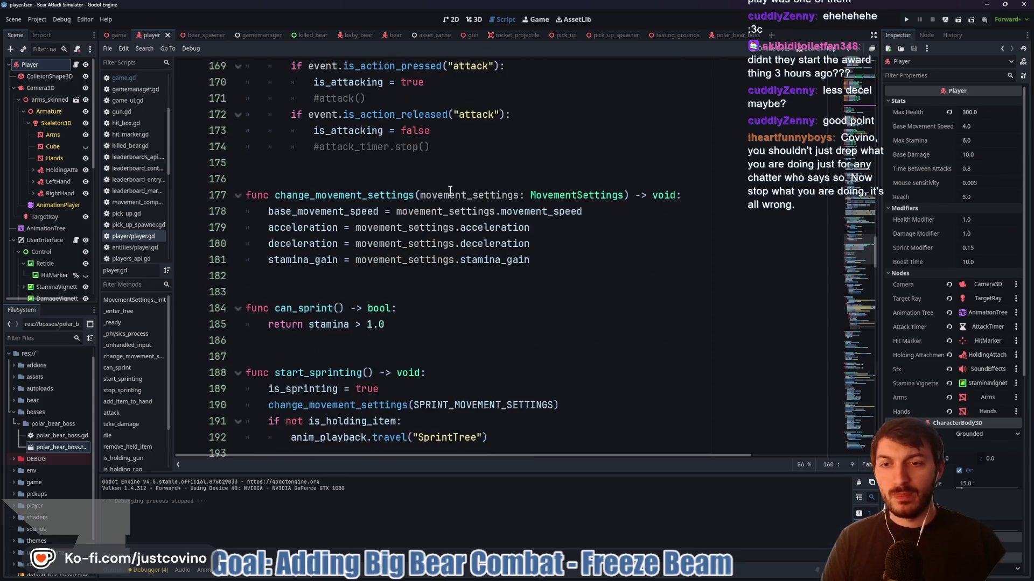
pyautogui.scroll(-1, 349, 207)
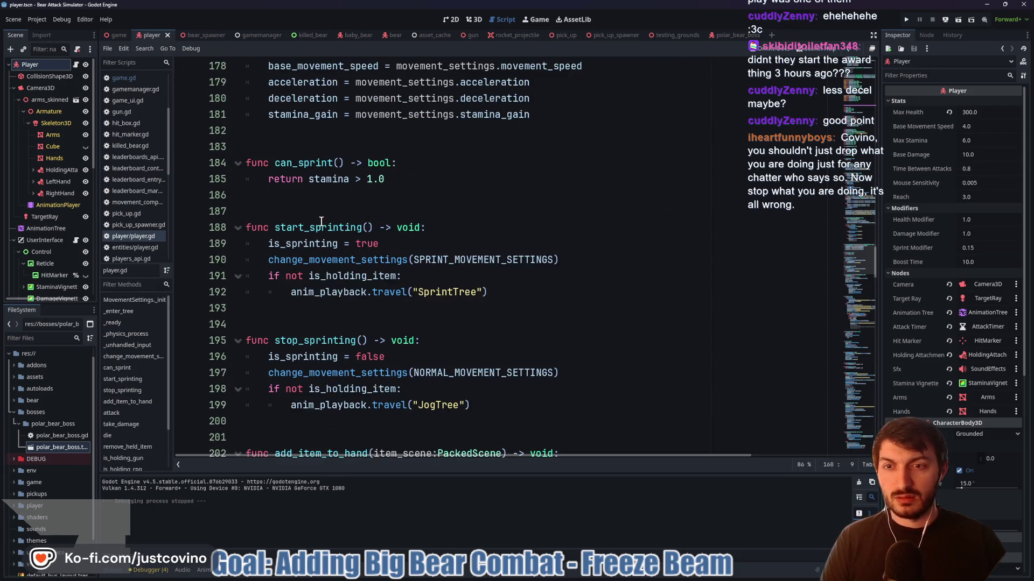
pyautogui.click(265, 261)
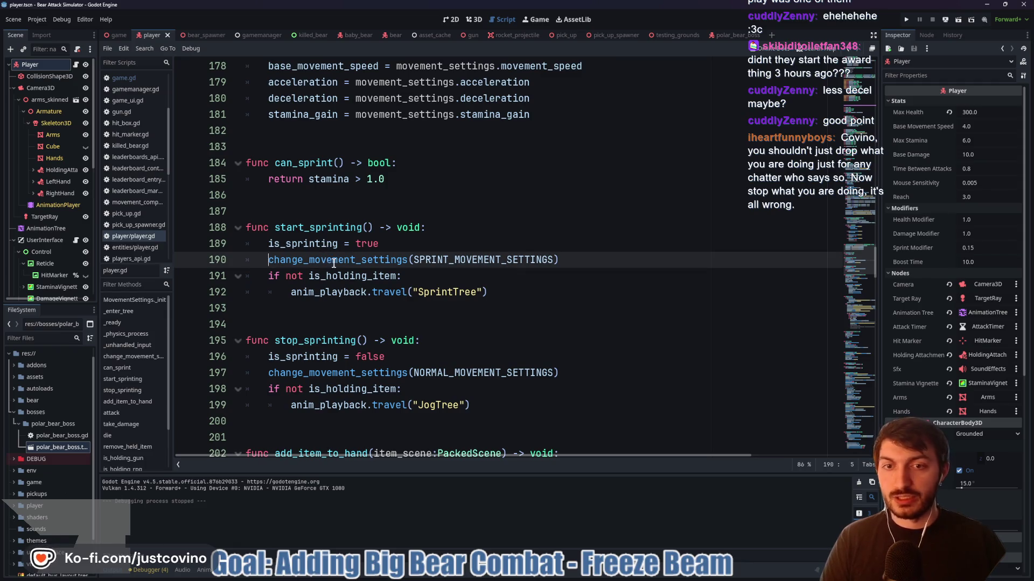
pyautogui.write('#')
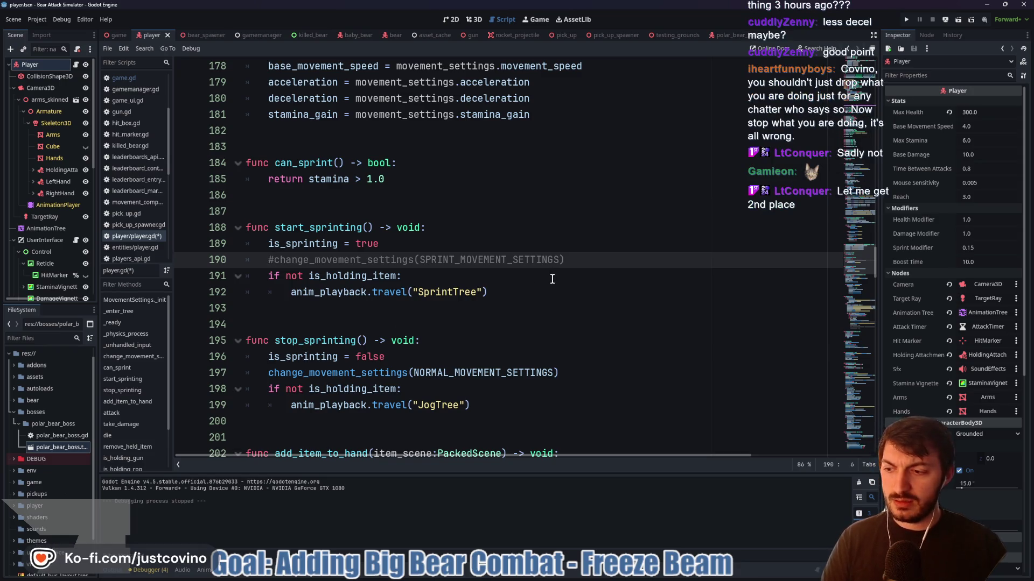
pyautogui.press('BackSpace')
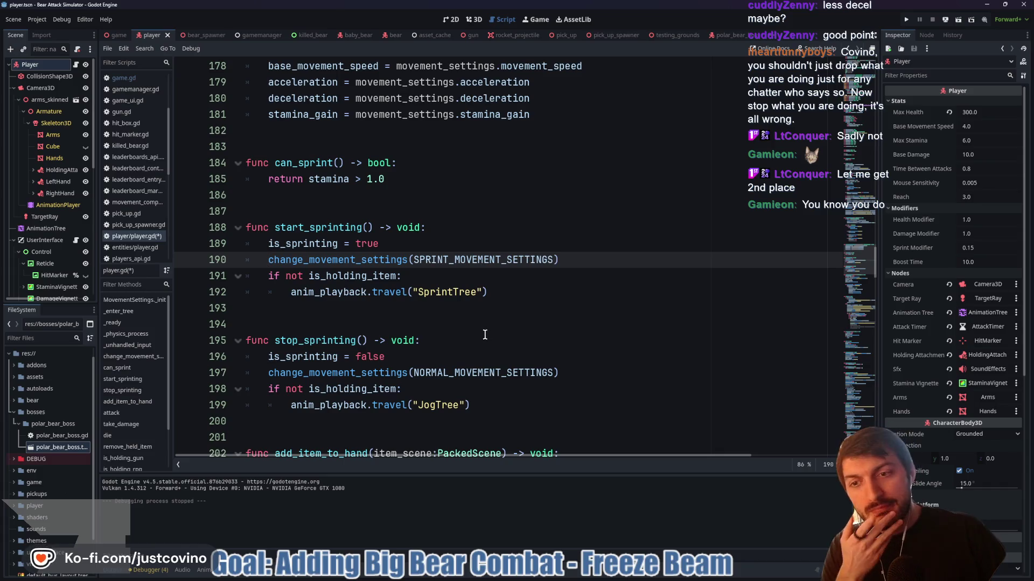
pyautogui.scroll(3, 472, 329)
pyautogui.scroll(14, 520, 322)
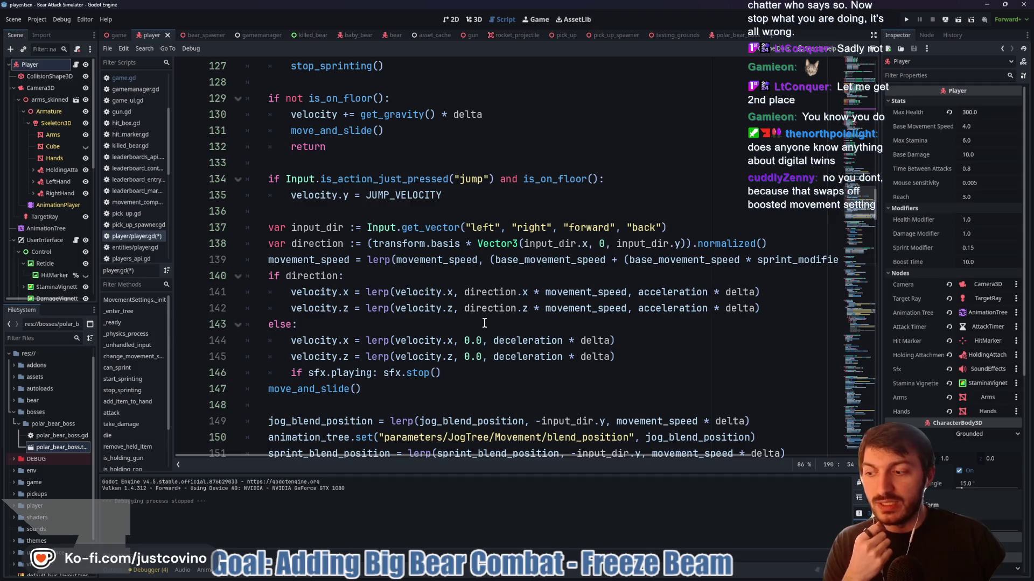
pyautogui.scroll(1, 479, 321)
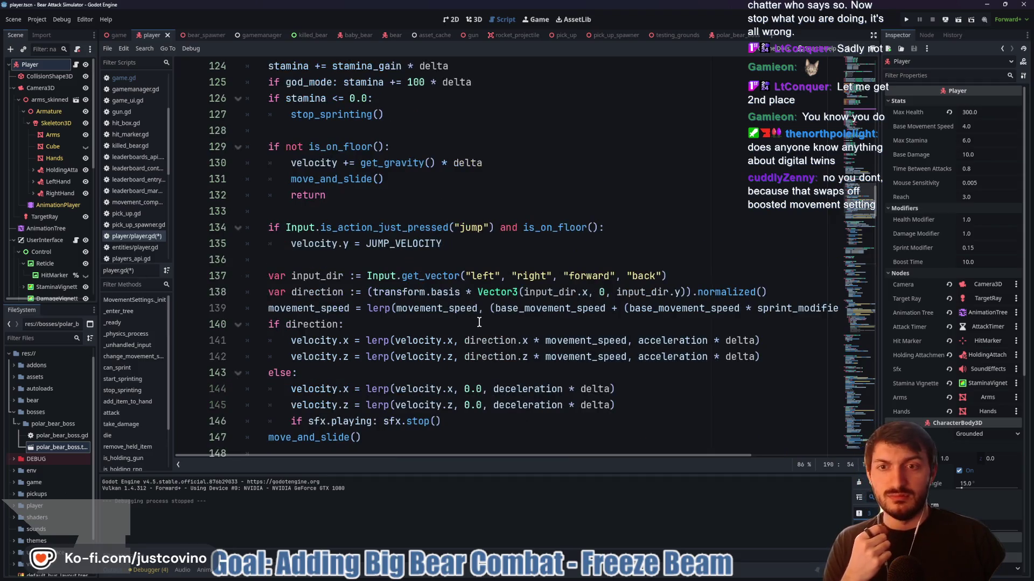
pyautogui.scroll(1, 479, 322)
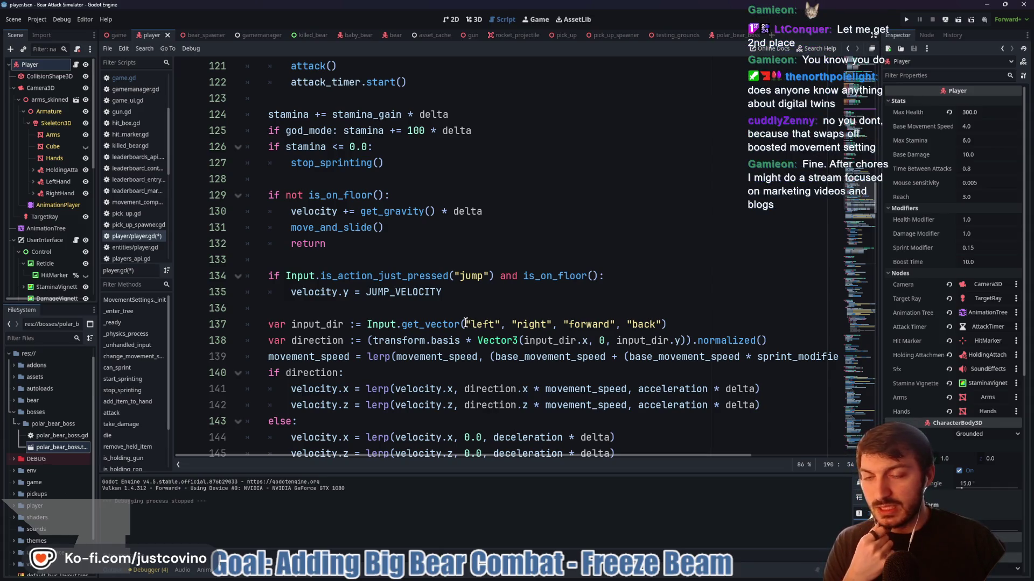
pyautogui.scroll(-20, 465, 322)
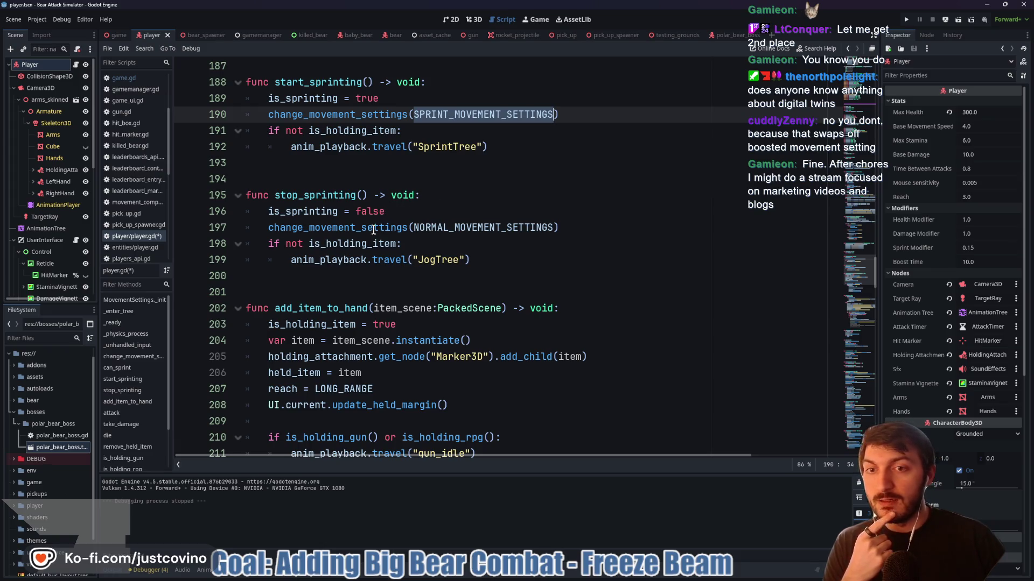
pyautogui.scroll(2, 483, 209)
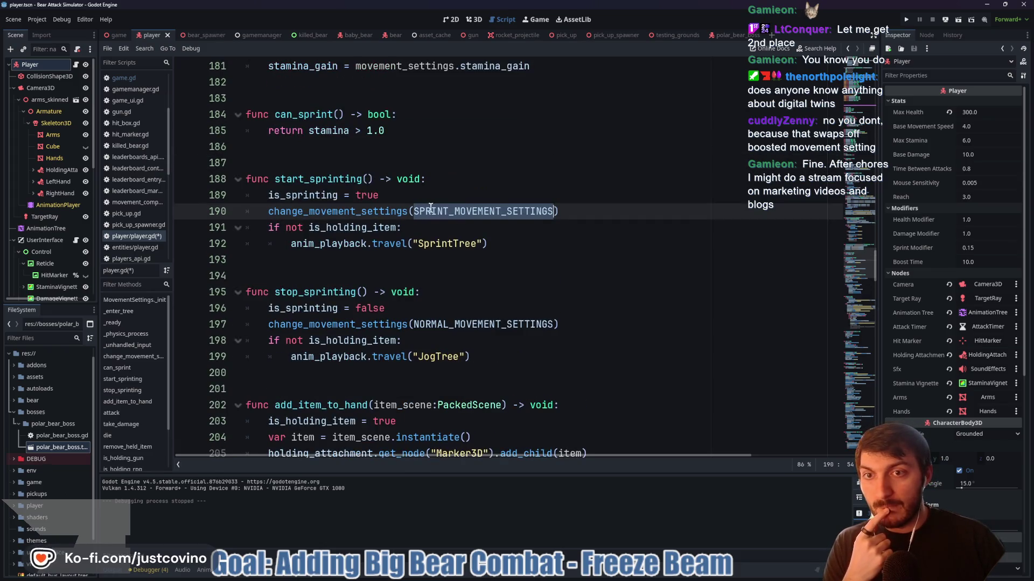
pyautogui.scroll(-5, 390, 199)
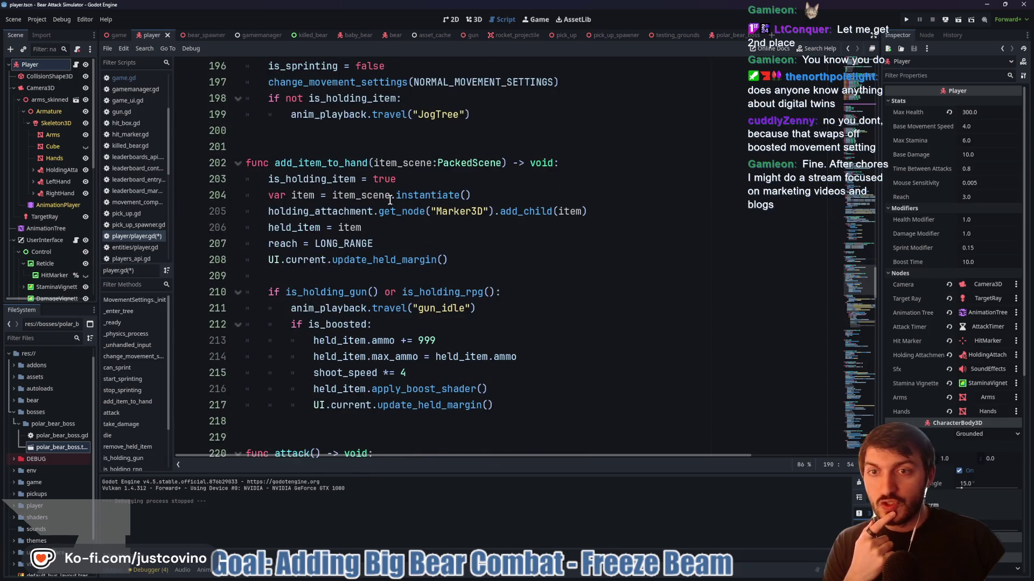
pyautogui.scroll(4, 399, 212)
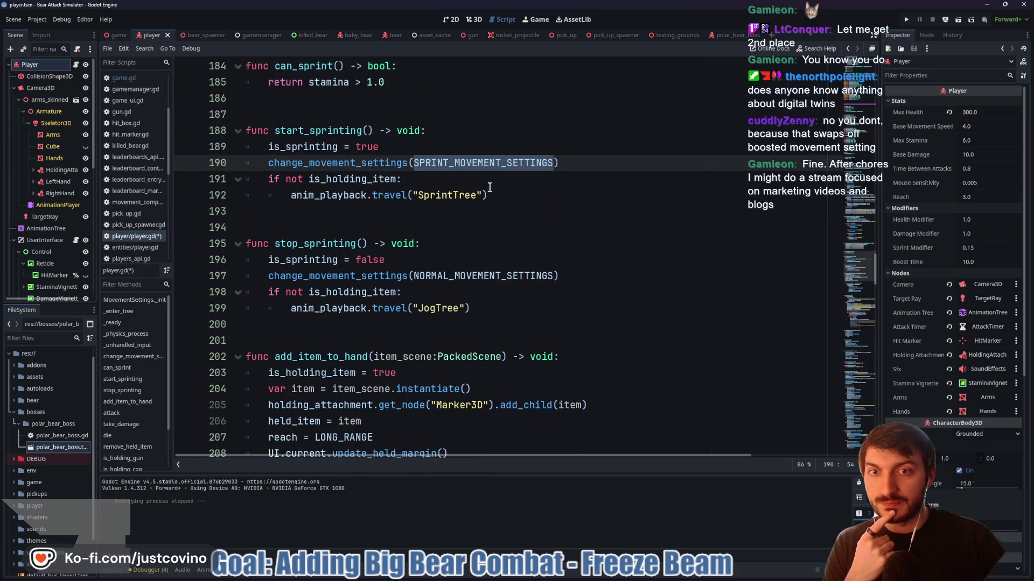
pyautogui.scroll(-9, 454, 222)
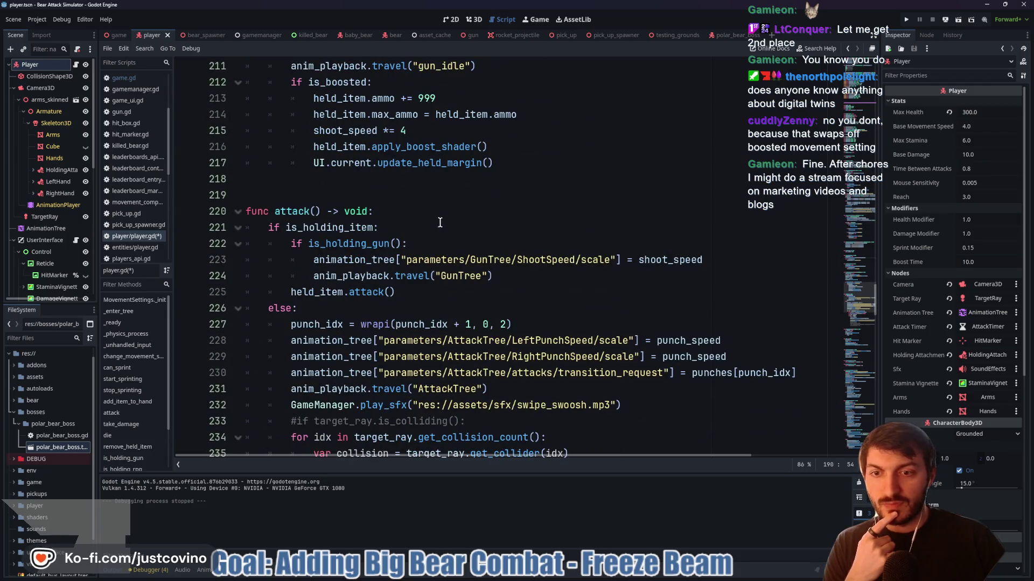
pyautogui.scroll(8, 436, 215)
pyautogui.scroll(1, 481, 166)
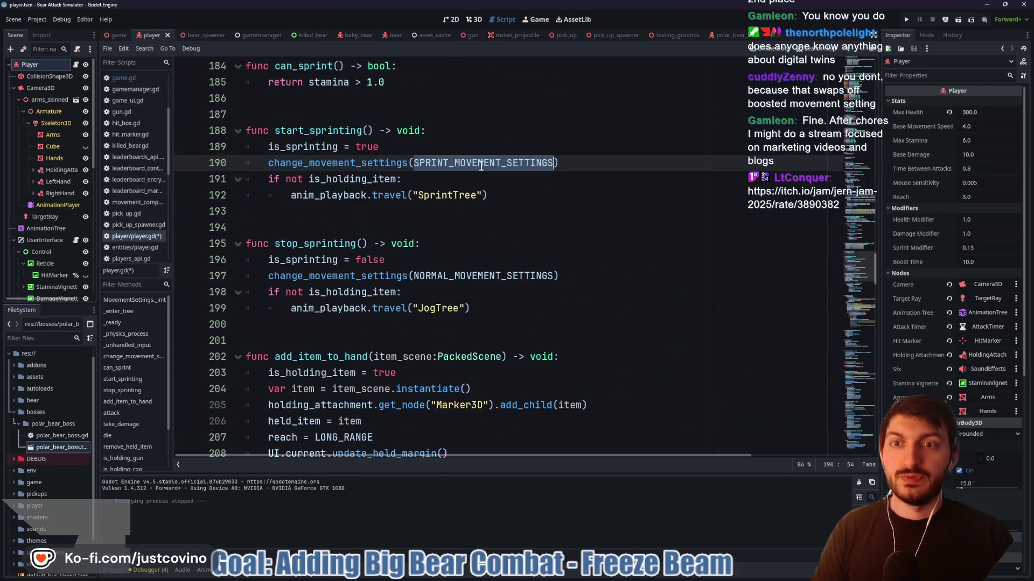
pyautogui.moveTo(481, 165)
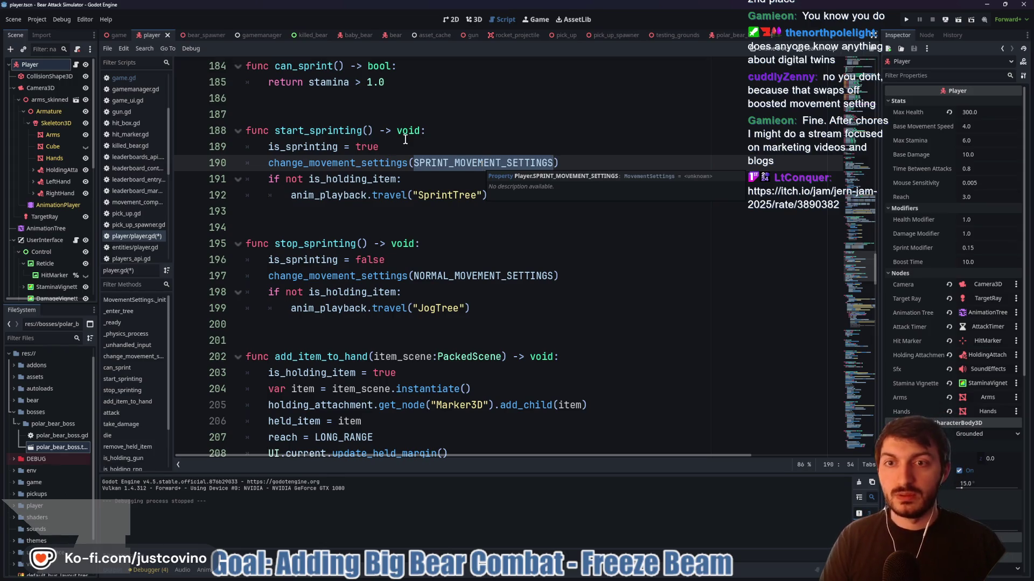
# Add 'if is_boosted: return' above the sprint settings call, move both below the animation block, and save
pyautogui.hotkey('ctrl', 'shift', 'Return')
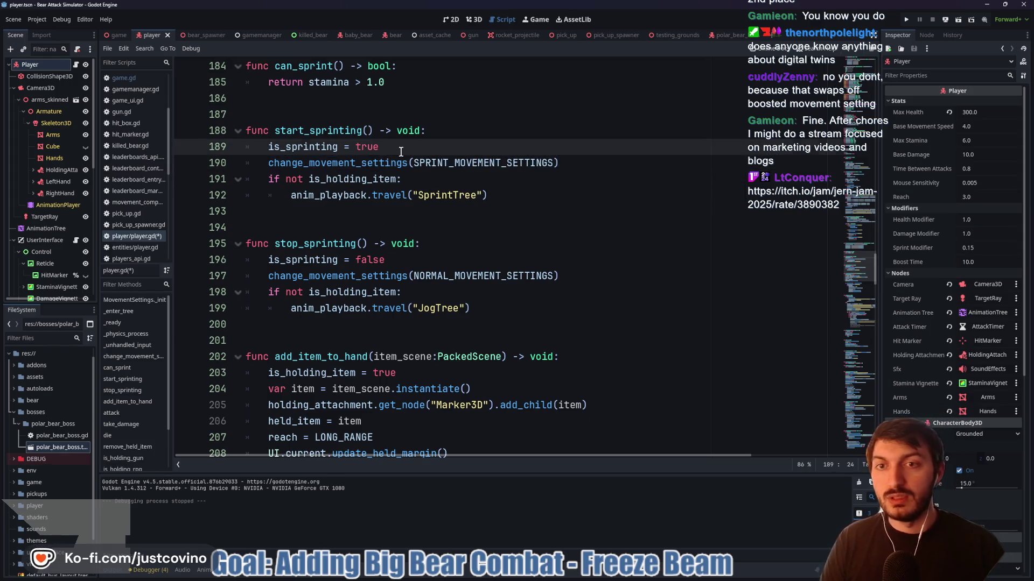
pyautogui.write('if is')
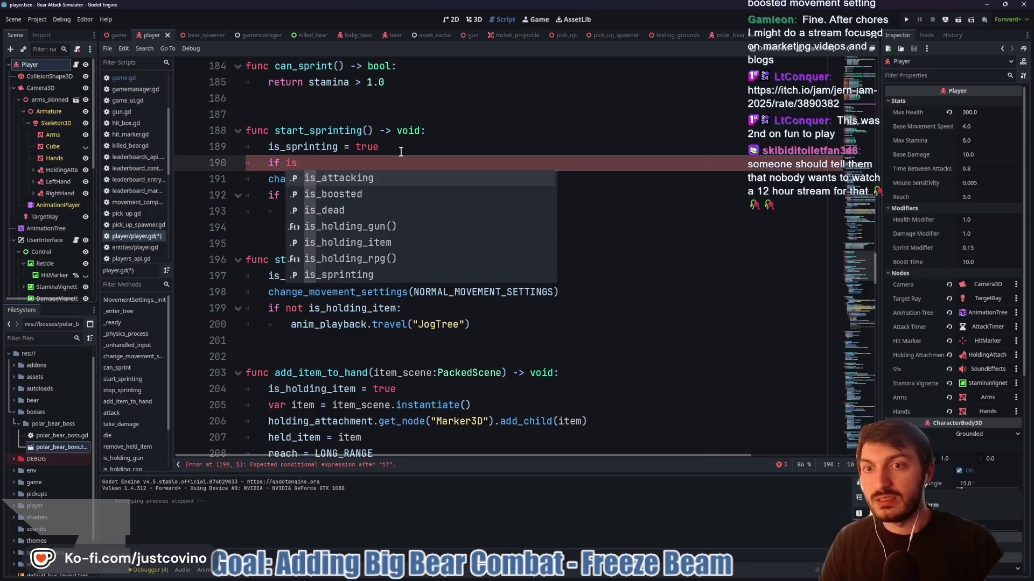
pyautogui.press('Down')
pyautogui.press('Return')
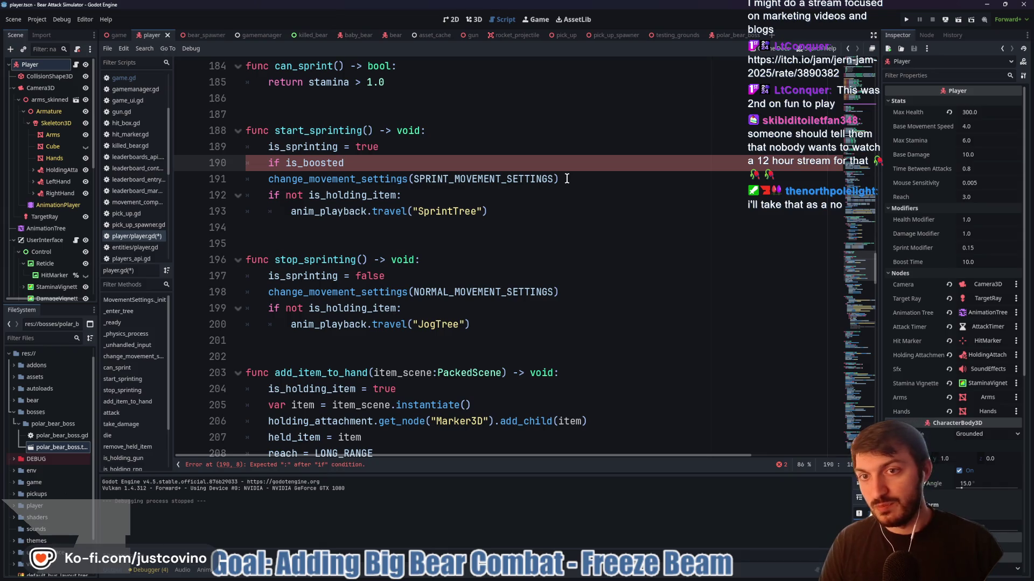
pyautogui.write(':')
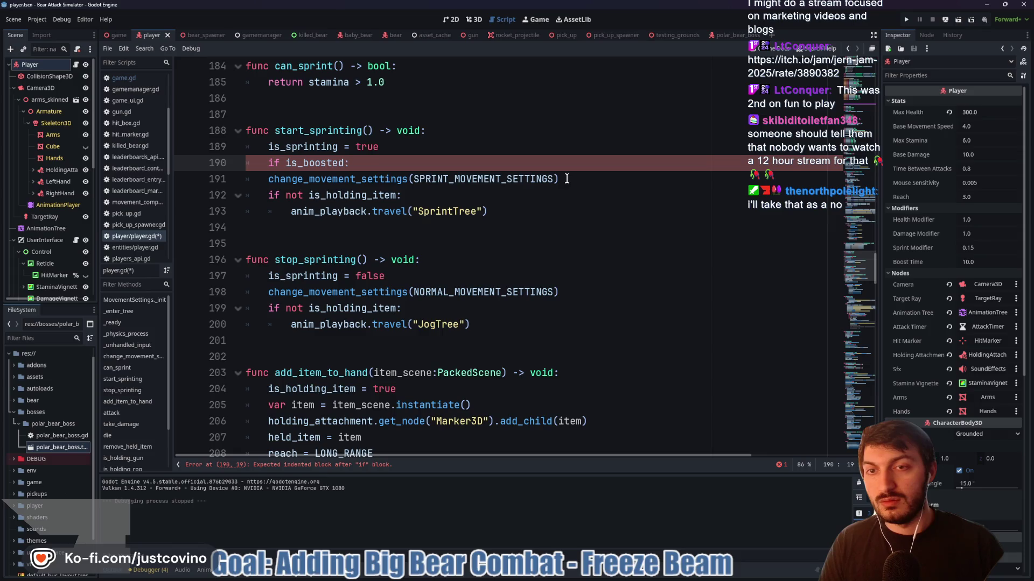
pyautogui.write(' return')
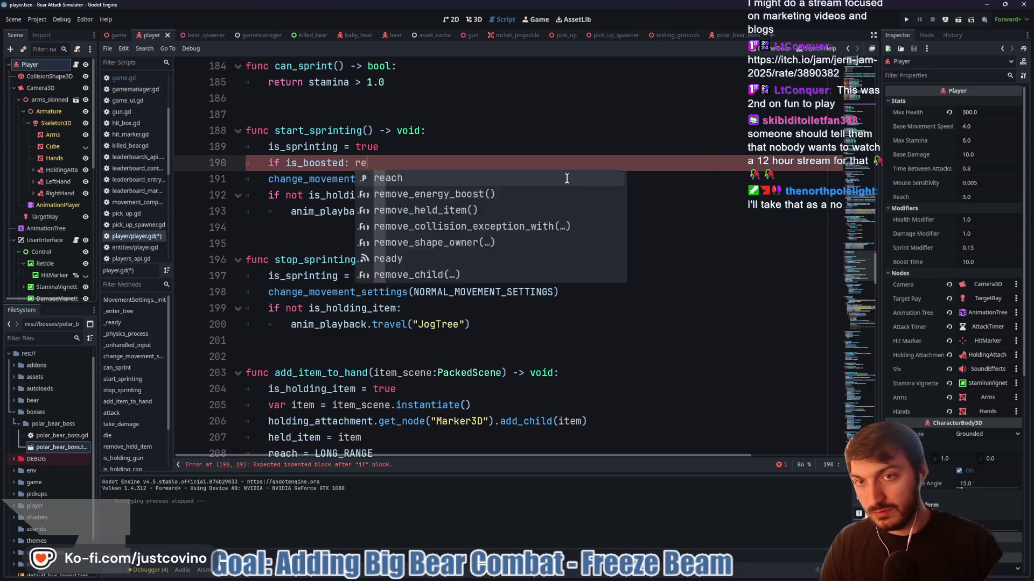
pyautogui.click(560, 178)
pyautogui.moveTo(559, 179); pyautogui.dragTo(218, 169)
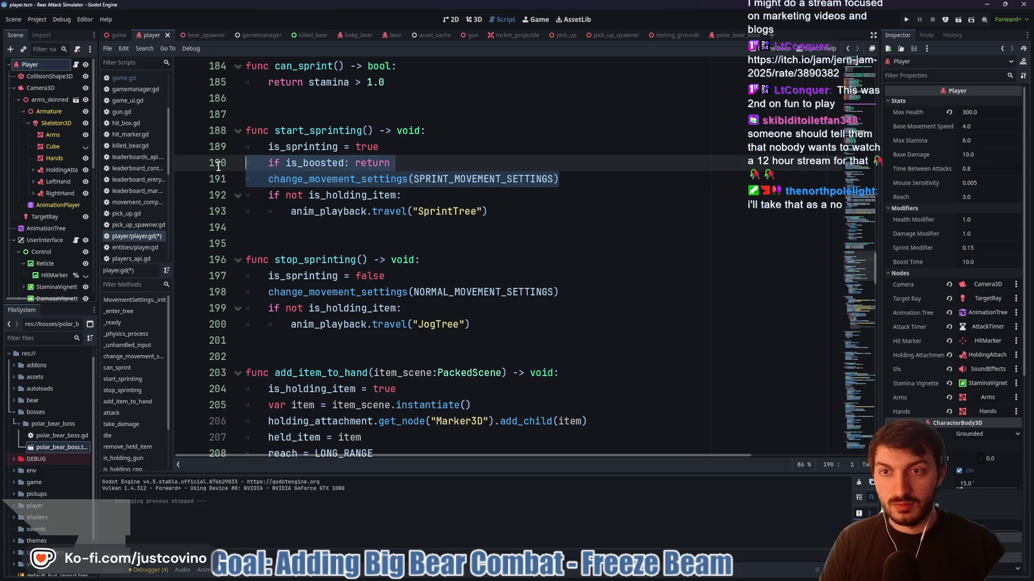
pyautogui.hotkey('alt', 'Down')
pyautogui.hotkey('alt', 'Down')
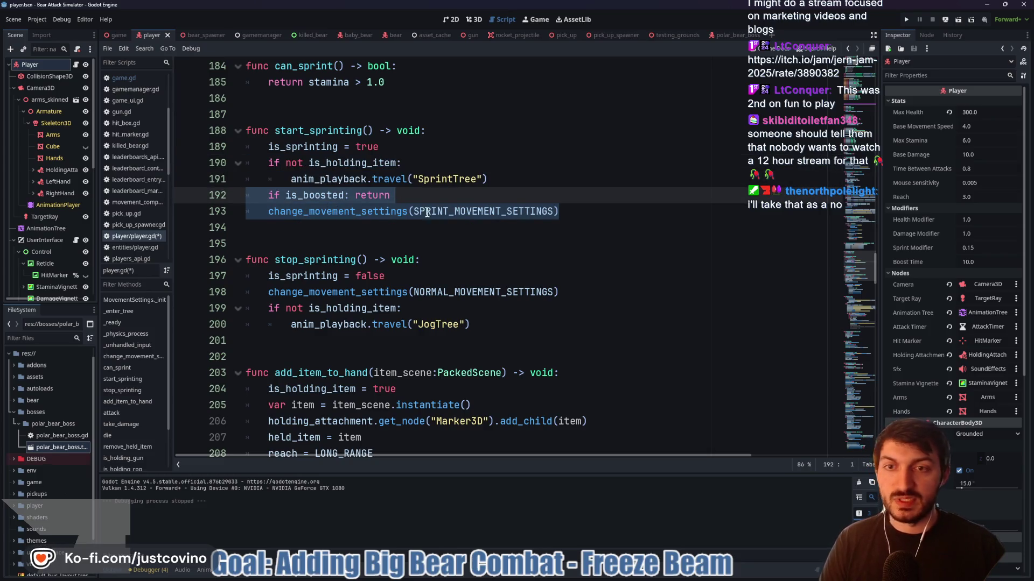
pyautogui.click(434, 199)
pyautogui.hotkey('ctrl', 's')
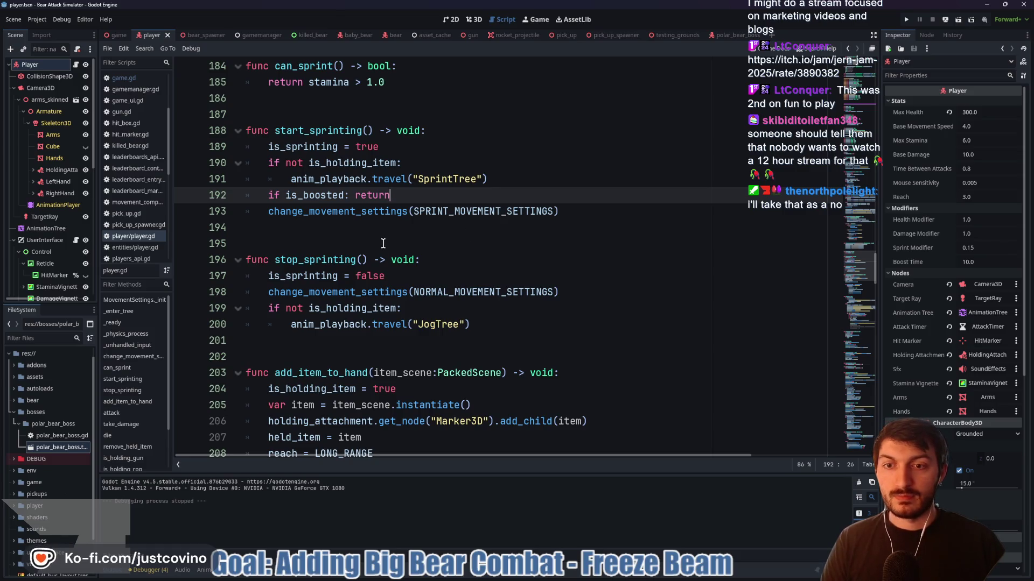
# Guard stop_sprinting's normal movement settings call with 'if is_boosted: return', save, and run the game
pyautogui.click(431, 282)
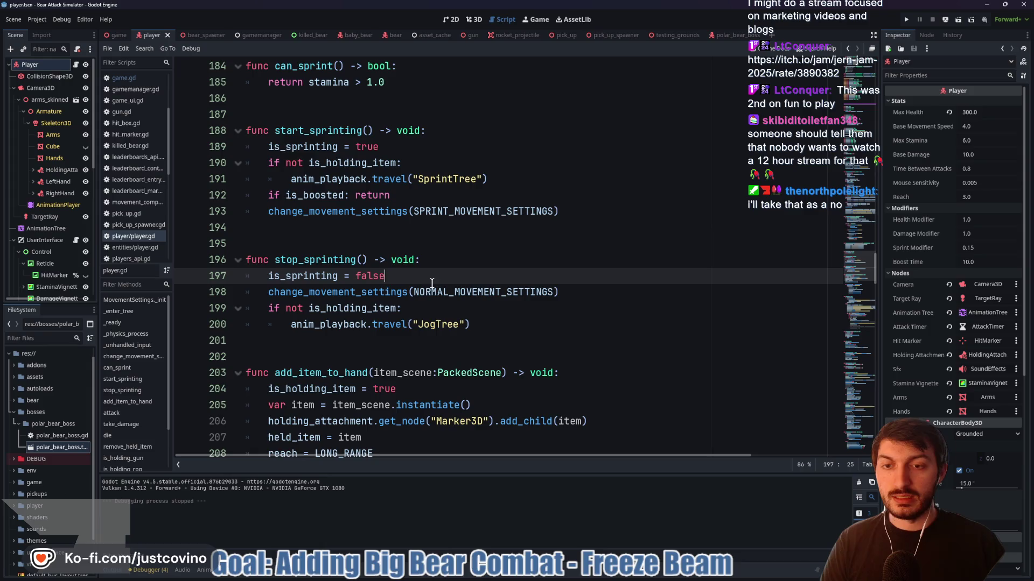
pyautogui.moveTo(592, 290); pyautogui.dragTo(241, 297)
pyautogui.hotkey('alt', 'Down')
pyautogui.hotkey('alt', 'Down')
pyautogui.click(493, 302)
pyautogui.press('Return')
pyautogui.write('if i')
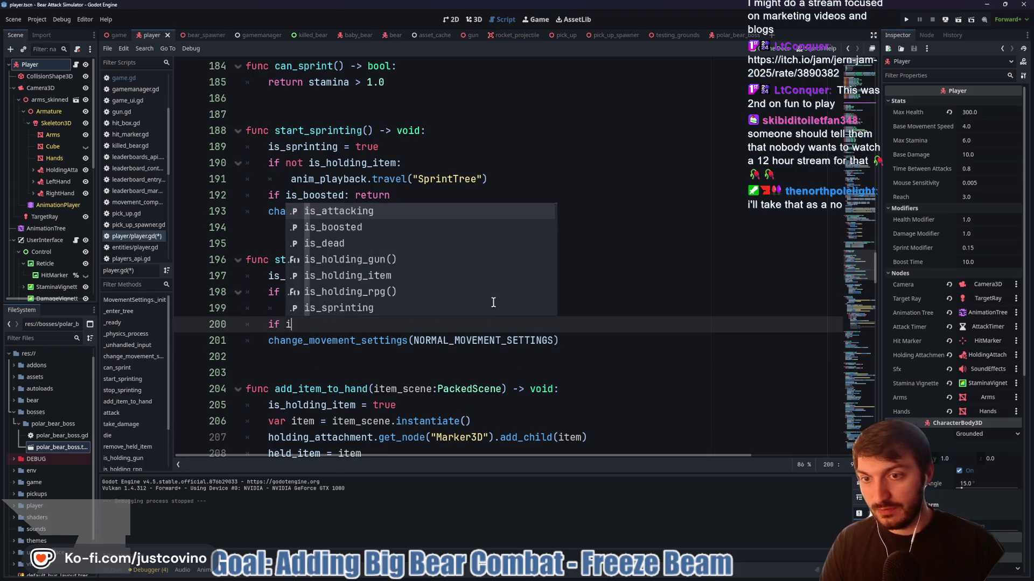
pyautogui.write('s_boosted: return')
pyautogui.hotkey('ctrl', 's')
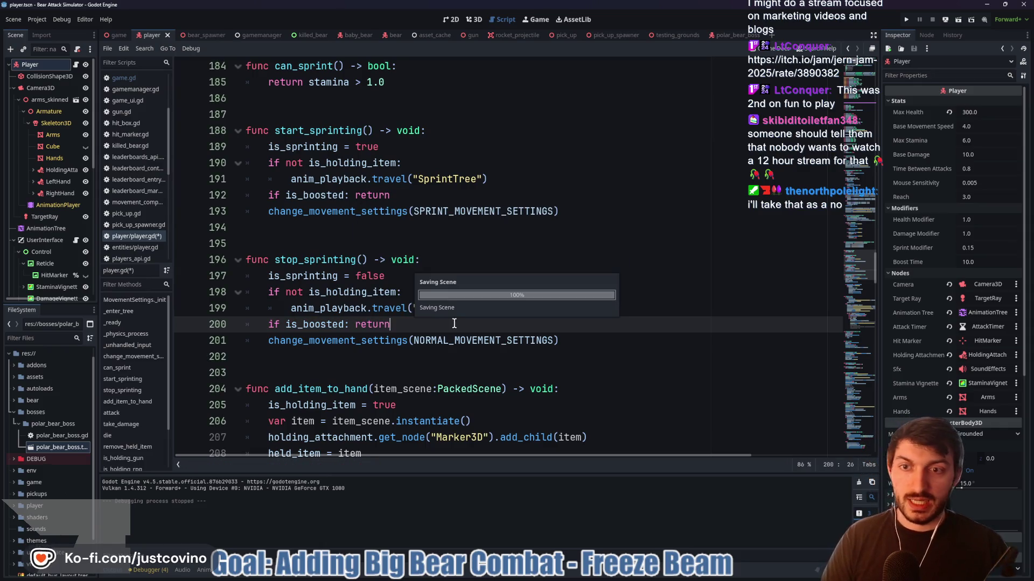
pyautogui.press('F5')
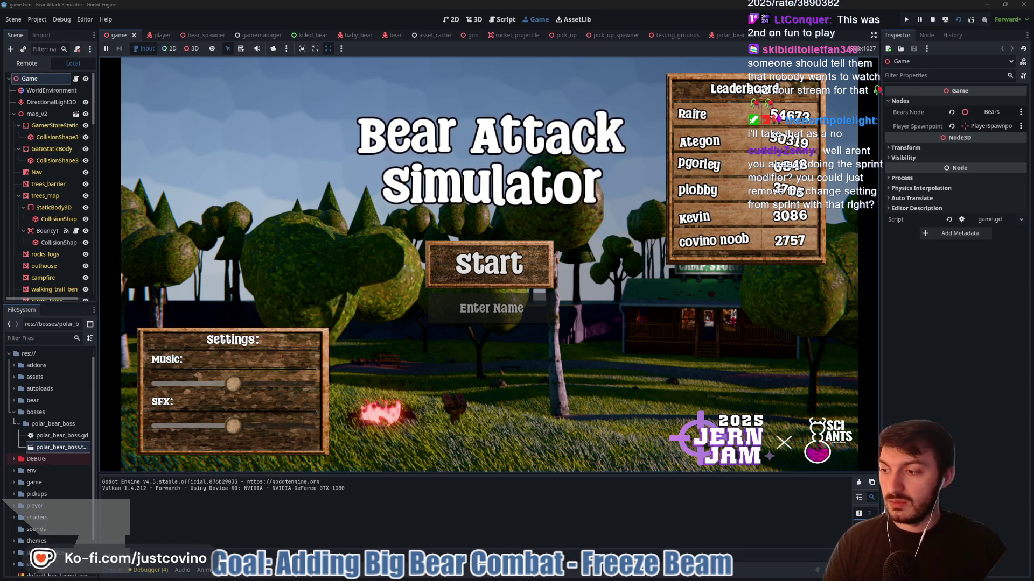
# Look over the itch.io jam submission page, then lower the game's music volume and start a round
pyautogui.hotkey('alt', 'Tab')
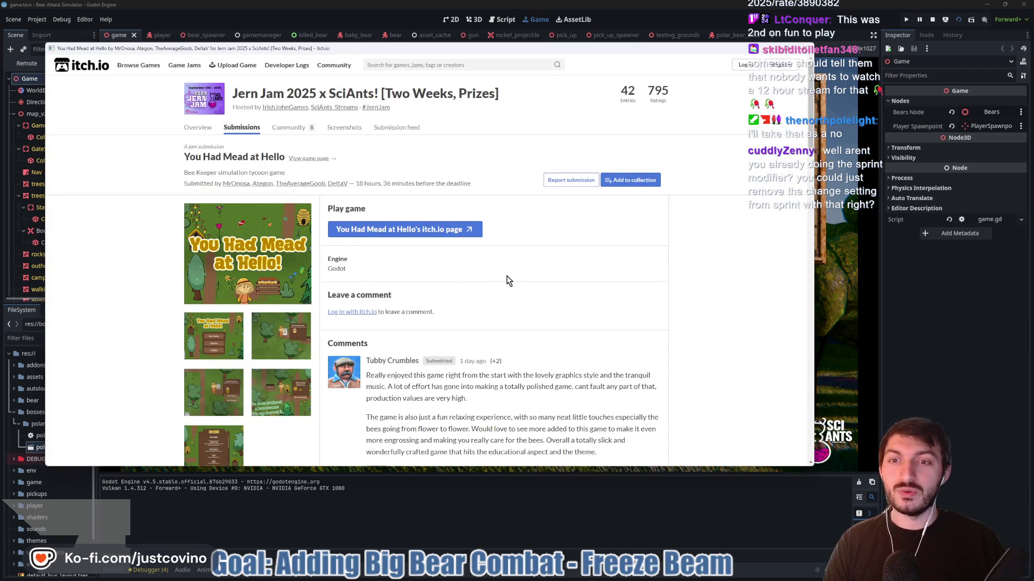
pyautogui.scroll(-3, 503, 272)
pyautogui.scroll(3, 502, 269)
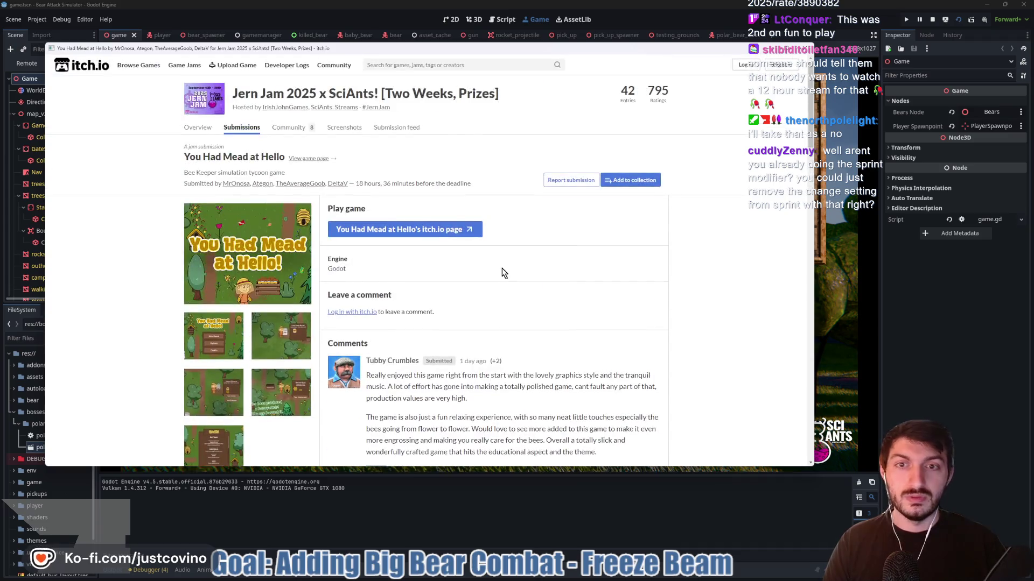
pyautogui.scroll(-5, 502, 268)
pyautogui.scroll(4, 500, 267)
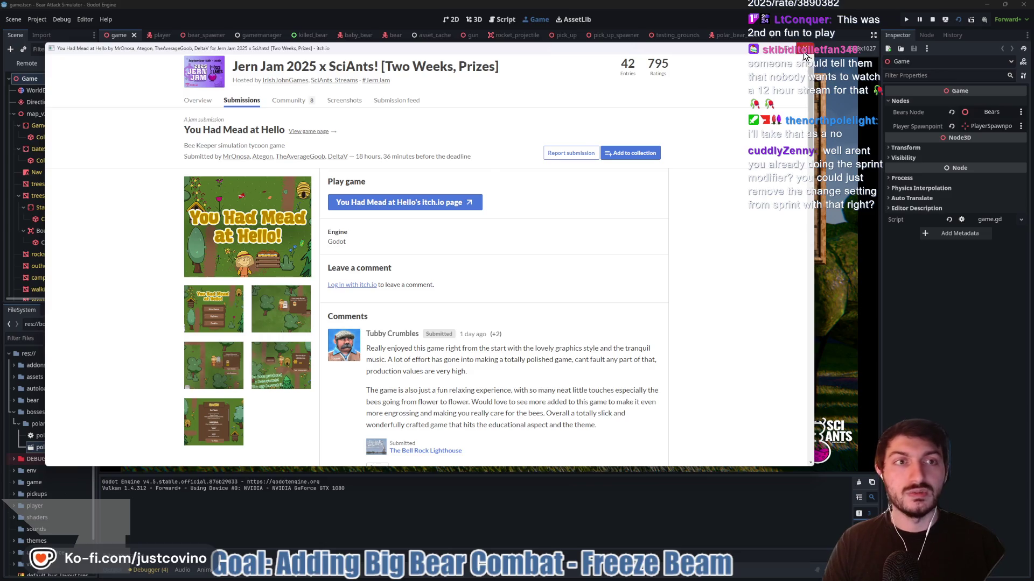
pyautogui.hotkey('alt', 'Tab')
pyautogui.moveTo(233, 383); pyautogui.dragTo(179, 384)
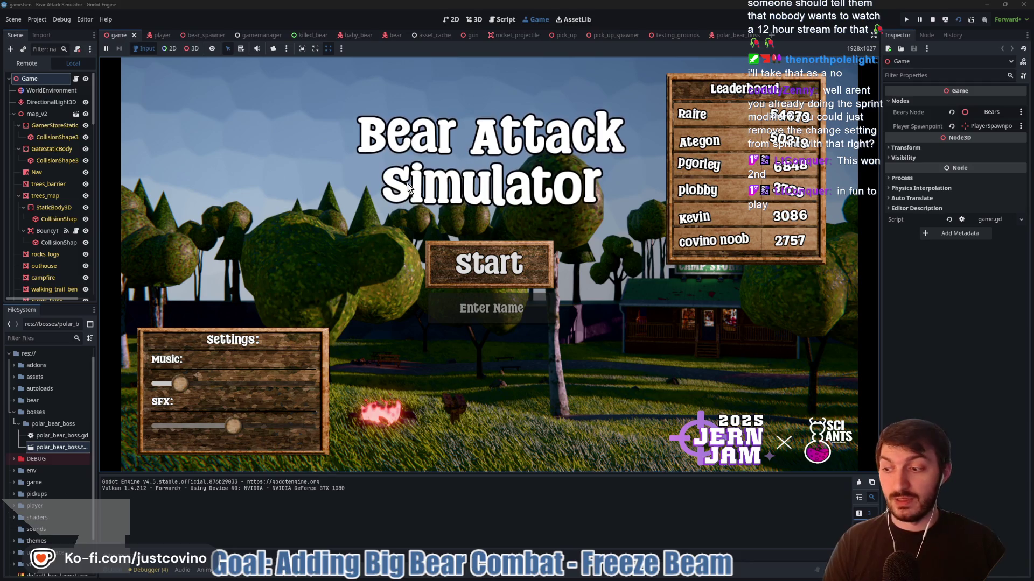
pyautogui.click(489, 264)
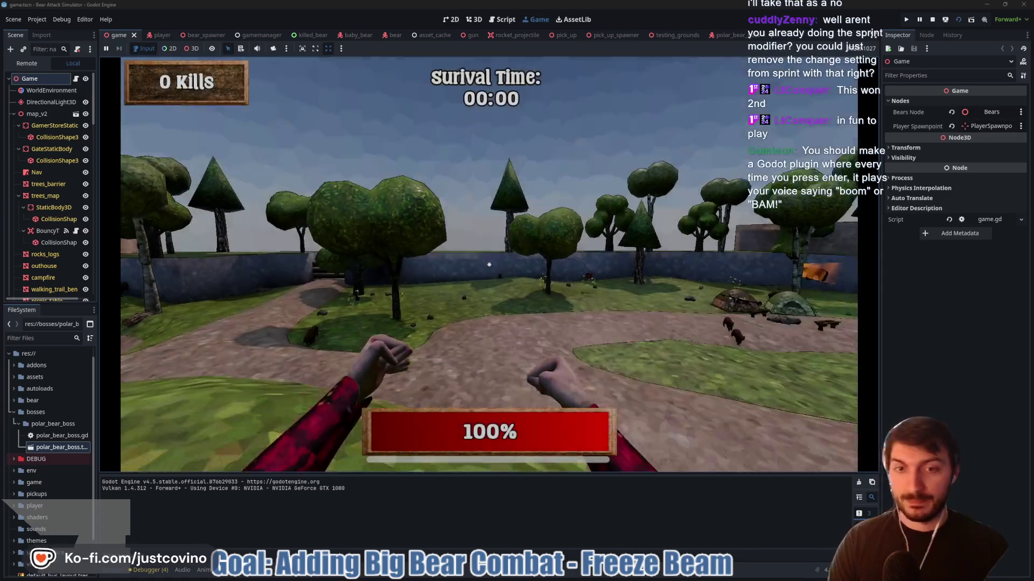
# Walk around the park past the tent, picnic tables and camp store to test the movement
pyautogui.press('w')
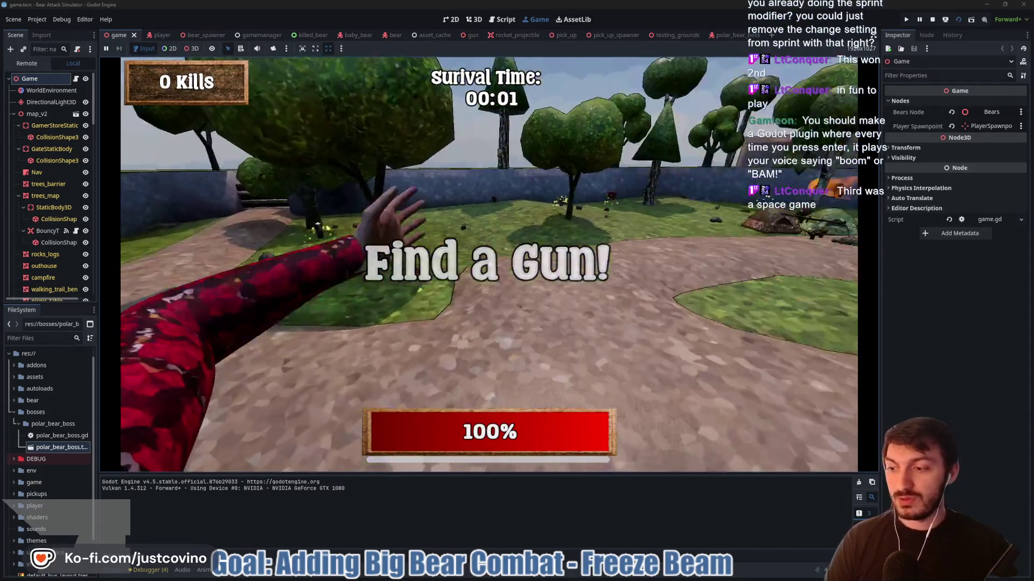
pyautogui.press('w')
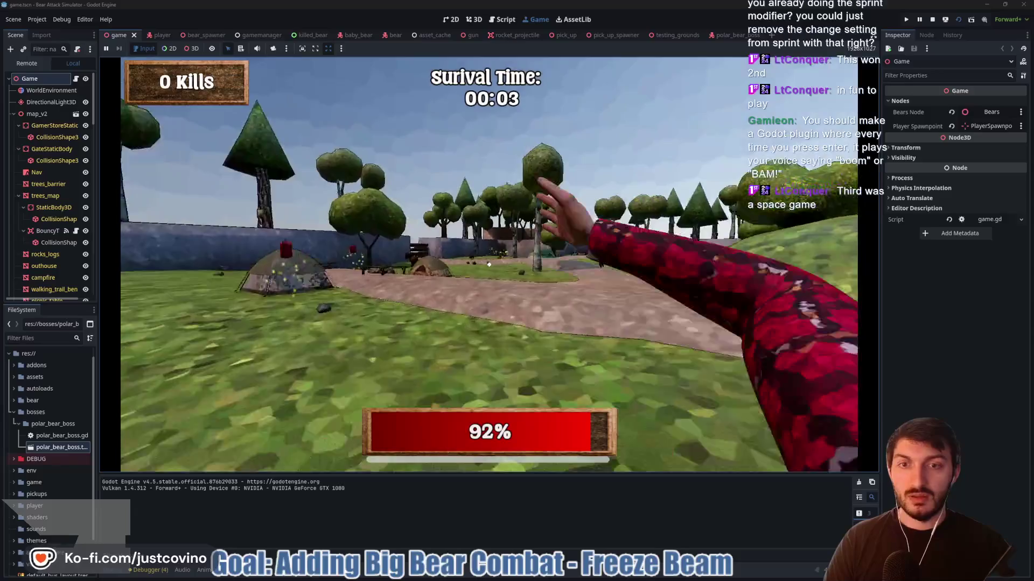
pyautogui.press('w')
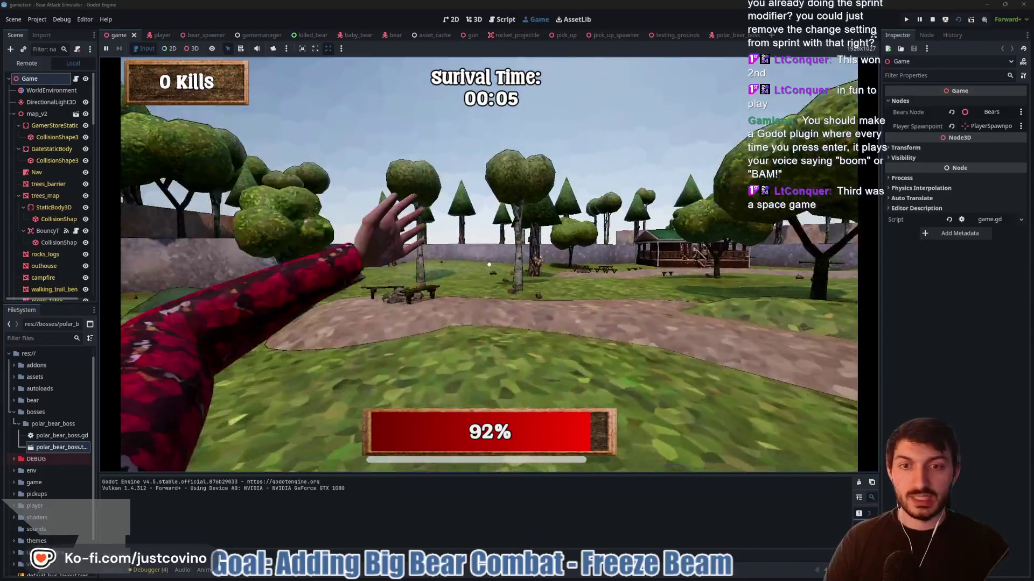
pyautogui.press('w')
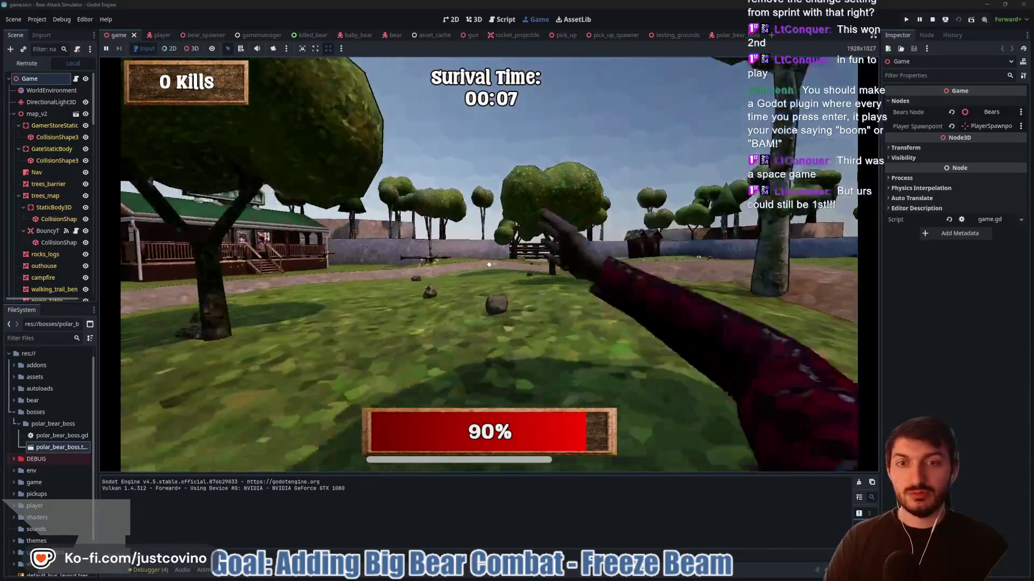
pyautogui.press('w')
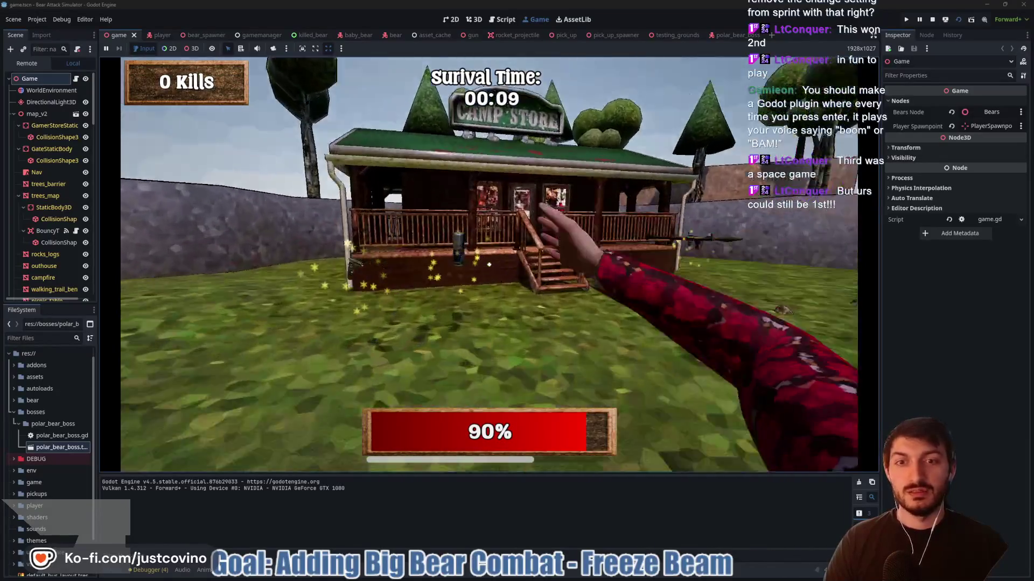
pyautogui.press('w')
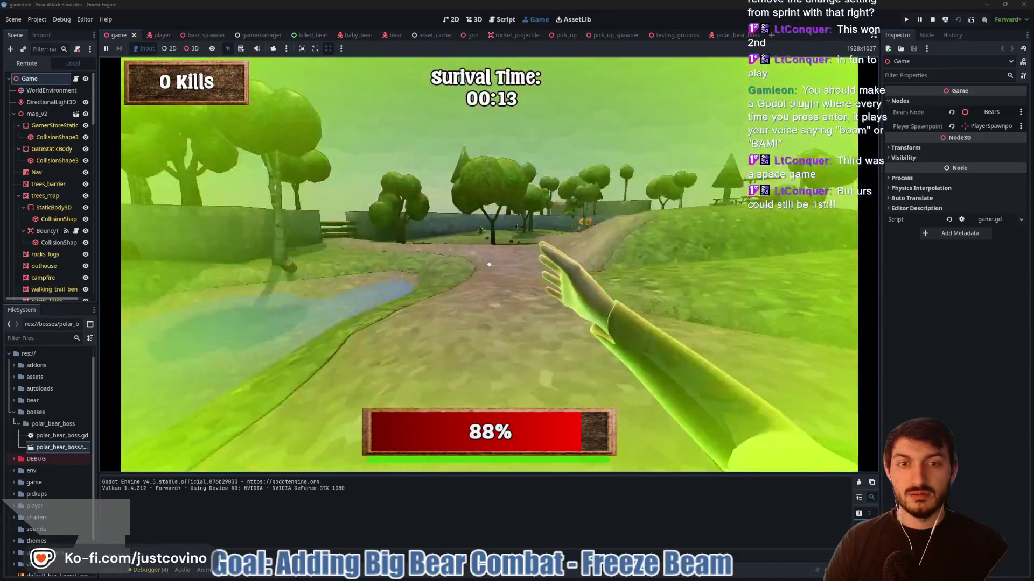
pyautogui.press('w')
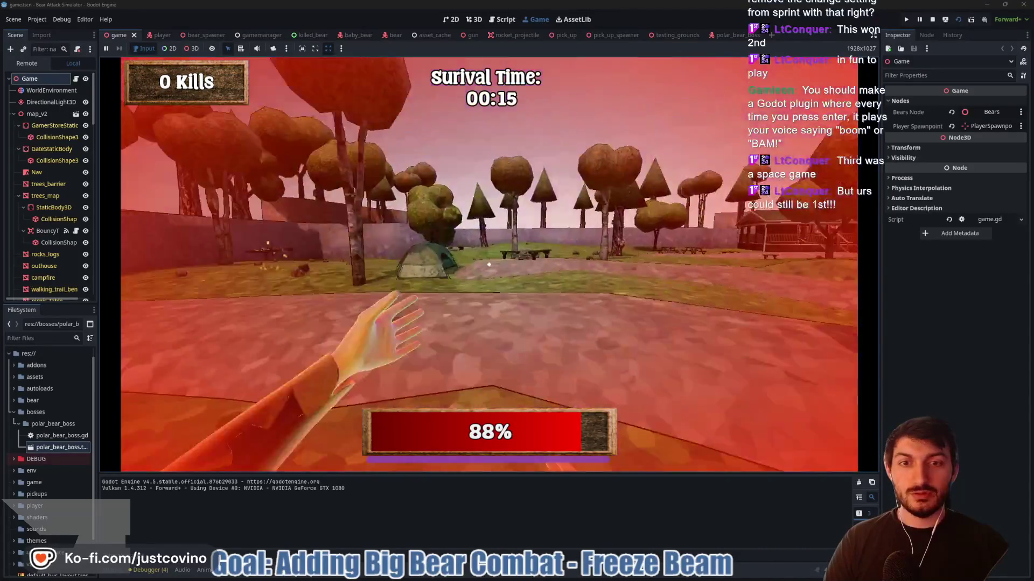
pyautogui.press('w')
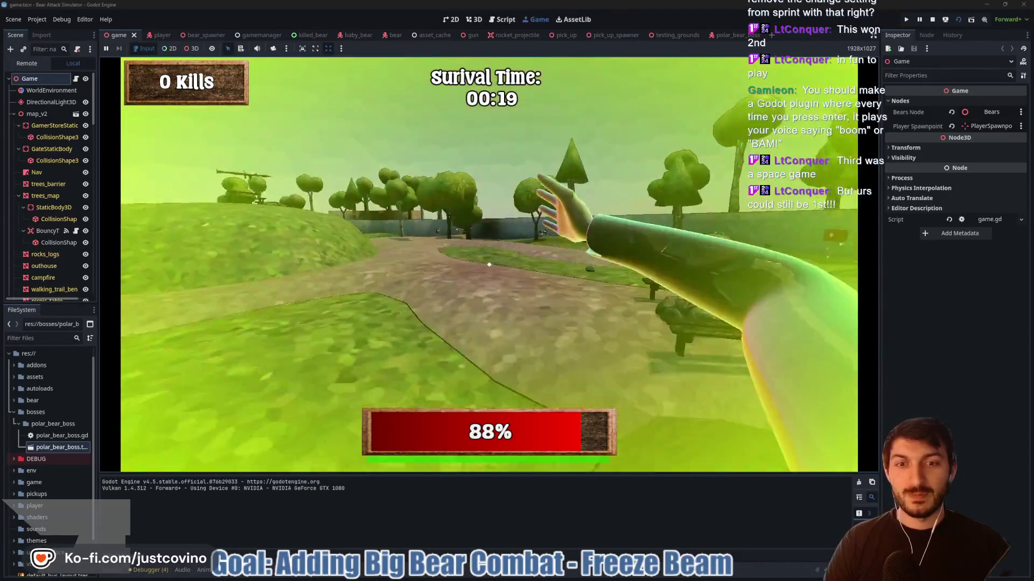
pyautogui.press('w')
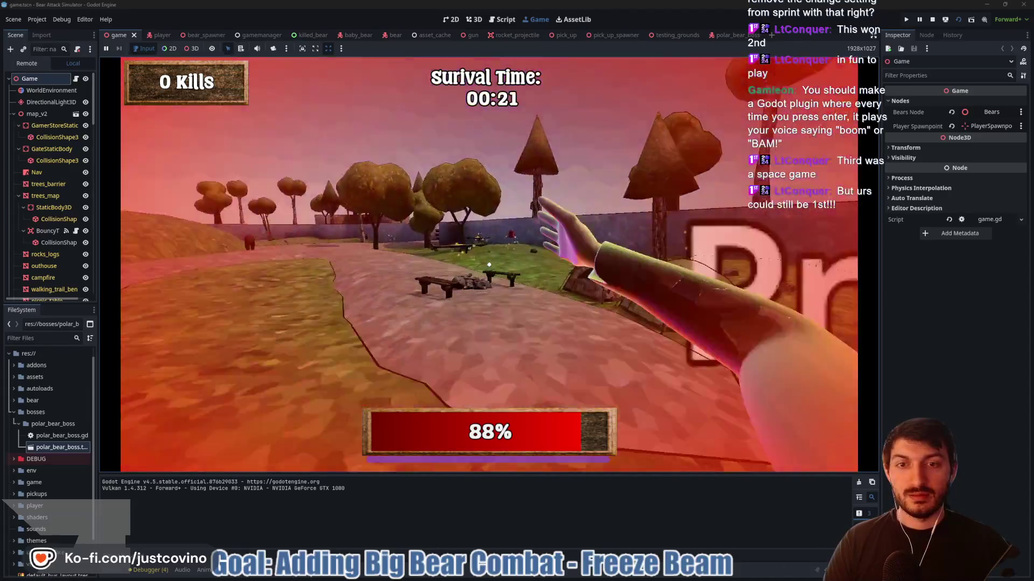
pyautogui.press('w')
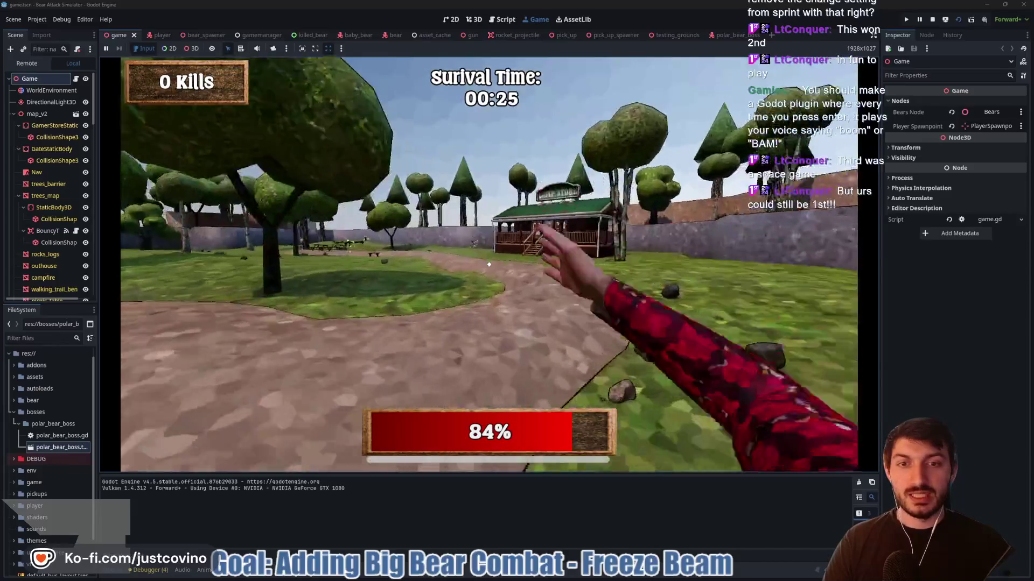
pyautogui.press('w')
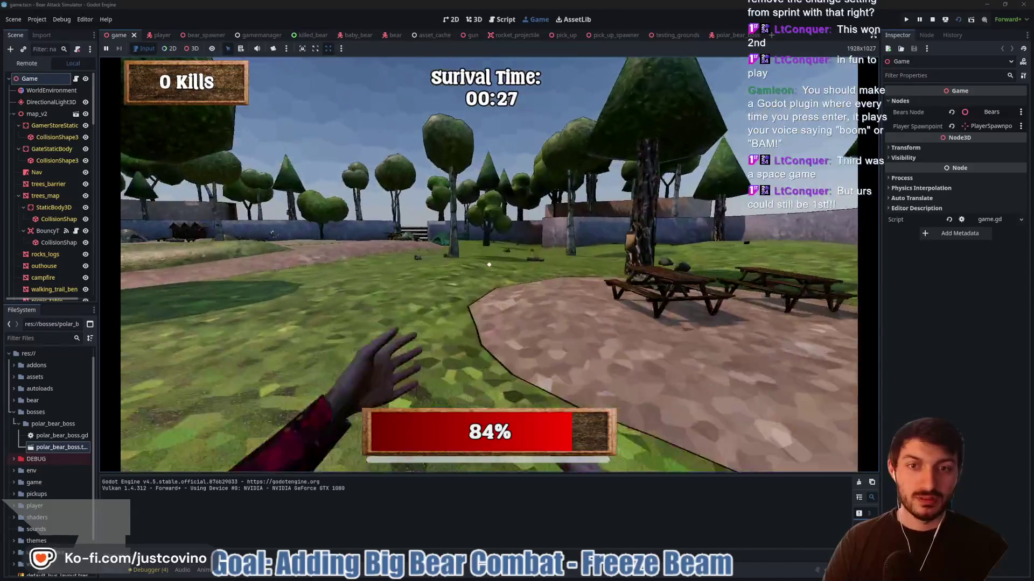
pyautogui.press('w')
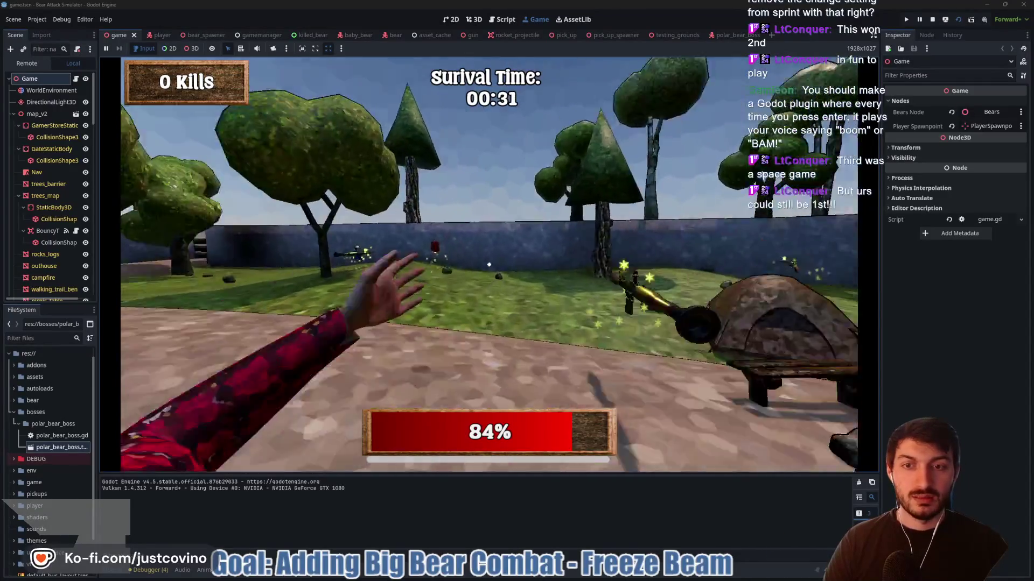
# Pick up the RPG, fire rockets at the bears, then stop the game with F8
pyautogui.press('e')
pyautogui.press('w')
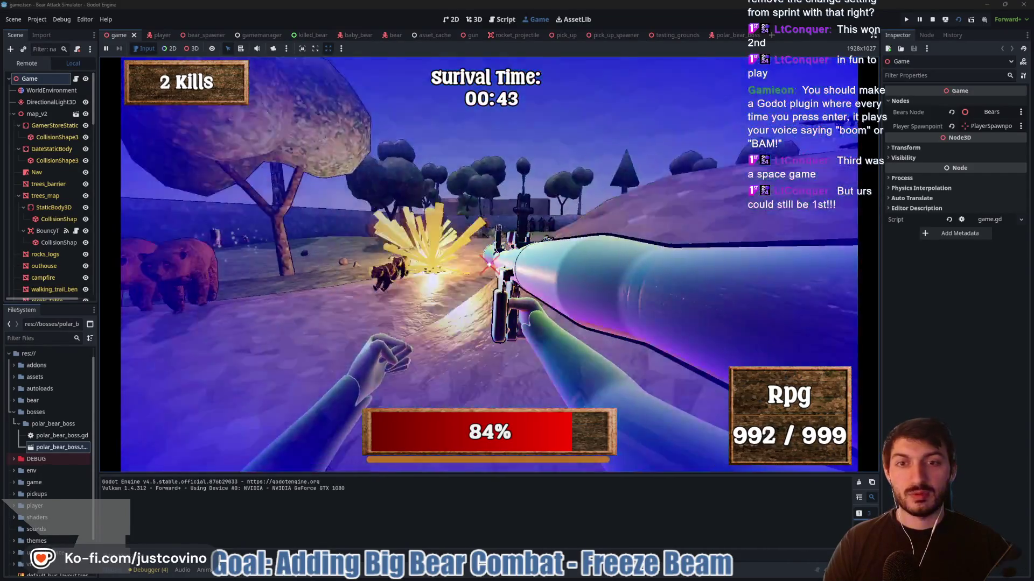
pyautogui.click(490, 260)
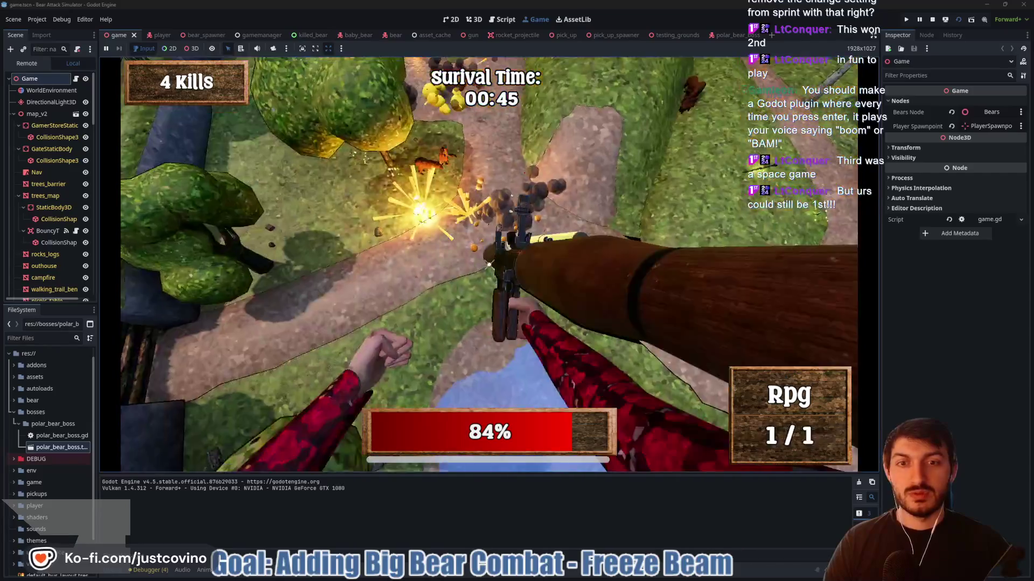
pyautogui.click(489, 264)
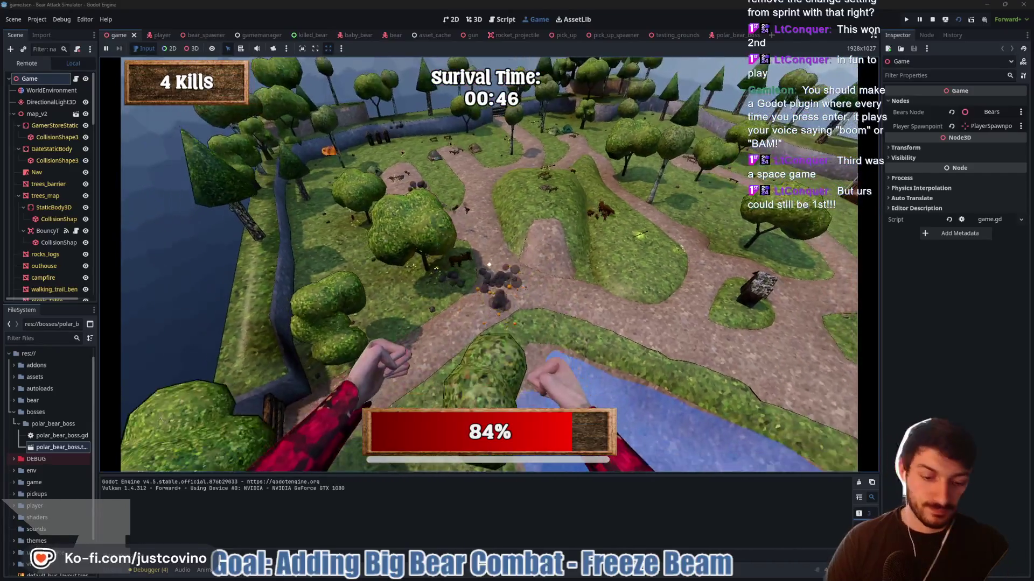
pyautogui.press('F8')
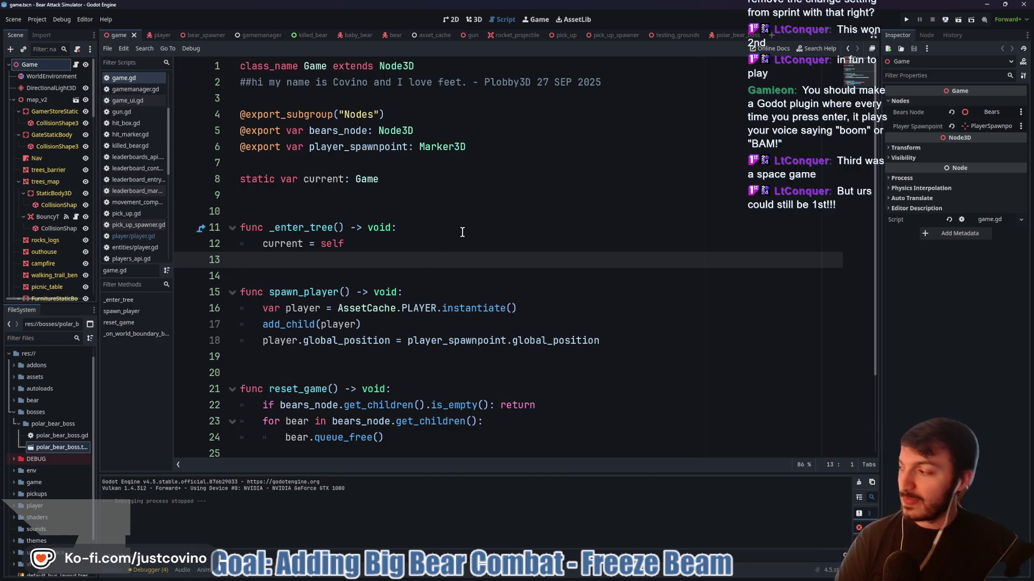
pyautogui.scroll(-1, 388, 250)
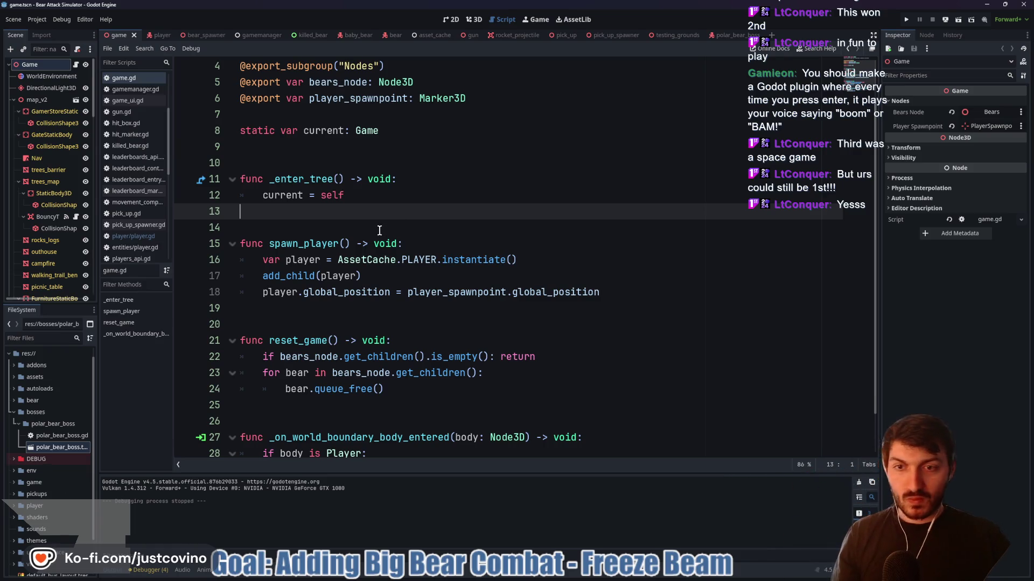
pyautogui.scroll(-1, 380, 231)
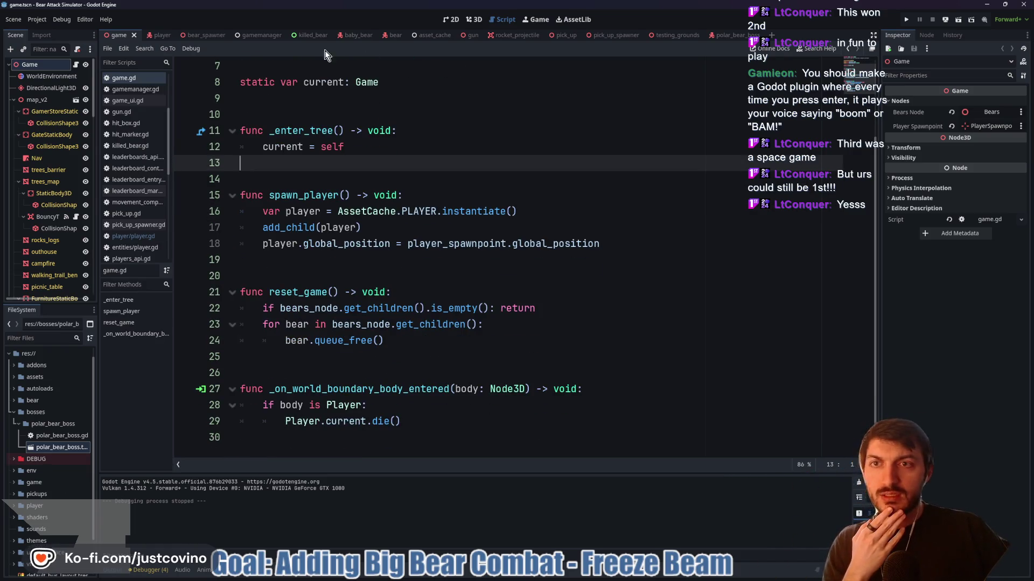
pyautogui.click(159, 35)
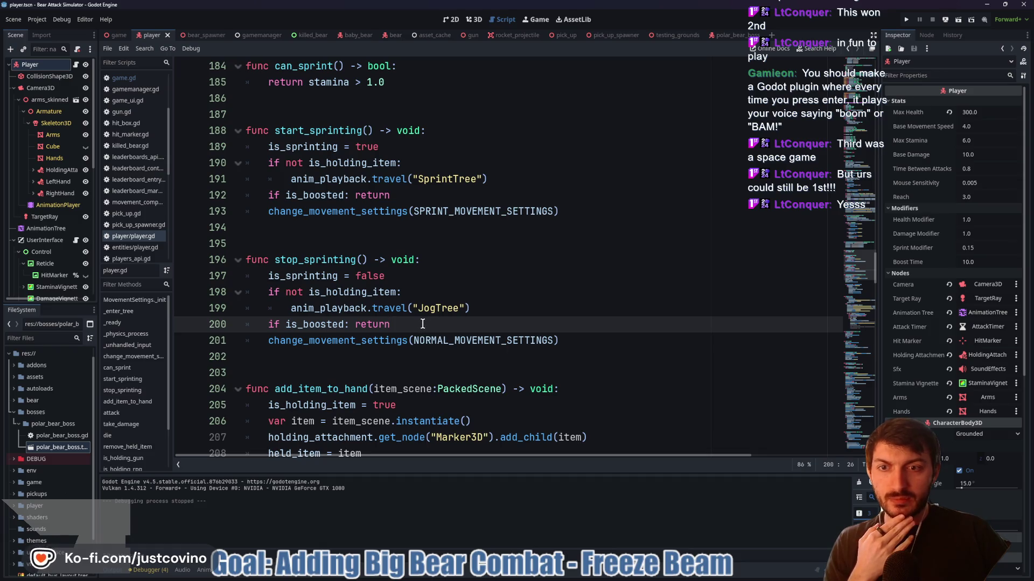
pyautogui.scroll(13, 439, 323)
pyautogui.scroll(20, 446, 325)
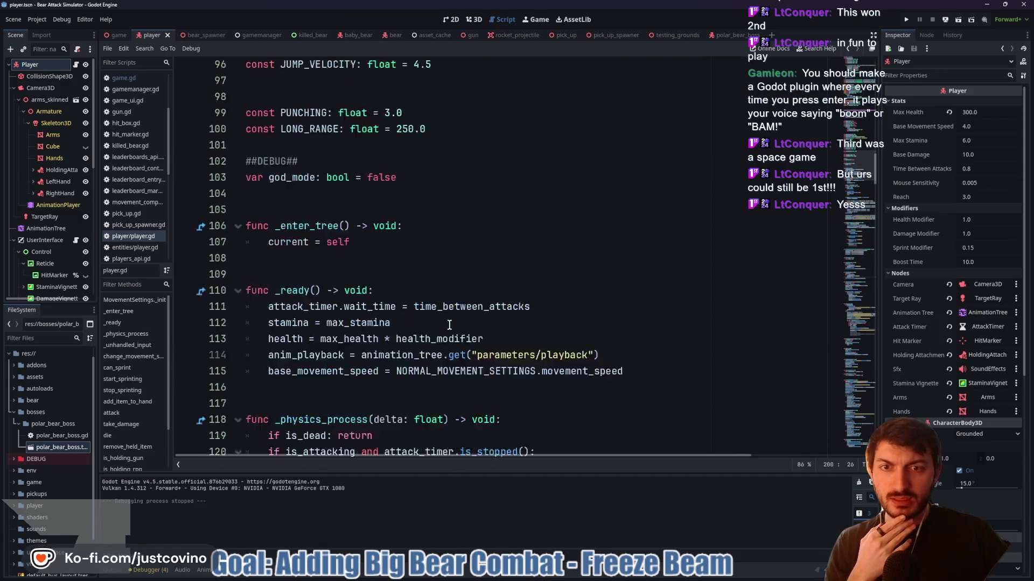
pyautogui.scroll(6, 449, 325)
pyautogui.scroll(-12, 450, 325)
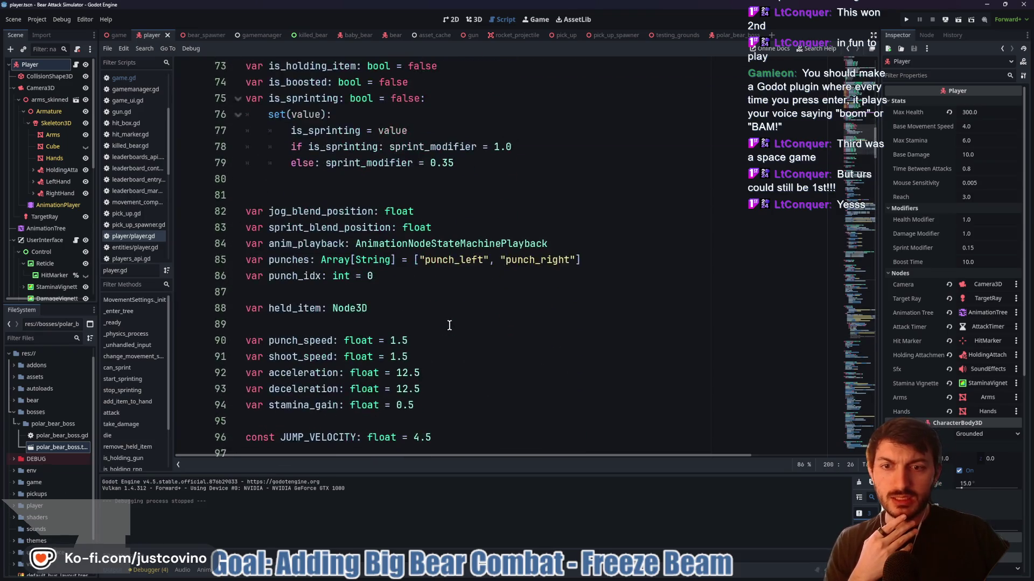
pyautogui.scroll(15, 449, 325)
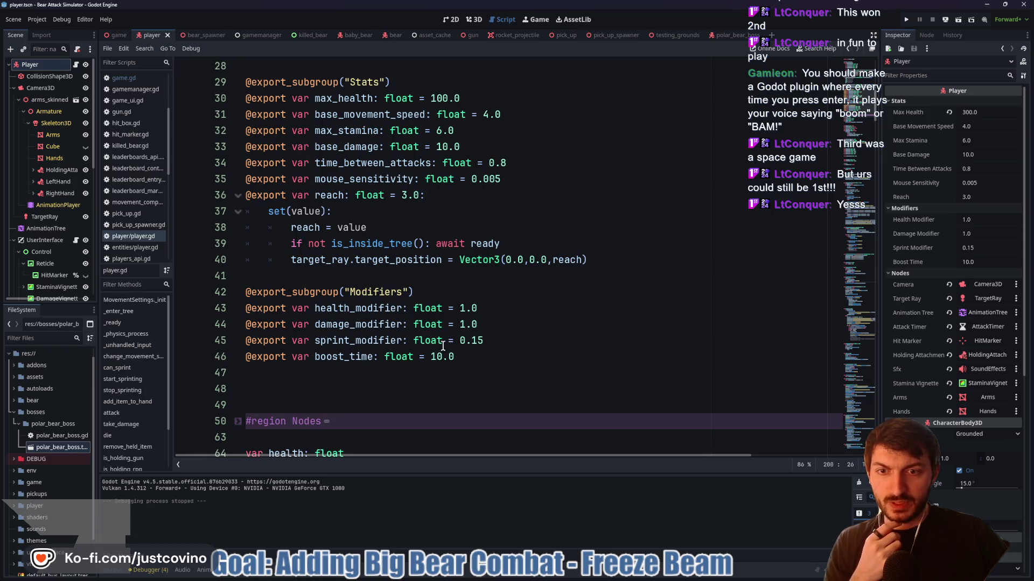
pyautogui.click(480, 342)
pyautogui.moveTo(464, 338); pyautogui.dragTo(460, 340)
pyautogui.write('0')
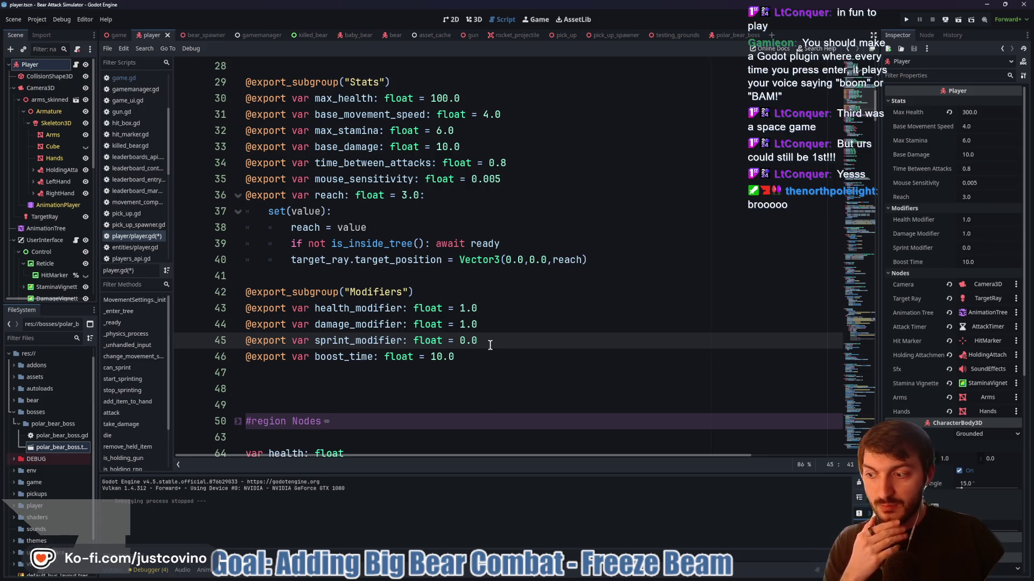
# Save player.gd with sprint_modifier 0.0 and run the project from the main game scene
pyautogui.hotkey('ctrl', 's')
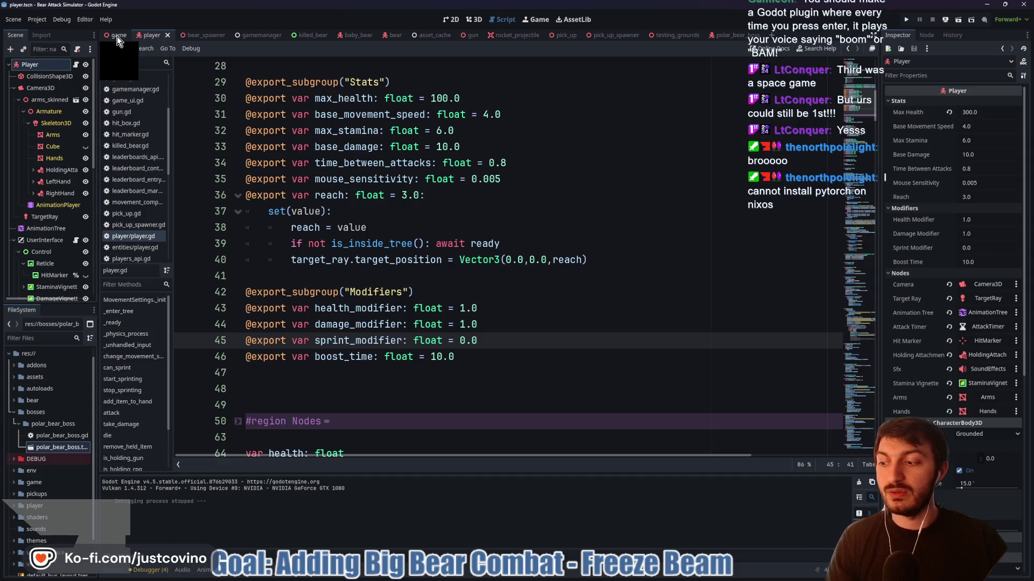
pyautogui.click(118, 36)
pyautogui.click(402, 226)
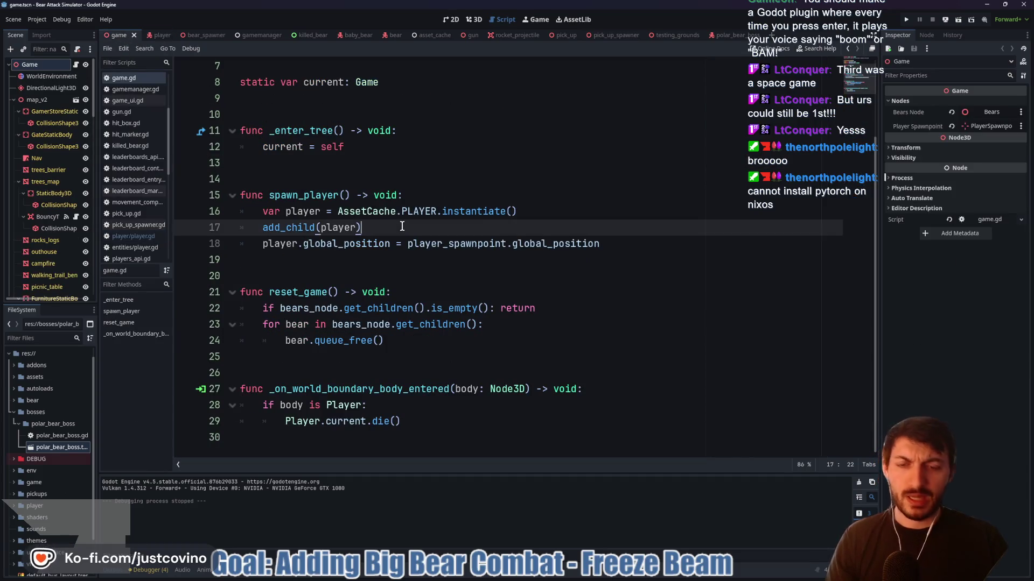
pyautogui.press('F5')
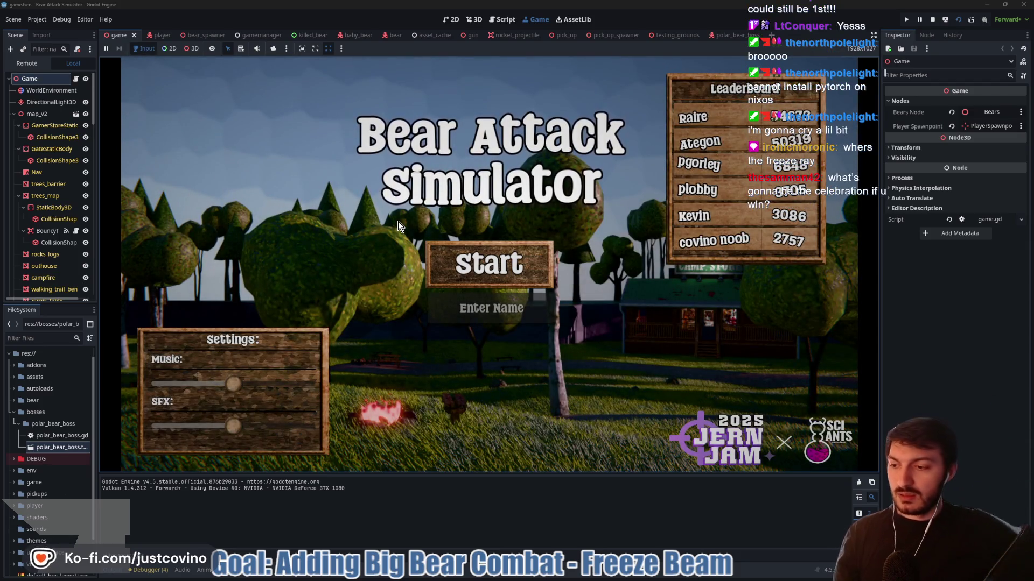
# Start a round from the title screen, play briefly, then stop the game with F8
pyautogui.click(487, 258)
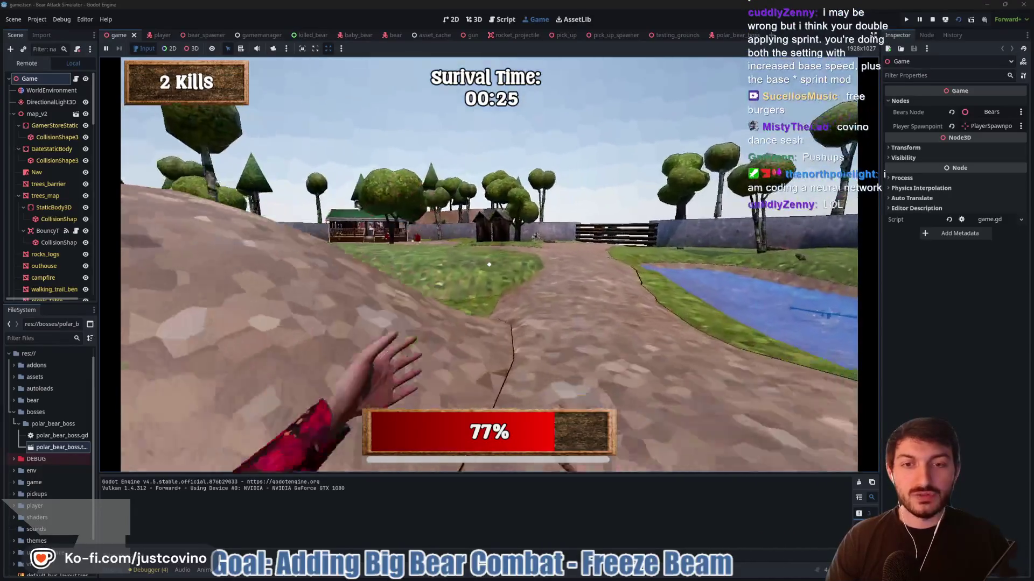
pyautogui.press('F8')
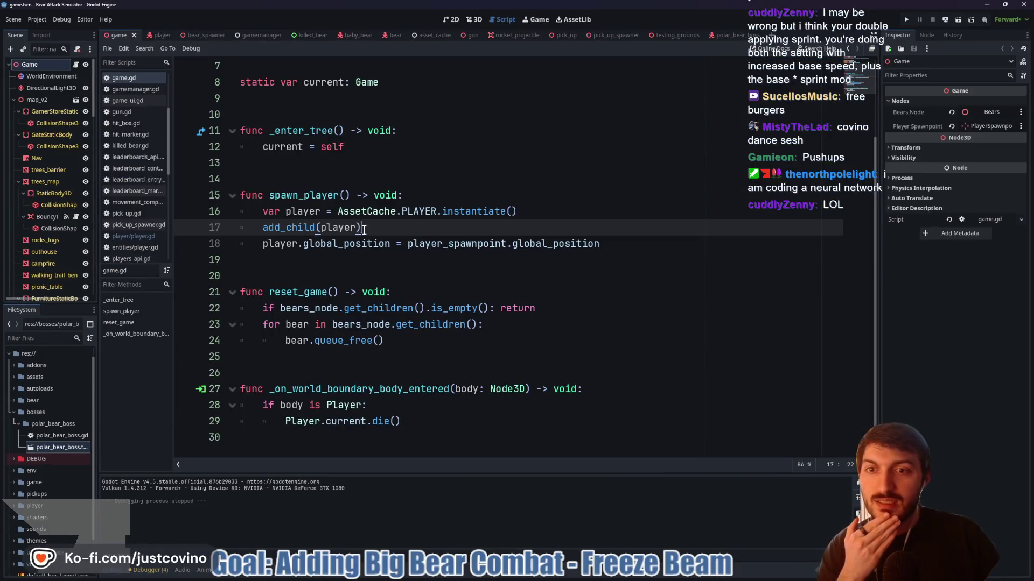
# Switch to player.gd and scroll through the sprinting code, selecting is_sprinting in start_sprinting
pyautogui.click(159, 35)
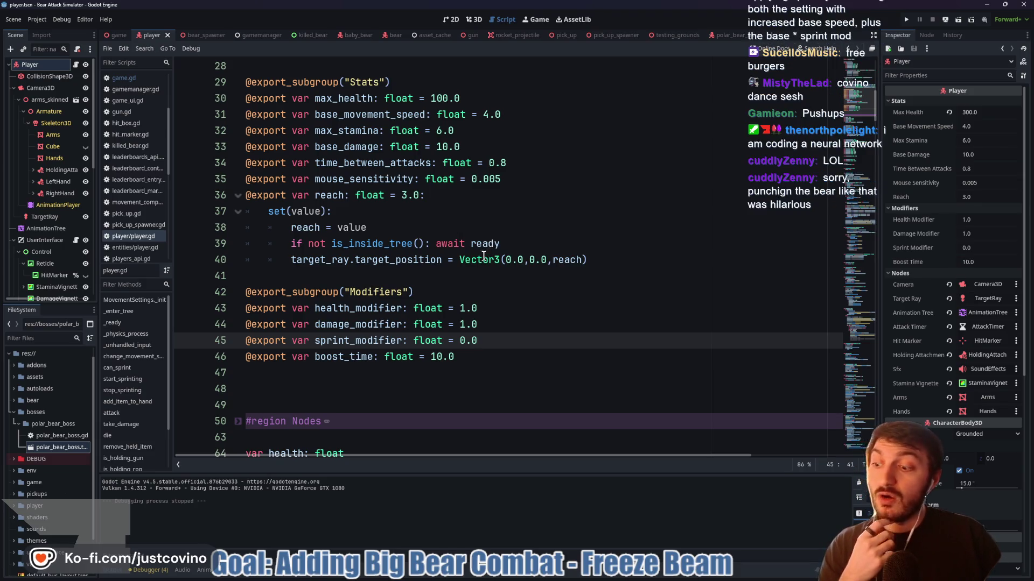
pyautogui.scroll(-1, 514, 275)
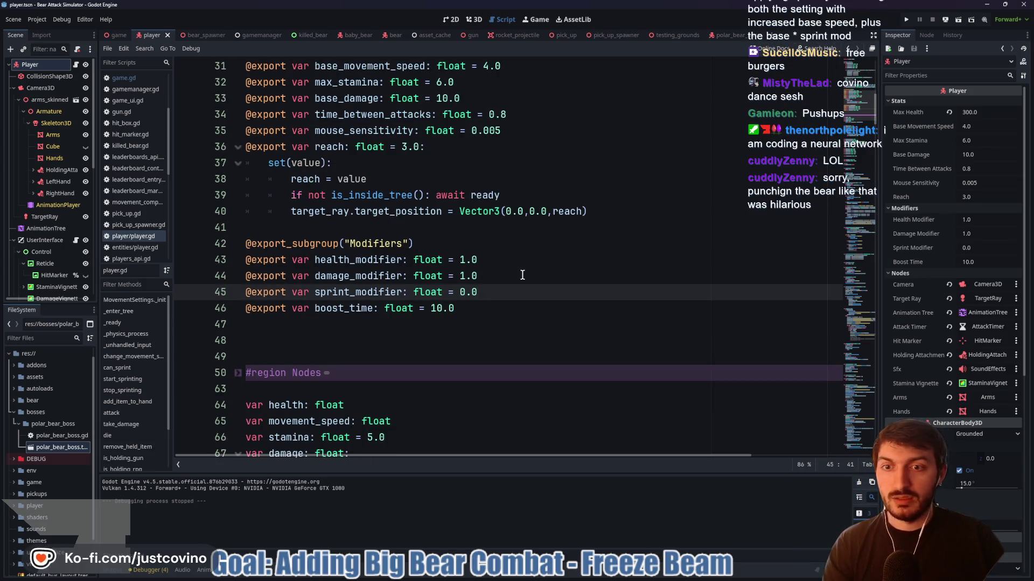
pyautogui.scroll(-19, 511, 277)
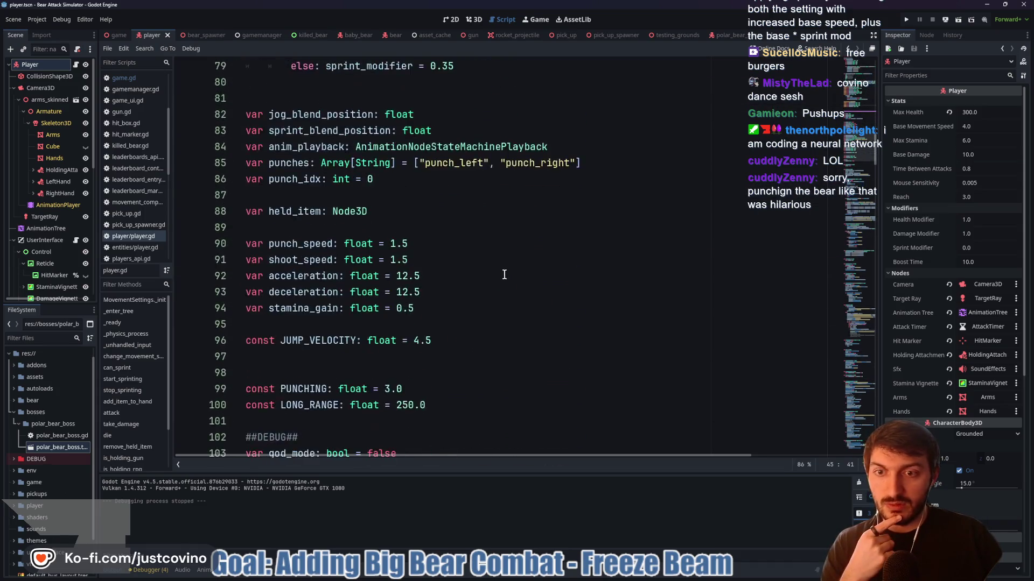
pyautogui.scroll(-5, 494, 278)
pyautogui.scroll(-10, 443, 279)
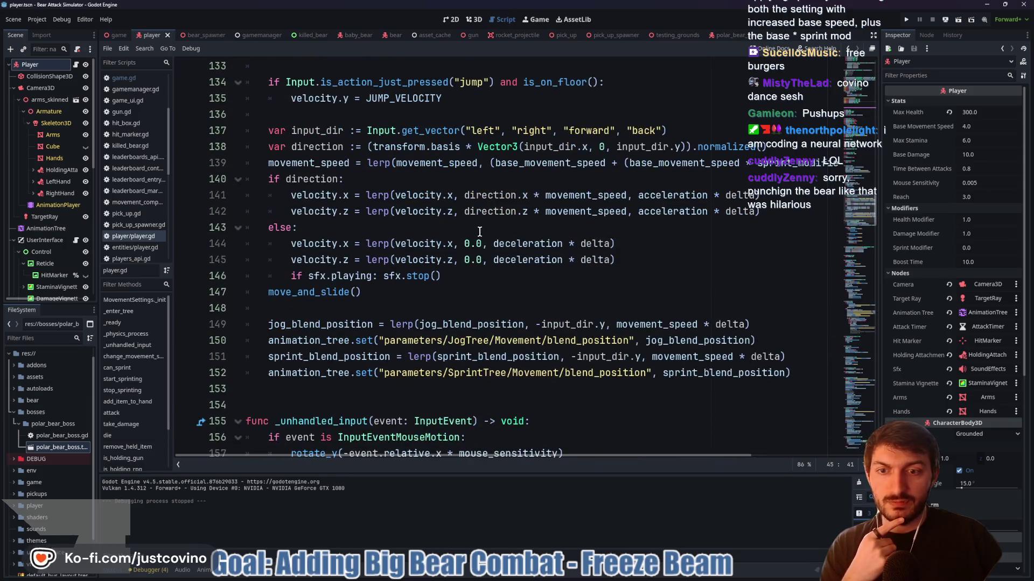
pyautogui.scroll(-9, 479, 231)
pyautogui.scroll(-7, 471, 240)
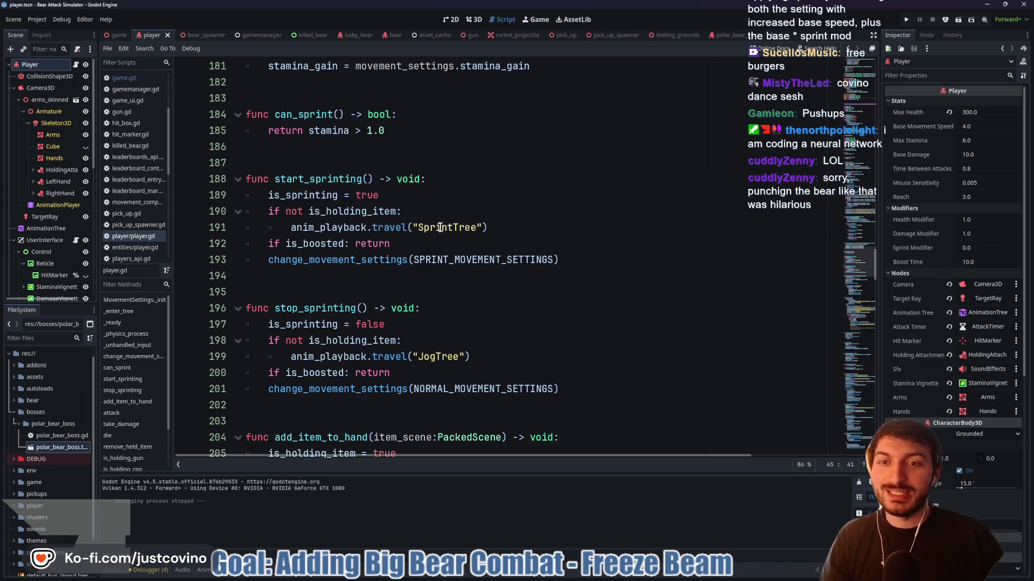
pyautogui.scroll(-3, 312, 197)
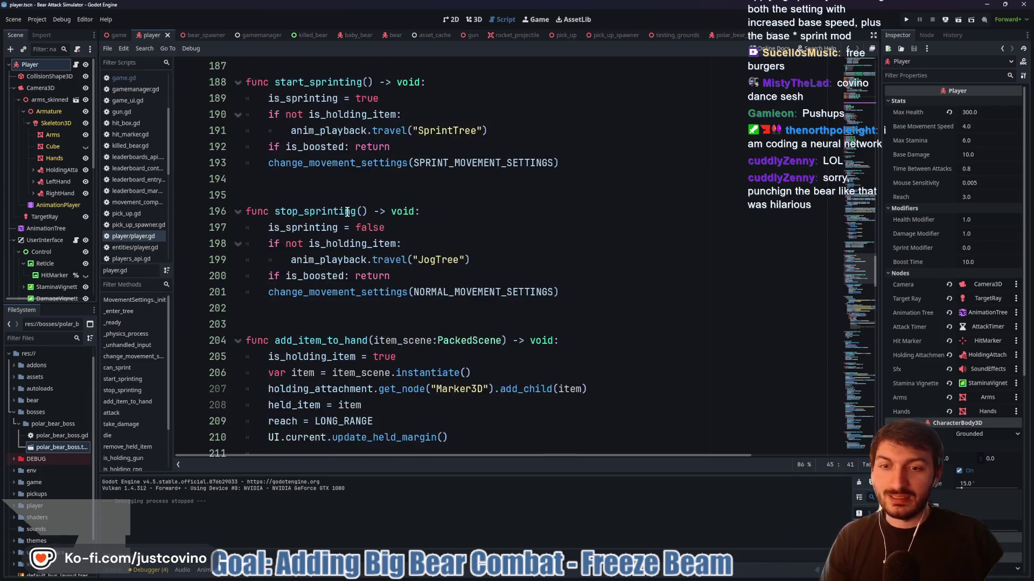
pyautogui.scroll(5, 402, 285)
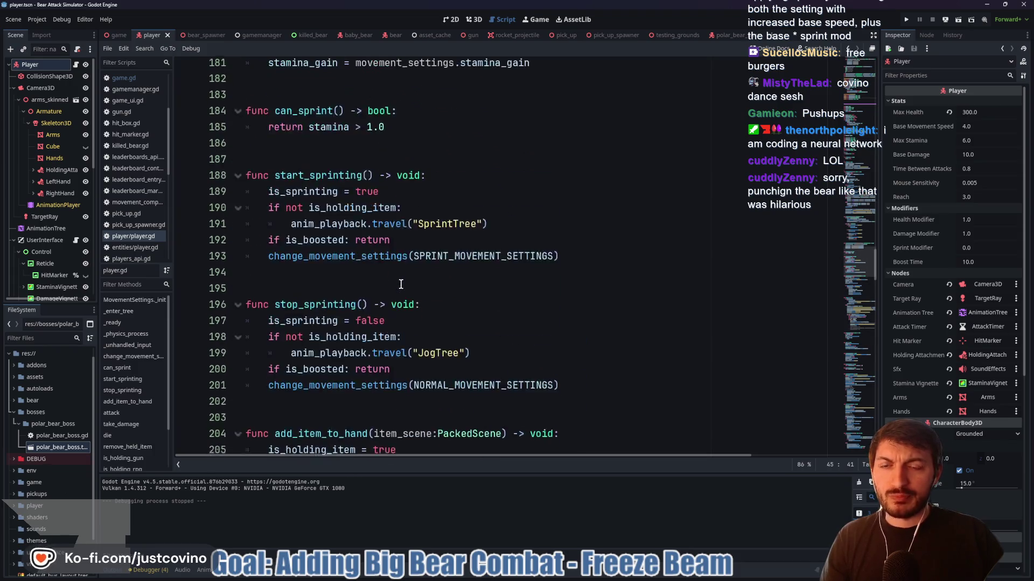
pyautogui.doubleClick(312, 353)
pyautogui.scroll(7, 484, 274)
pyautogui.scroll(9, 485, 274)
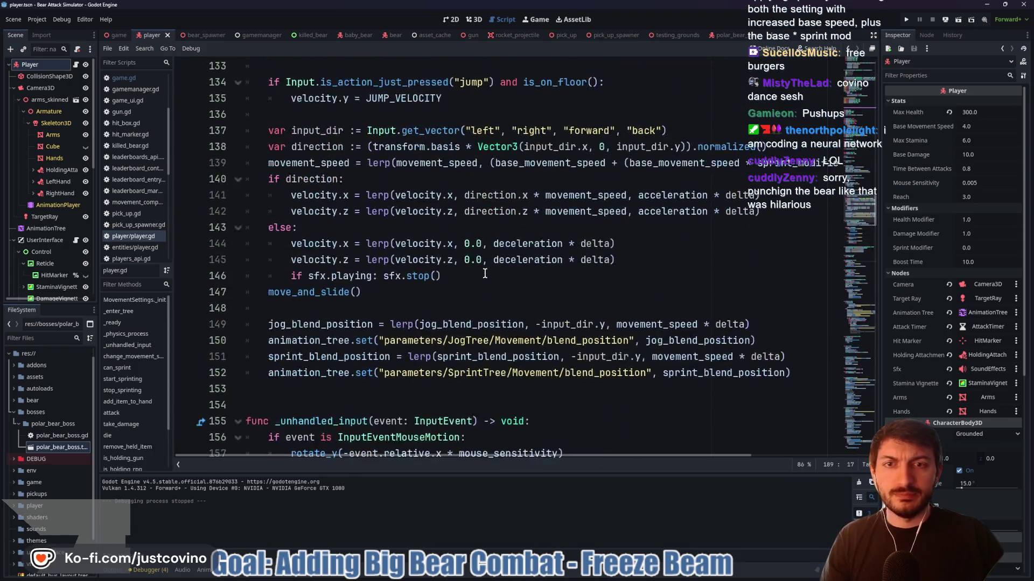
pyautogui.moveTo(526, 453); pyautogui.dragTo(647, 451)
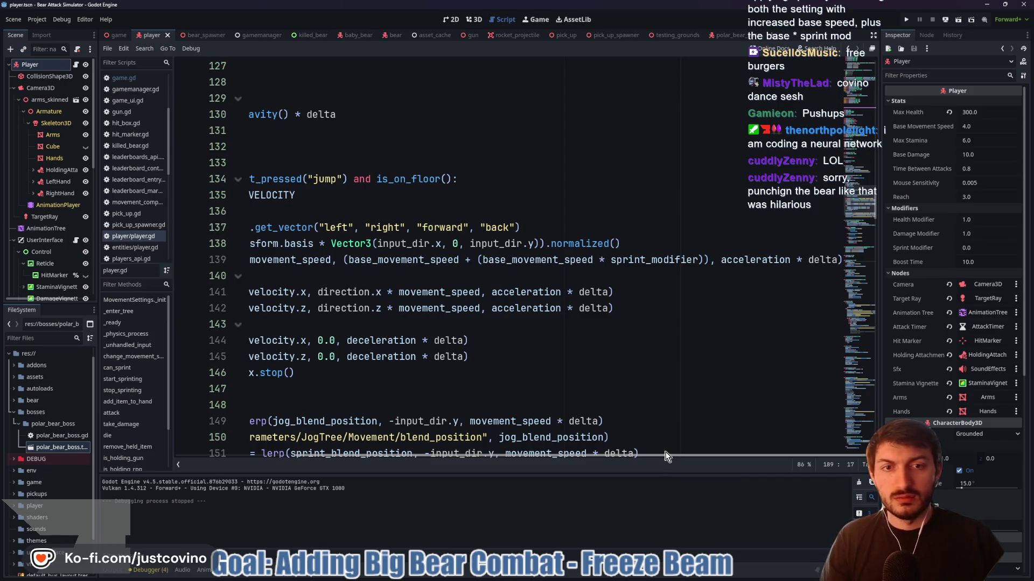
pyautogui.hscroll(-5, 624, 453)
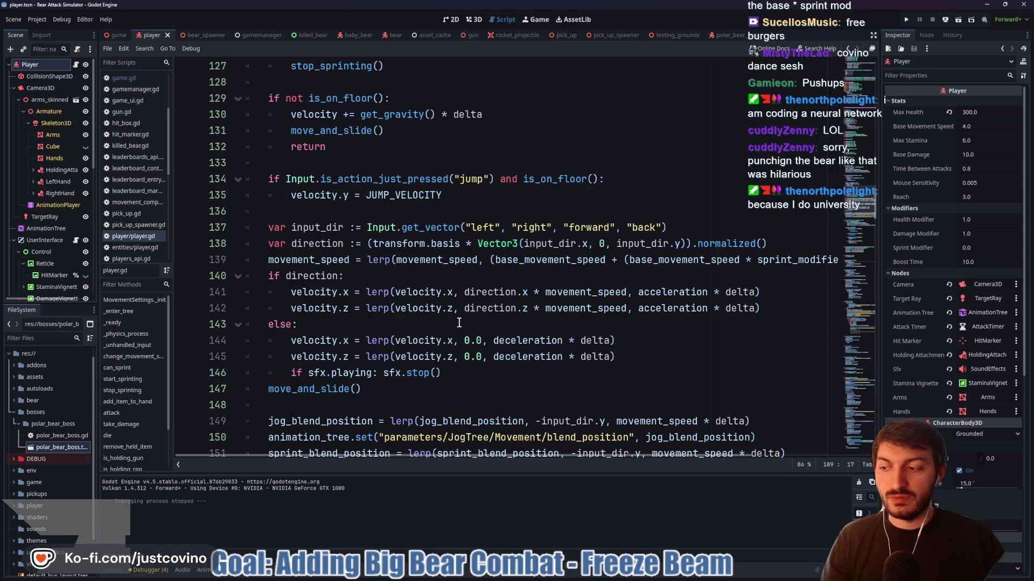
pyautogui.scroll(-1, 453, 323)
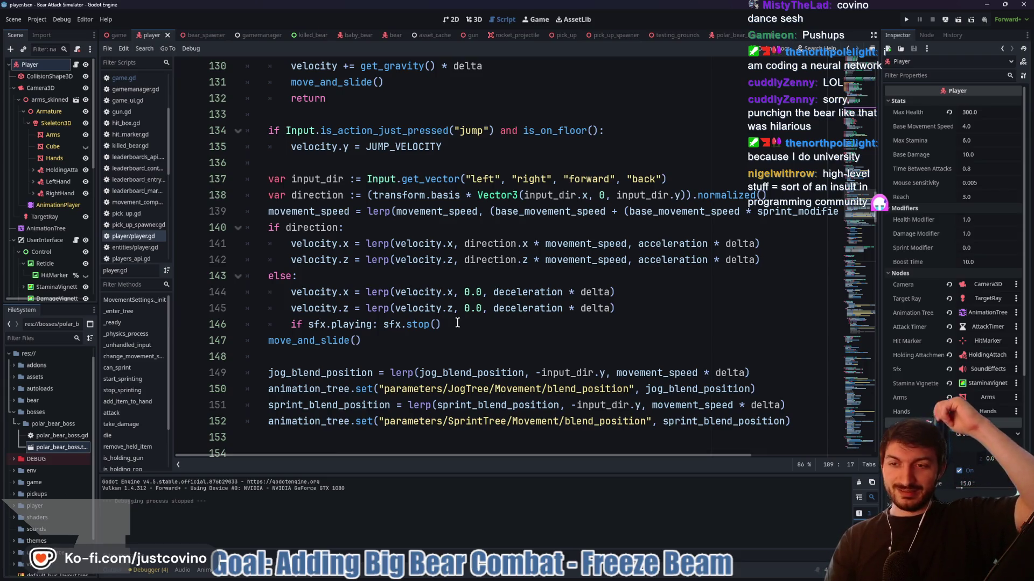
# Review the movement_speed velocity line, change_movement_settings and stop_sprinting down to add_item_to_hand
pyautogui.click(604, 243)
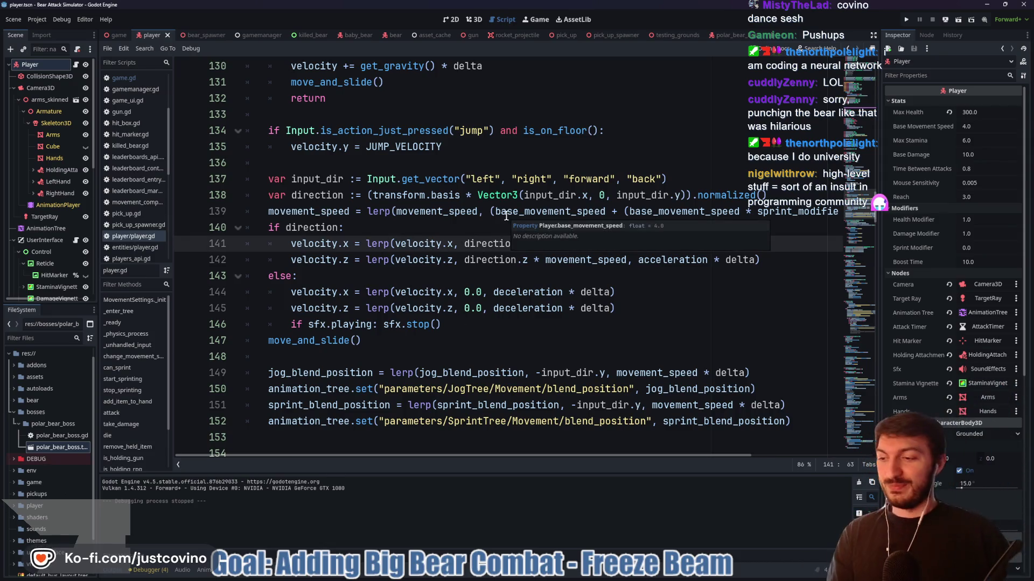
pyautogui.scroll(-12, 519, 216)
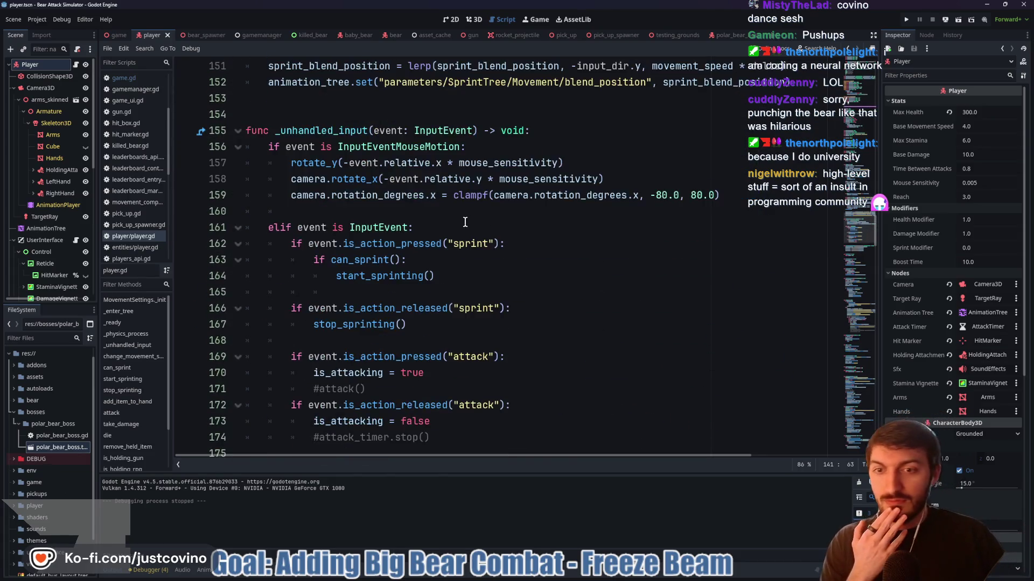
pyautogui.scroll(-1, 463, 228)
pyautogui.click(550, 264)
pyautogui.click(413, 288)
pyautogui.scroll(-1, 414, 289)
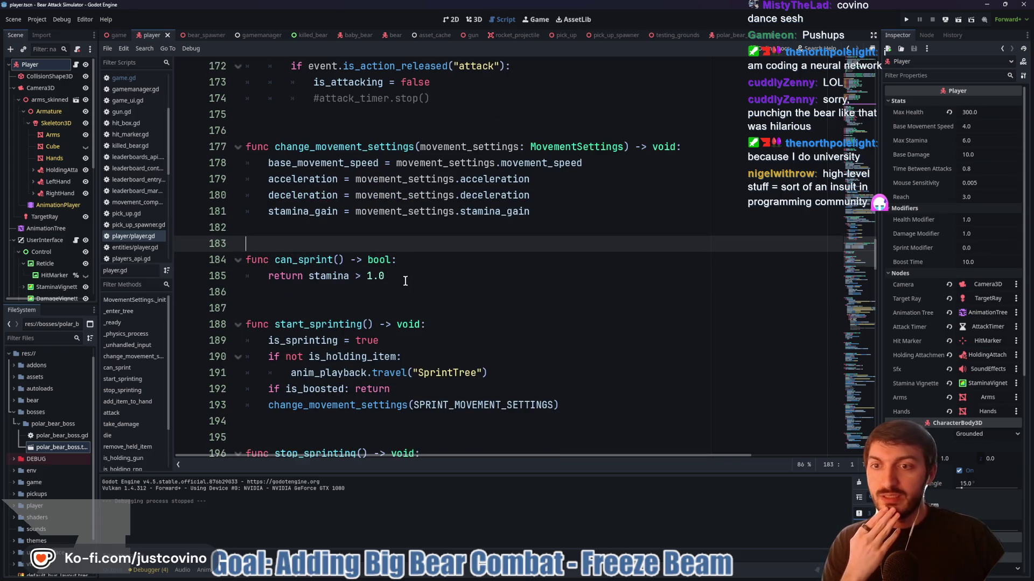
pyautogui.scroll(-1, 406, 281)
pyautogui.click(391, 258)
pyautogui.scroll(-2, 391, 259)
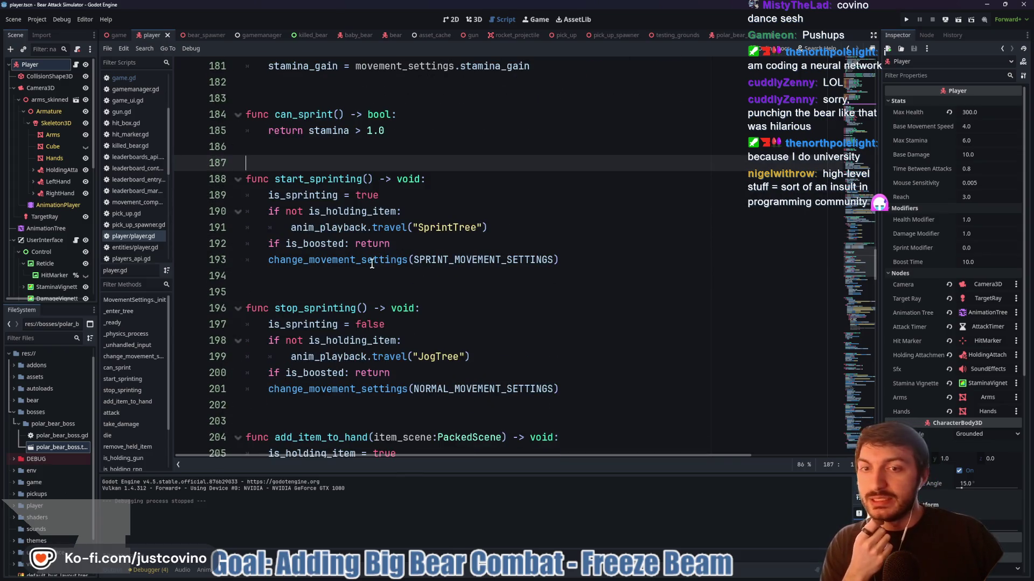
pyautogui.scroll(-2, 348, 278)
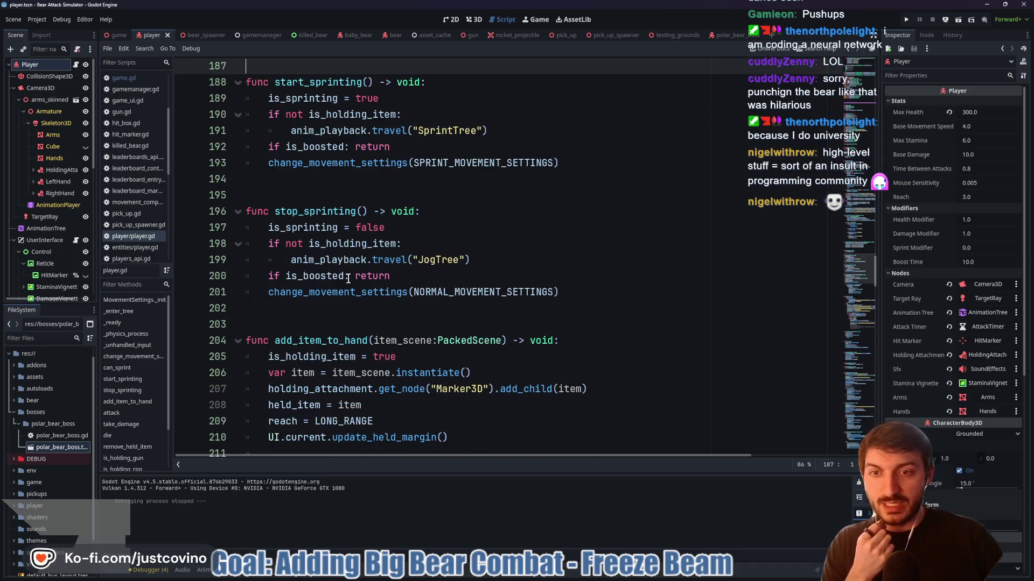
pyautogui.scroll(-2, 348, 278)
pyautogui.click(319, 223)
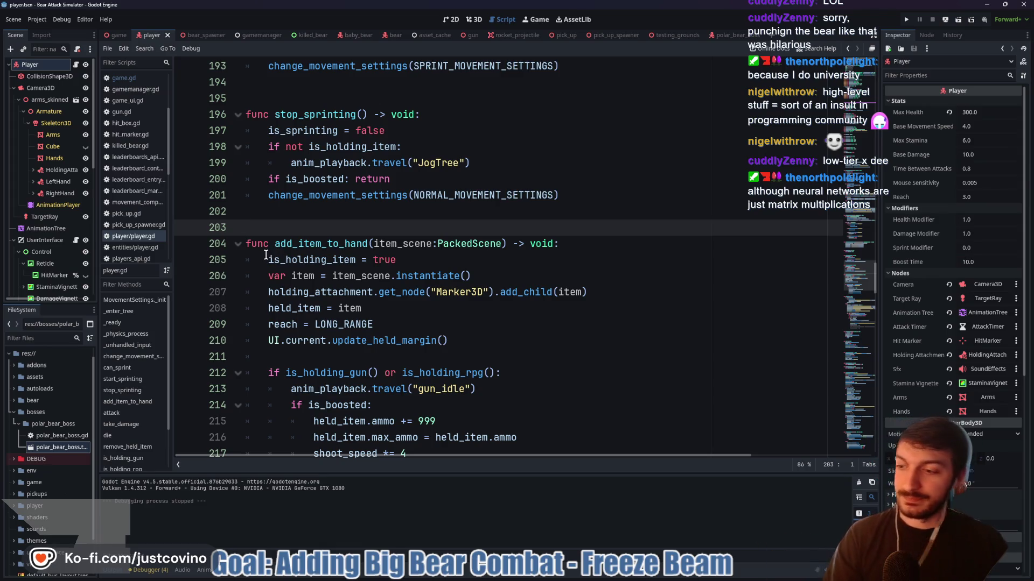
pyautogui.moveTo(266, 255)
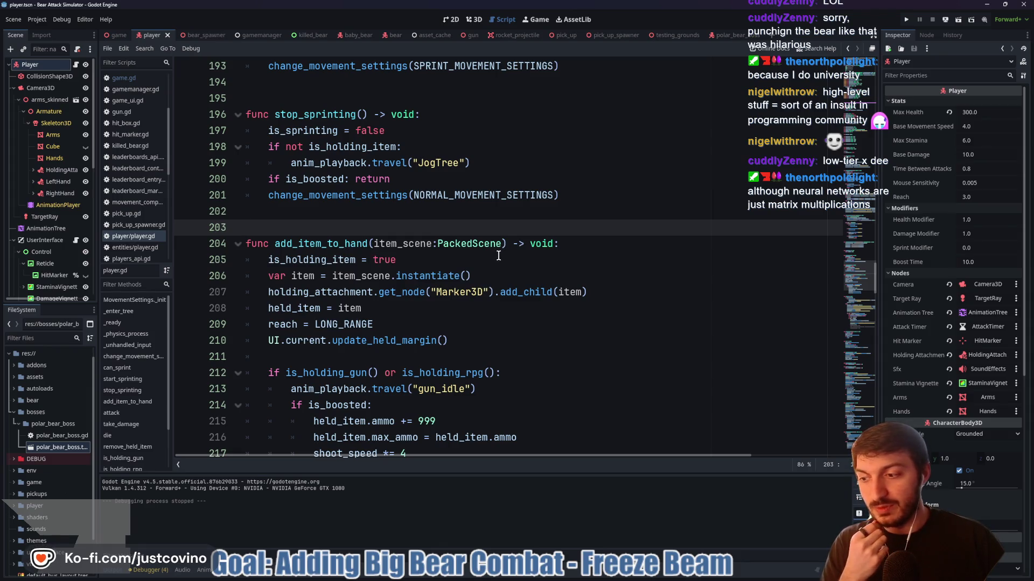
pyautogui.scroll(-4, 490, 258)
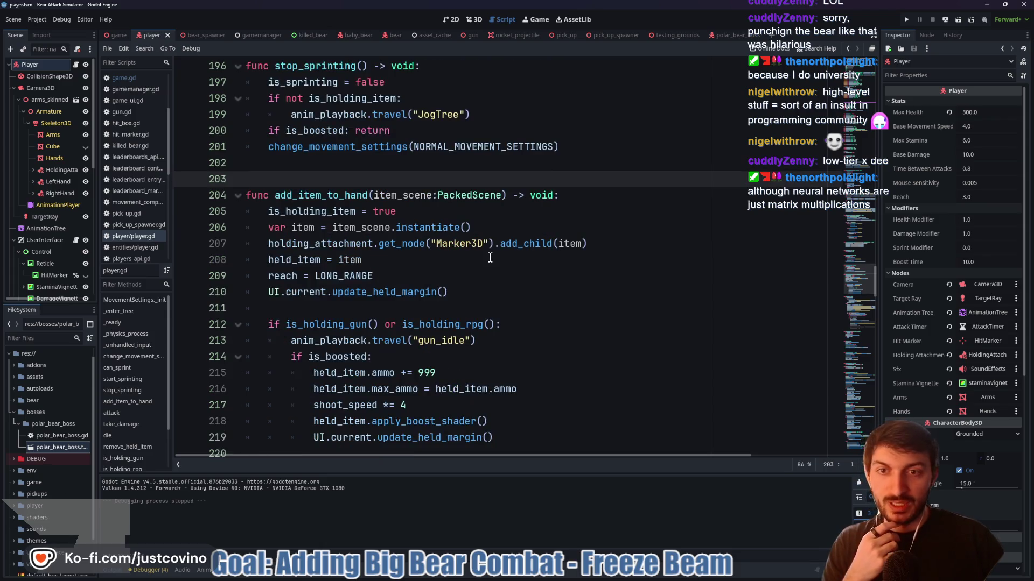
pyautogui.click(455, 212)
pyautogui.press('Up')
pyautogui.press('Up')
pyautogui.press('Up')
pyautogui.scroll(-1, 454, 221)
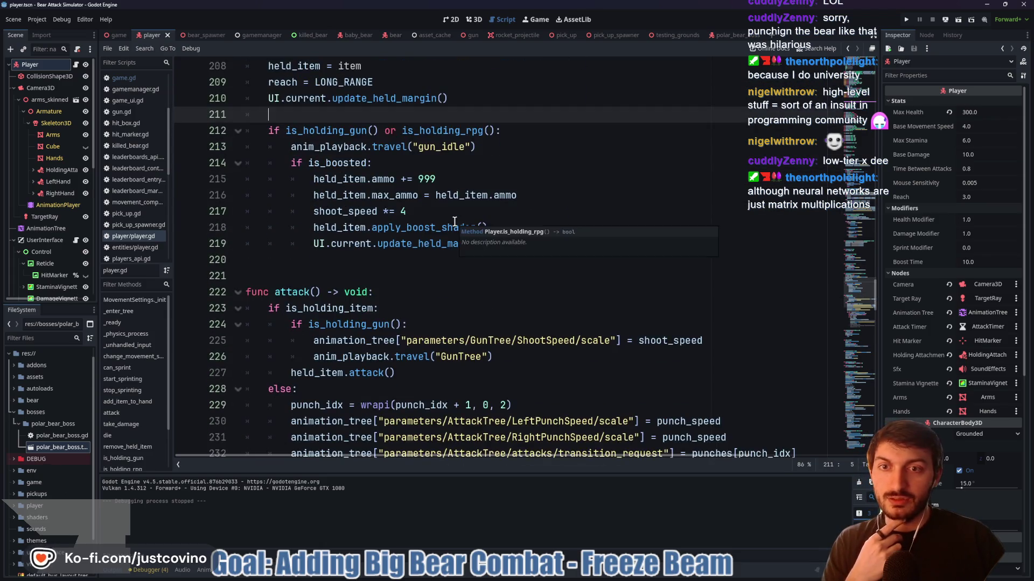
pyautogui.scroll(-3, 447, 227)
pyautogui.scroll(-2, 438, 246)
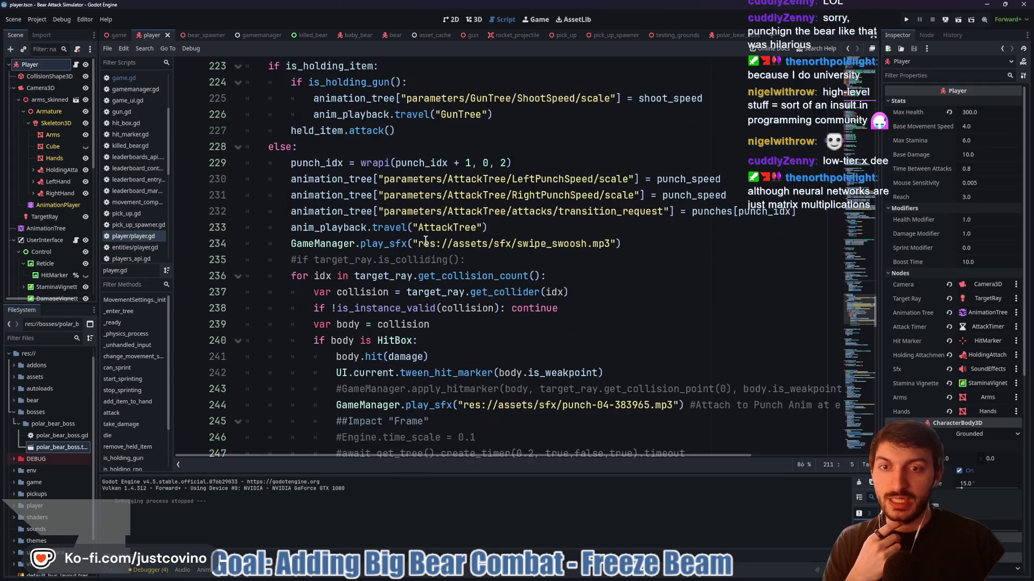
pyautogui.click(340, 145)
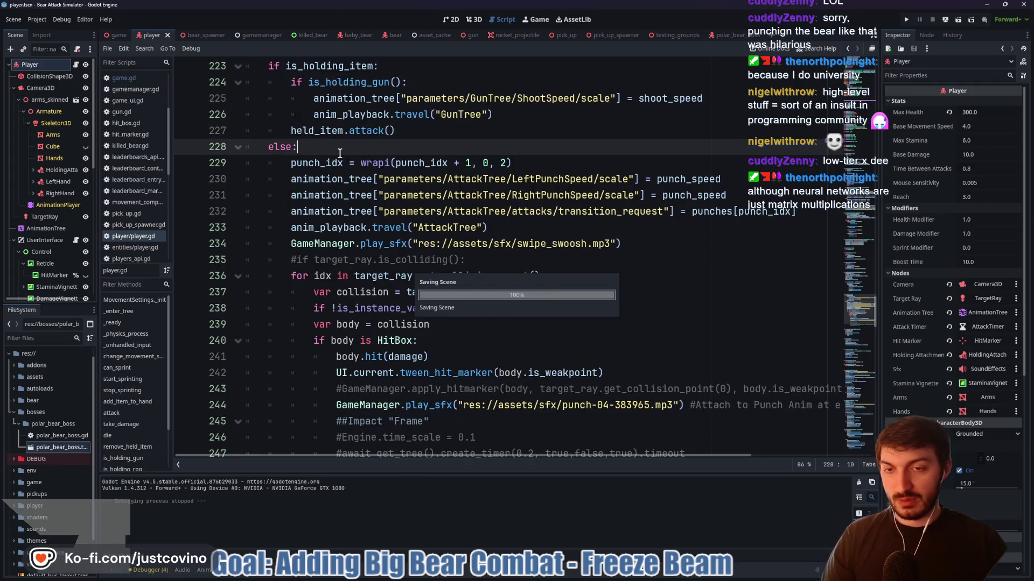
pyautogui.scroll(-2, 431, 222)
pyautogui.scroll(-4, 432, 237)
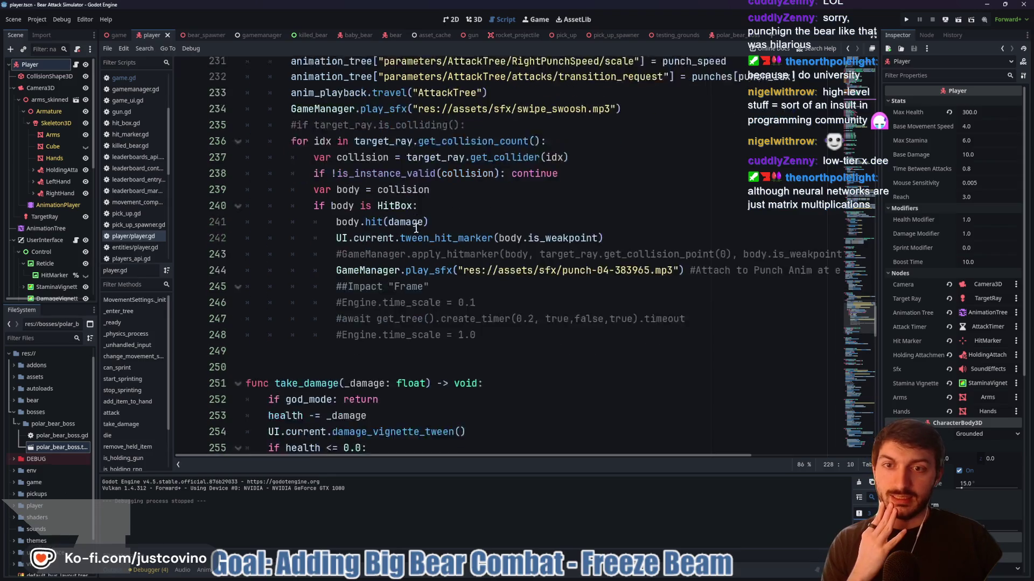
pyautogui.scroll(-2, 436, 259)
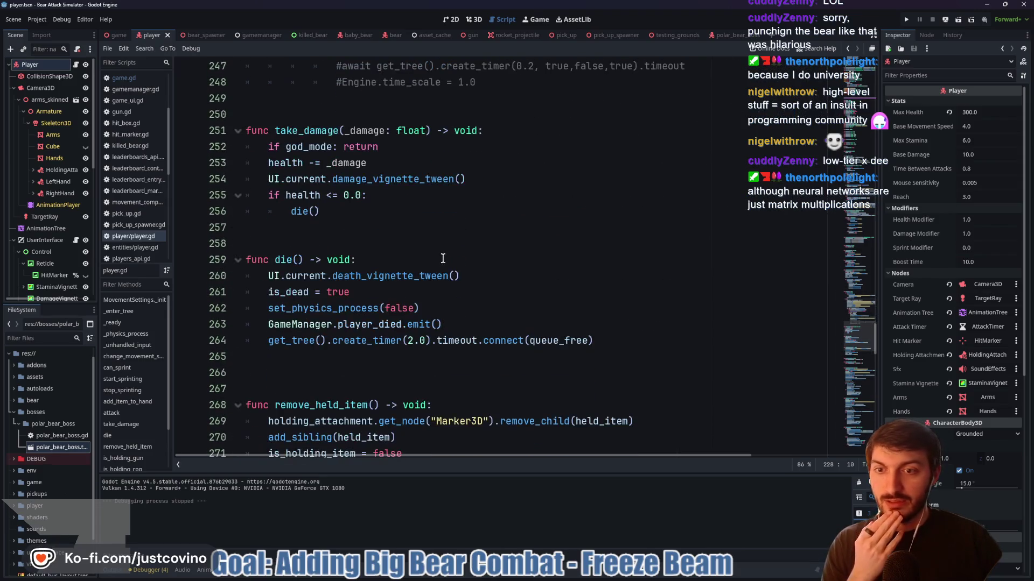
pyautogui.scroll(-1, 443, 259)
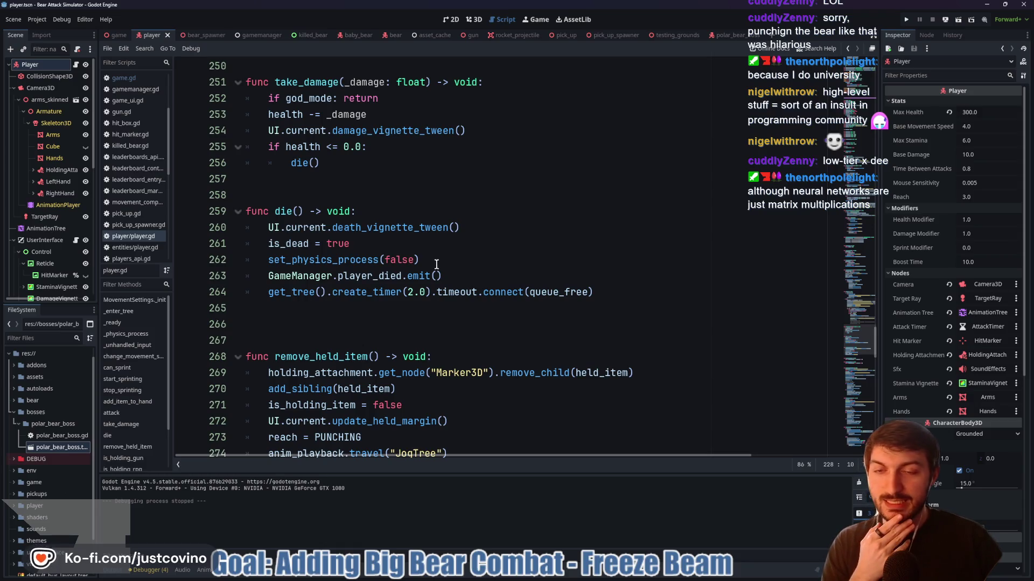
pyautogui.scroll(-4, 366, 213)
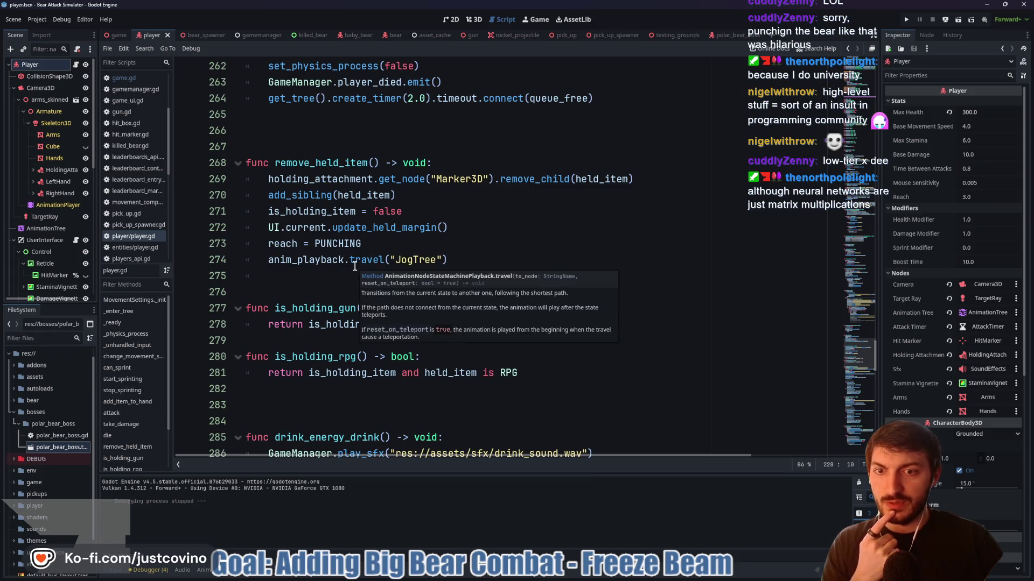
pyautogui.scroll(9, 354, 267)
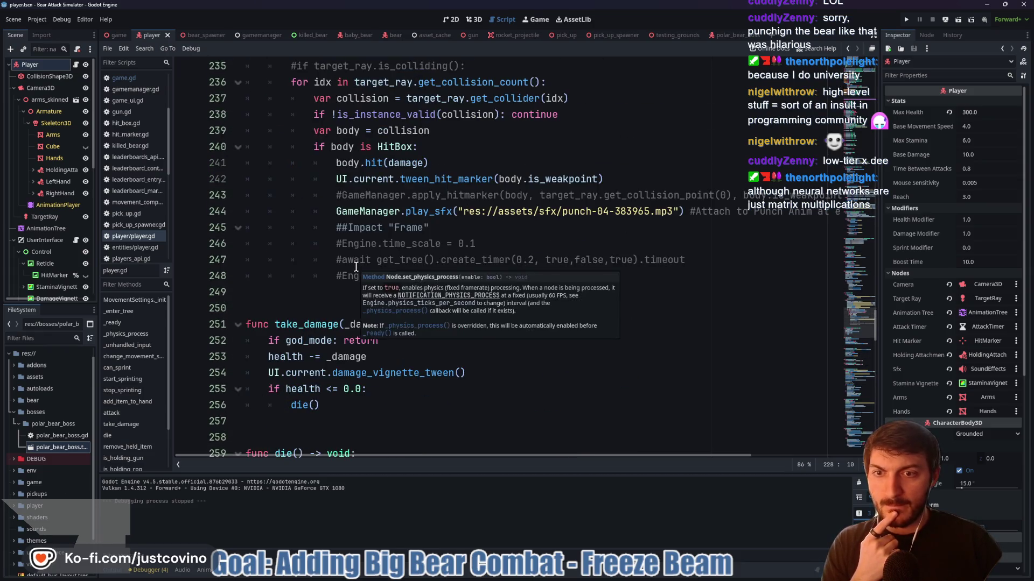
pyautogui.scroll(20, 356, 267)
pyautogui.scroll(19, 356, 289)
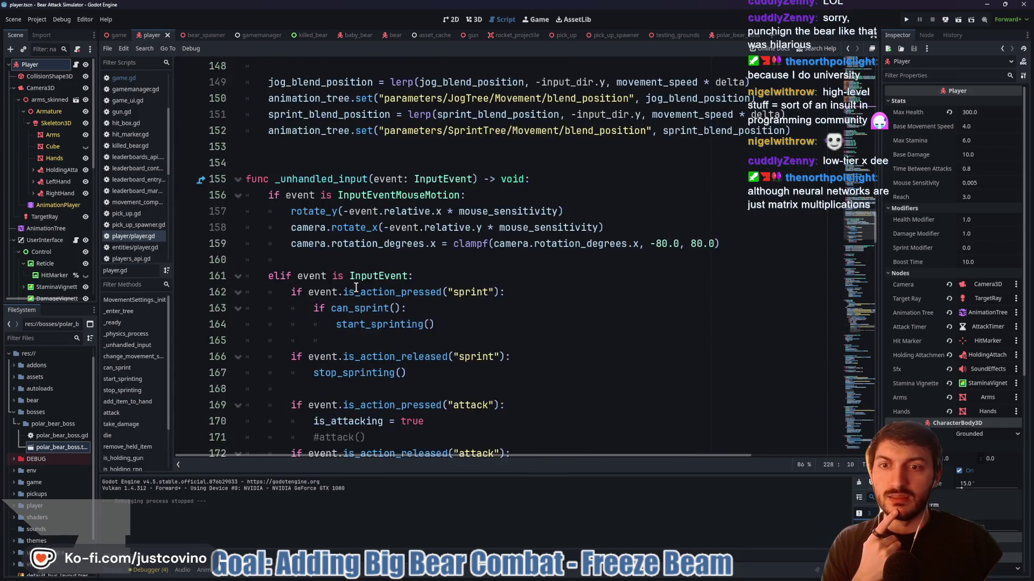
pyautogui.scroll(12, 356, 287)
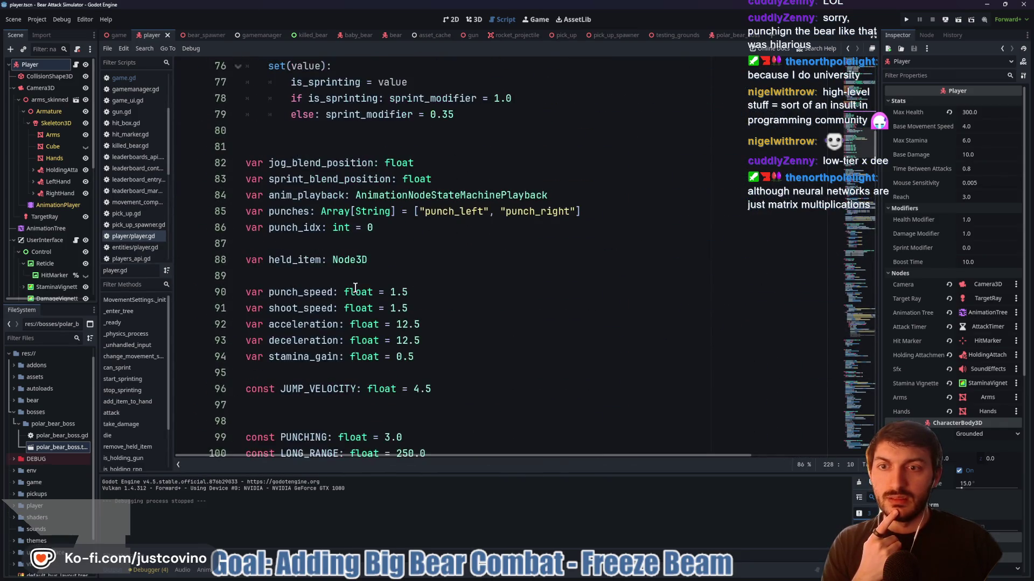
pyautogui.scroll(-8, 352, 287)
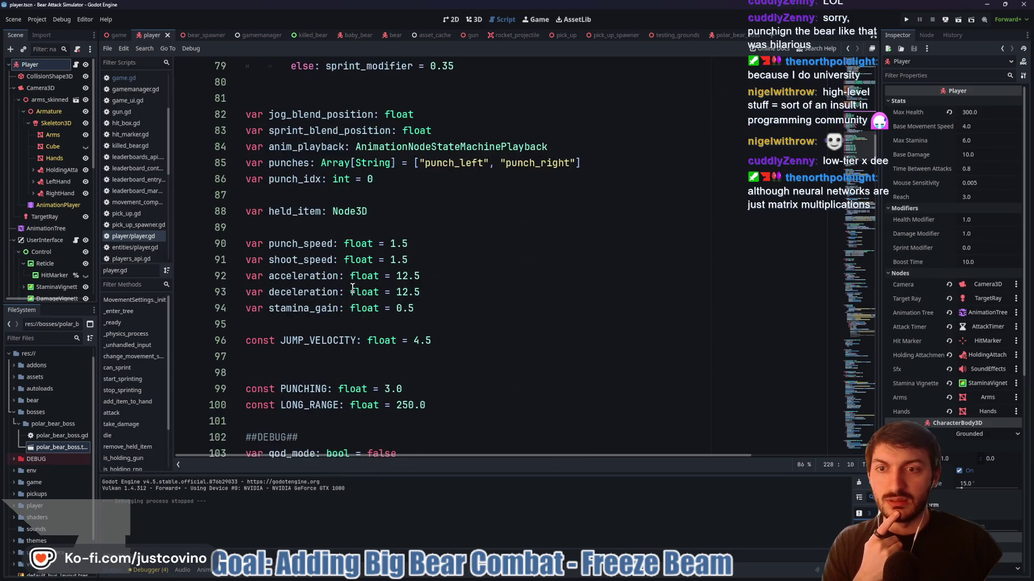
pyautogui.scroll(-11, 353, 288)
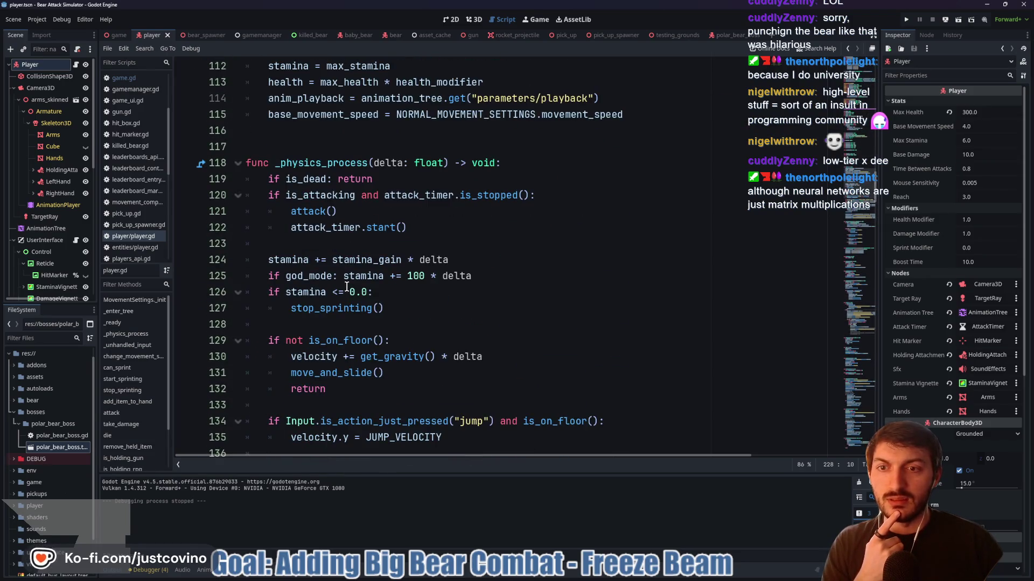
pyautogui.scroll(7, 347, 286)
pyautogui.scroll(6, 343, 279)
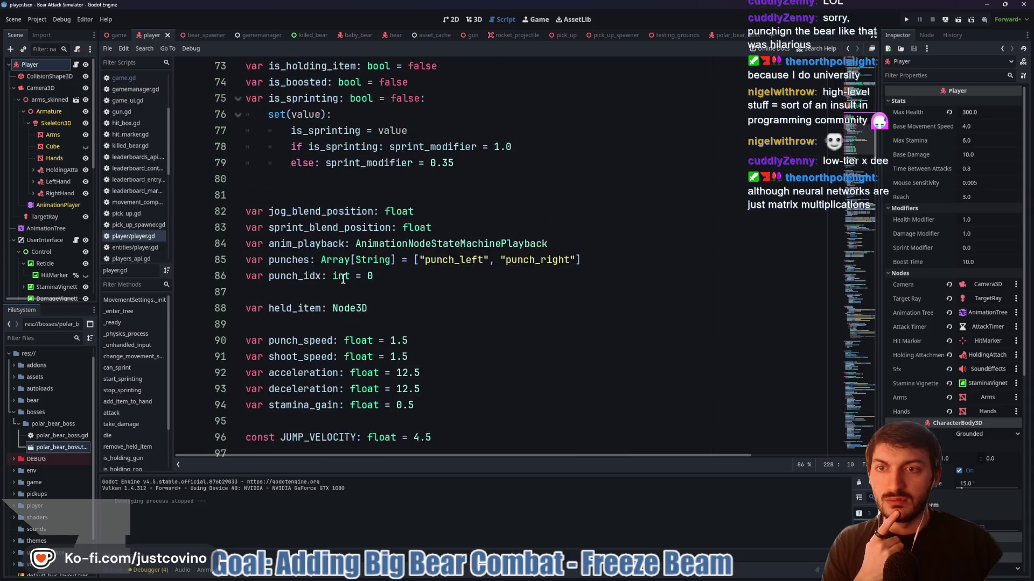
pyautogui.scroll(11, 343, 279)
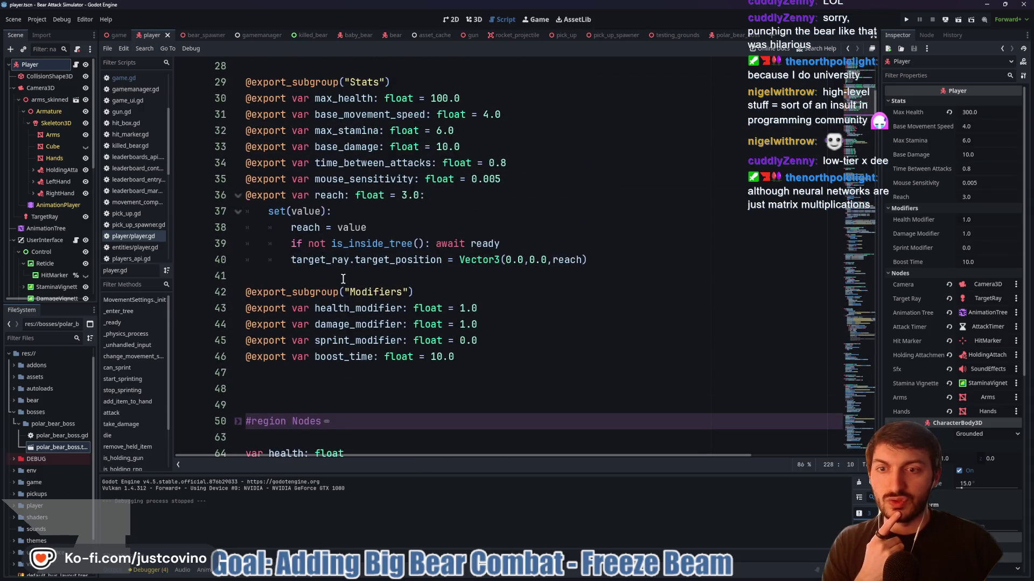
pyautogui.scroll(8, 343, 279)
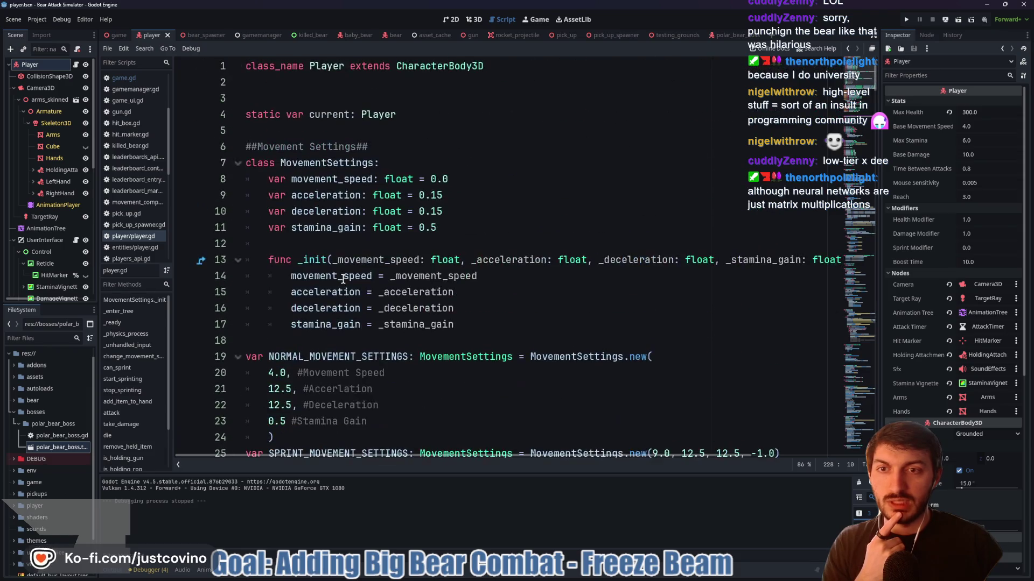
pyautogui.scroll(-7, 343, 278)
pyautogui.scroll(-5, 371, 221)
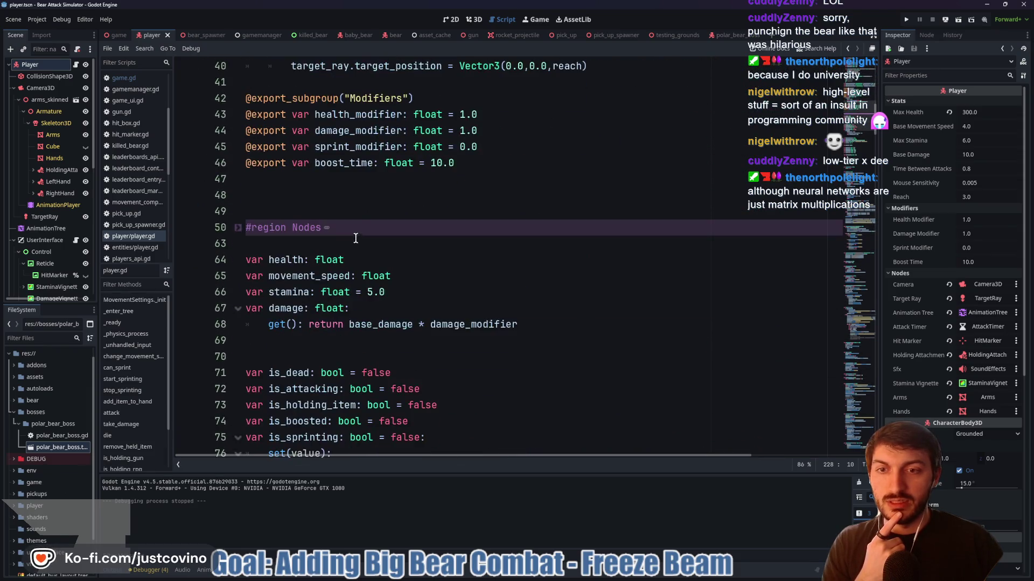
pyautogui.scroll(-2, 347, 168)
pyautogui.scroll(2, 350, 171)
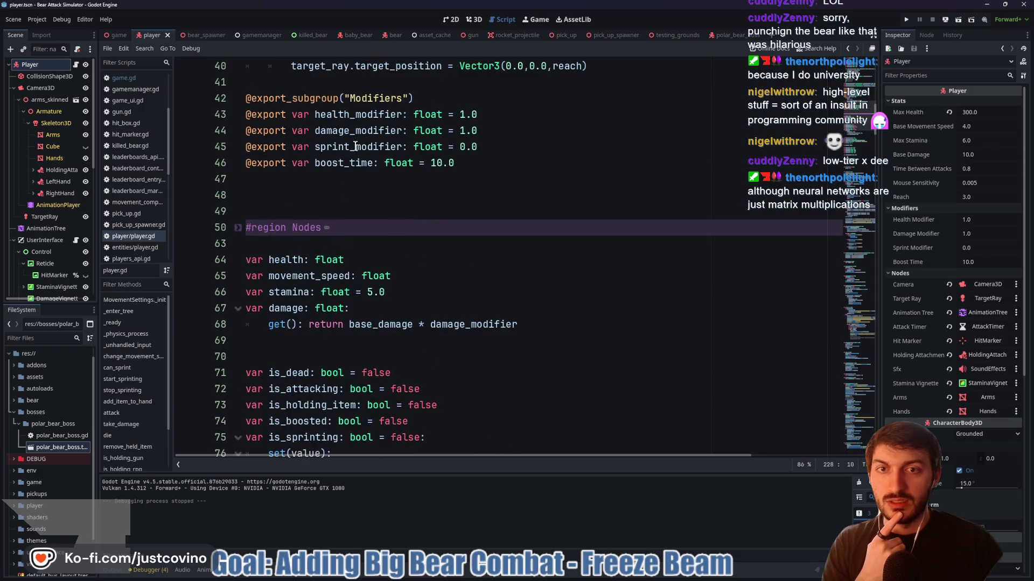
pyautogui.scroll(-2, 351, 173)
pyautogui.scroll(-4, 351, 173)
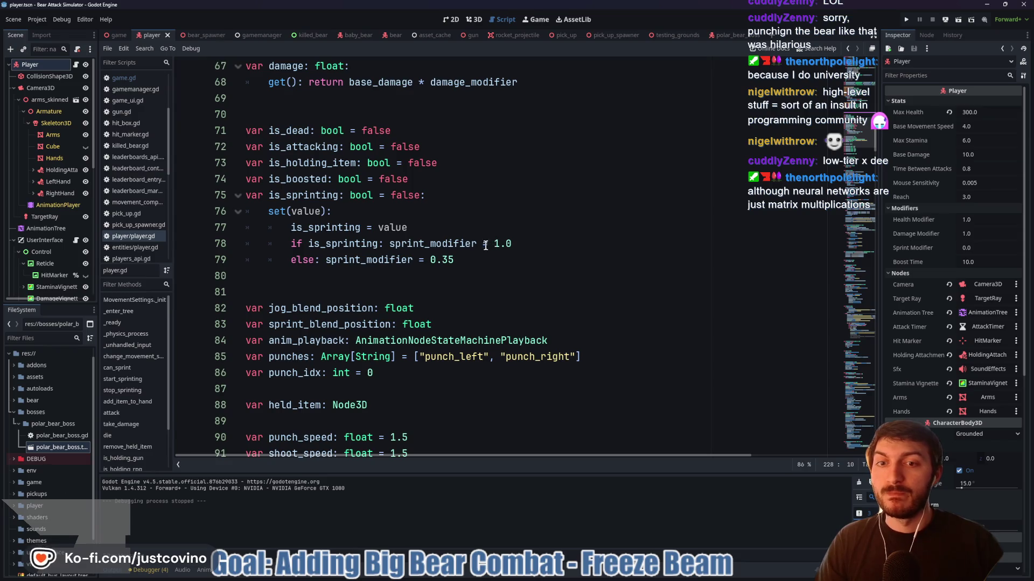
pyautogui.moveTo(455, 260); pyautogui.dragTo(433, 261)
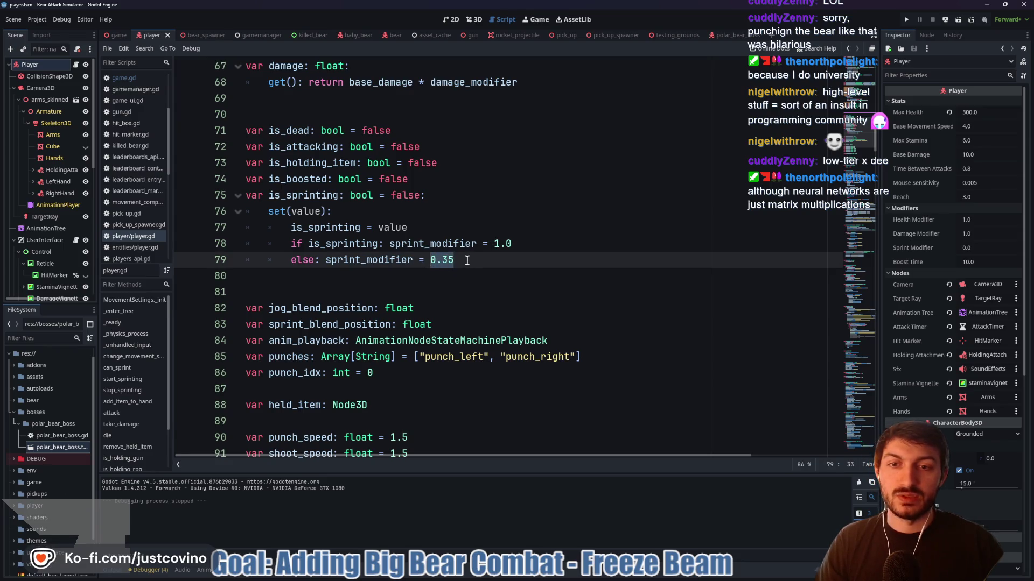
# Set the non-sprinting modifier on line 79 to 0.0 and the sprinting one to 0.35, then save
pyautogui.doubleClick(453, 261)
pyautogui.write('0.0')
pyautogui.moveTo(509, 243); pyautogui.dragTo(493, 243)
pyautogui.write('0.')
pyautogui.click(490, 260)
pyautogui.hotkey('ctrl', 's')
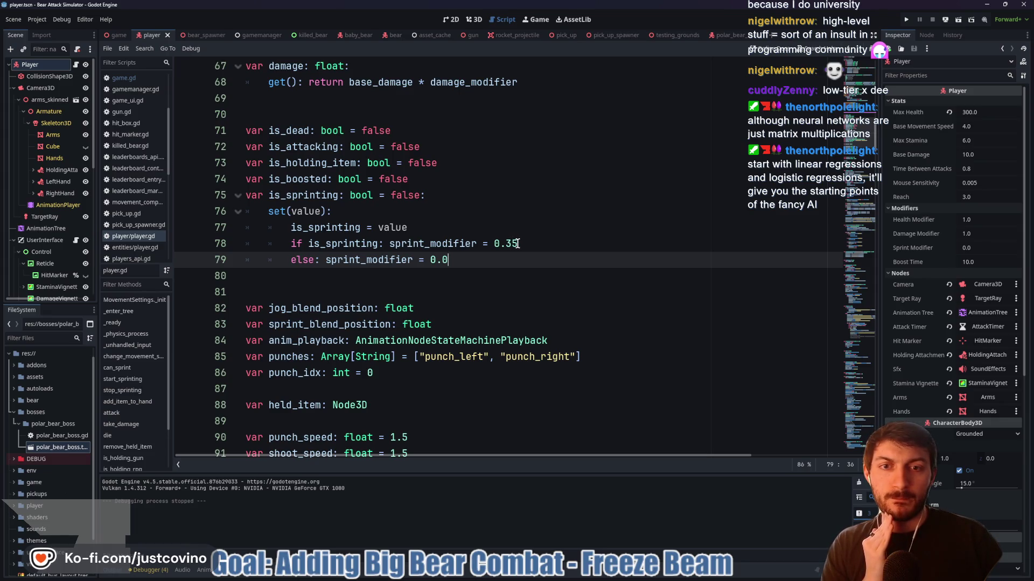
# Change the sprinting modifier to 0.5 and launch the game with F5
pyautogui.scroll(15, 520, 252)
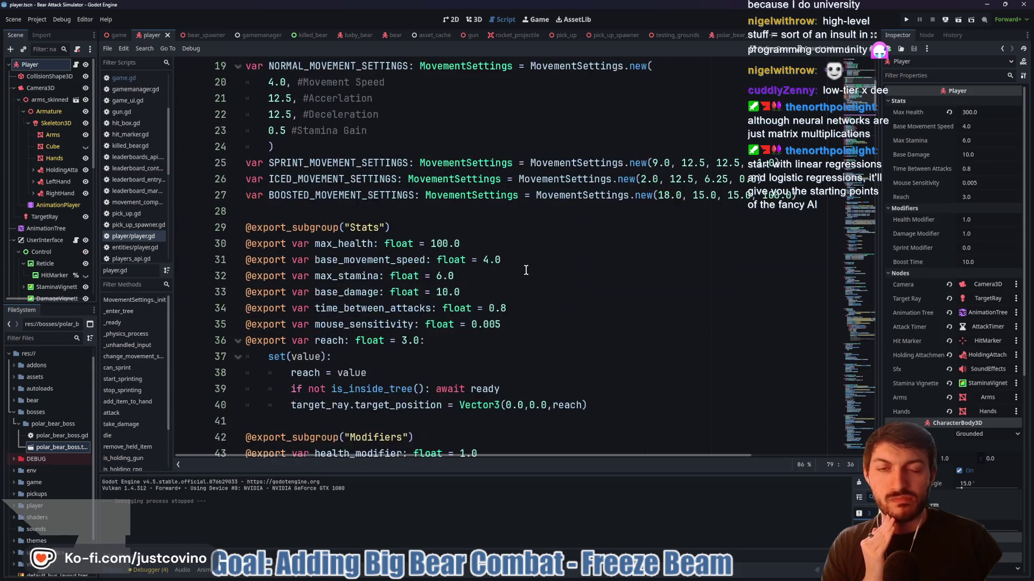
pyautogui.scroll(-16, 526, 270)
pyautogui.doubleClick(522, 246)
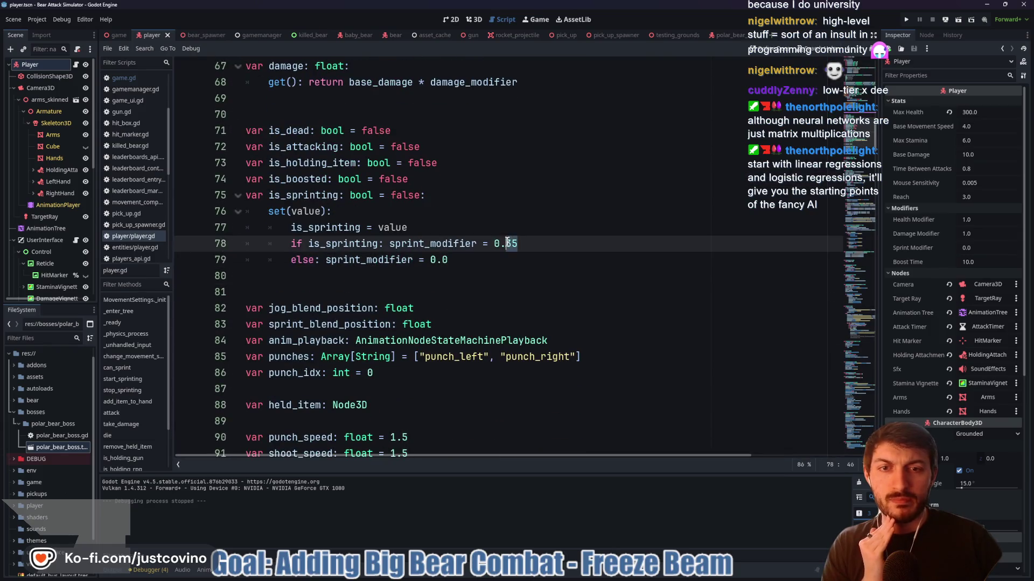
pyautogui.write('5')
pyautogui.scroll(17, 517, 269)
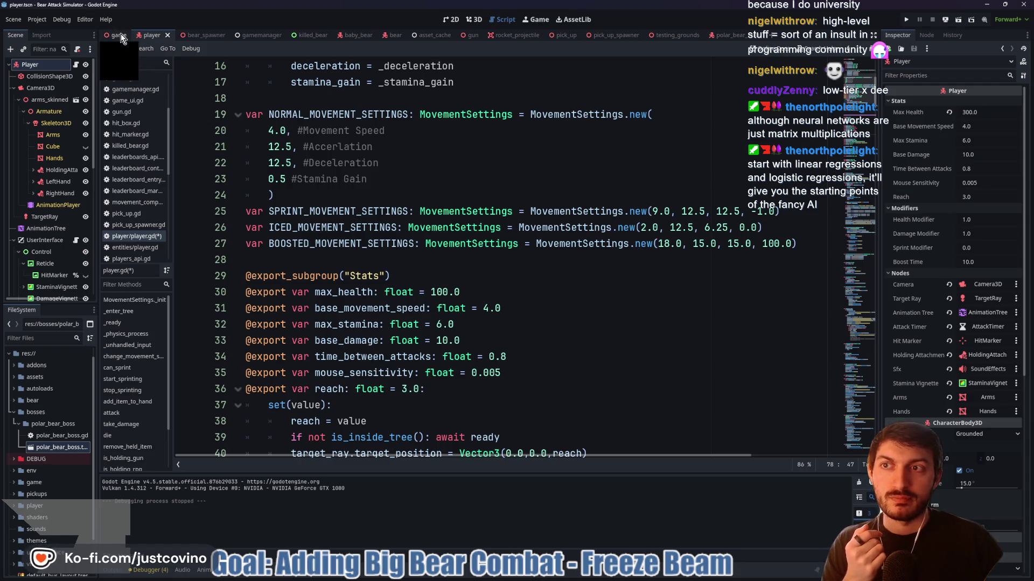
pyautogui.scroll(-5, 491, 209)
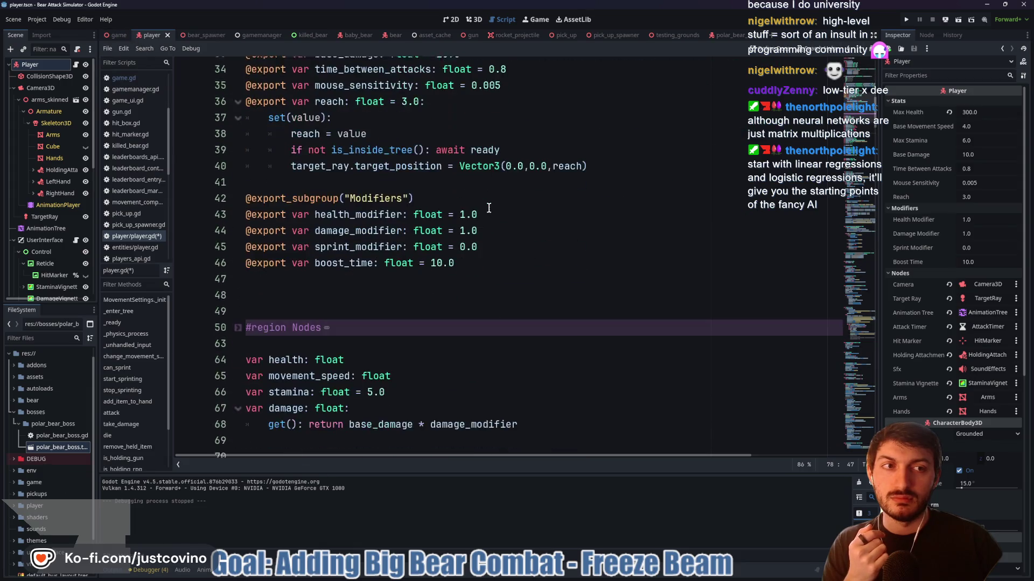
pyautogui.scroll(6, 487, 207)
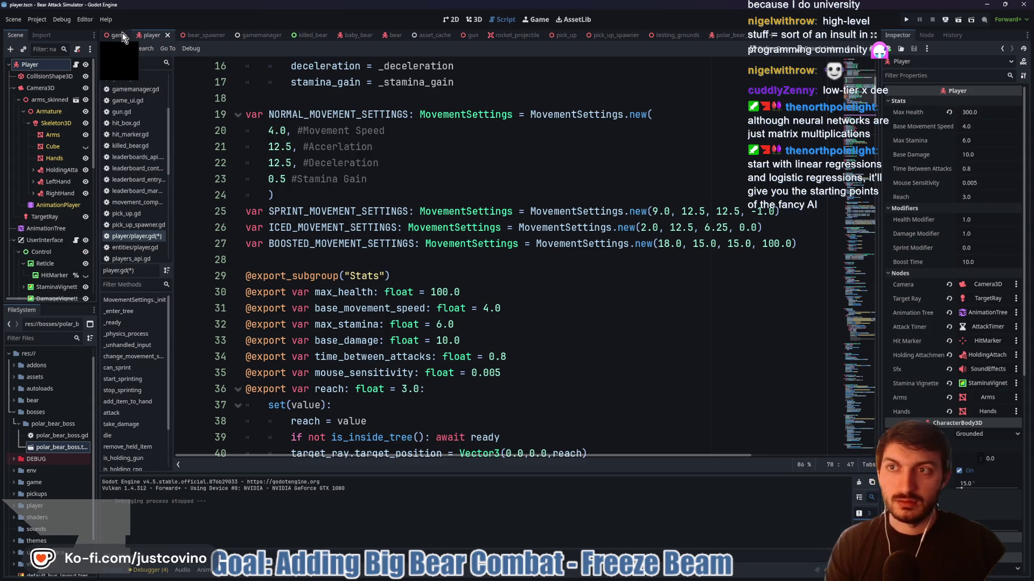
pyautogui.press('F5')
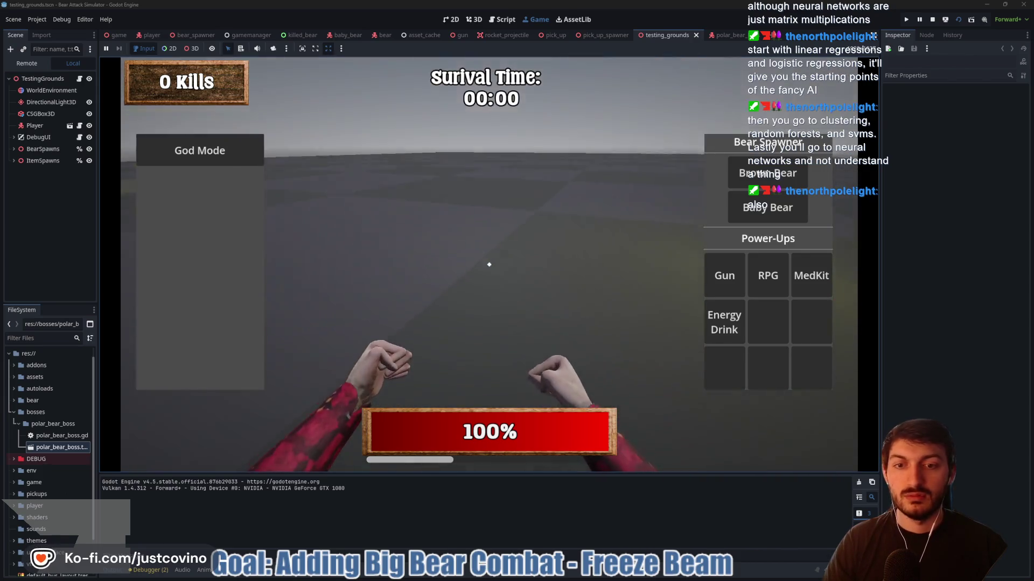
# Spawn a Gun power-up, walk forward to collect the energy drink, then stop the game
pyautogui.click(729, 276)
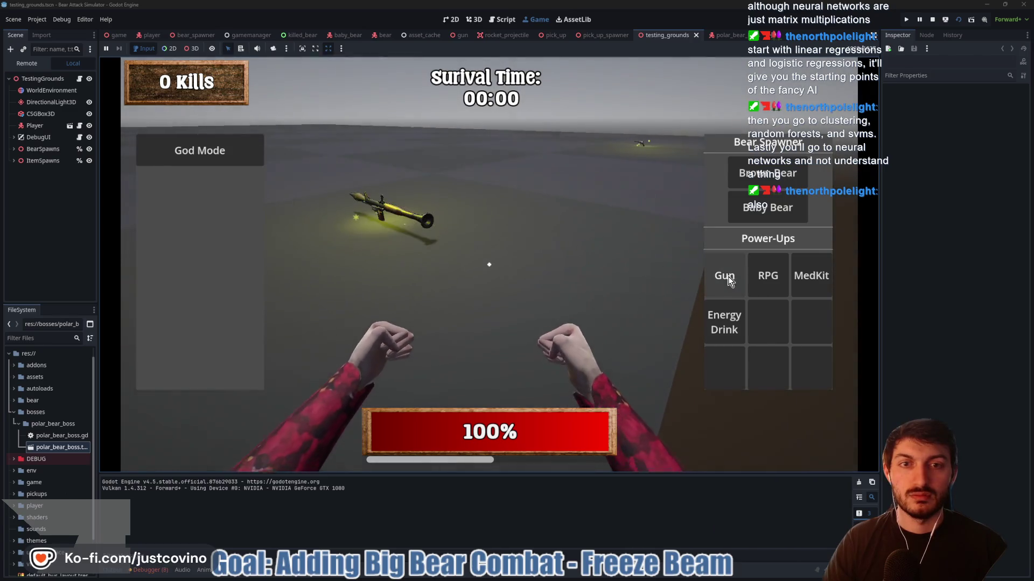
pyautogui.press('w')
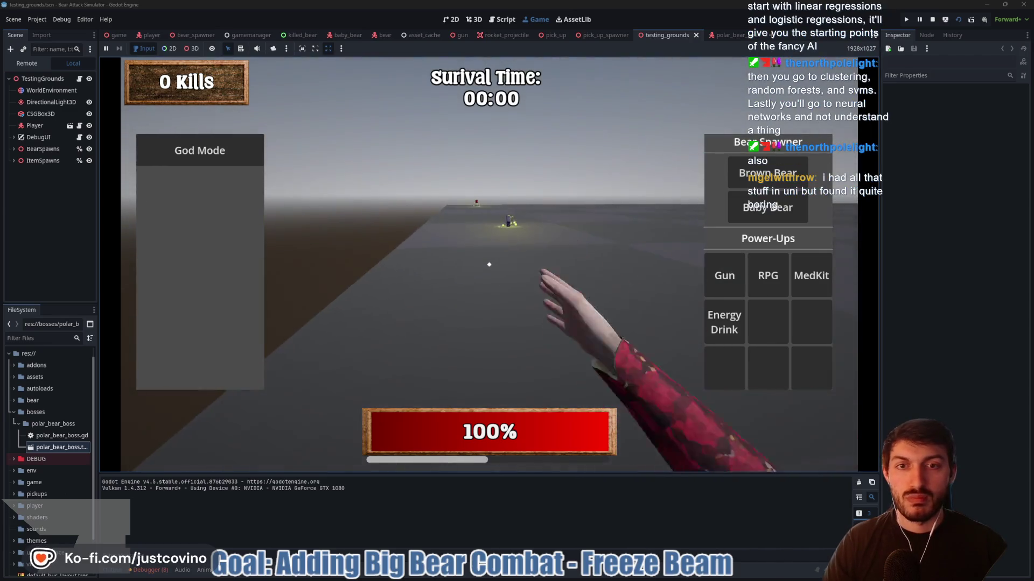
pyautogui.press('w')
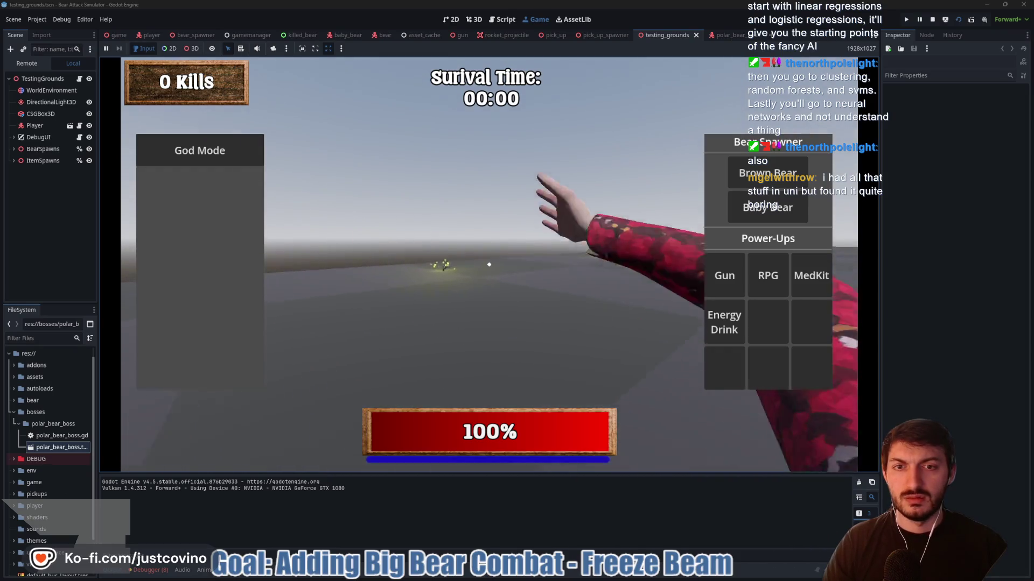
pyautogui.press('F8')
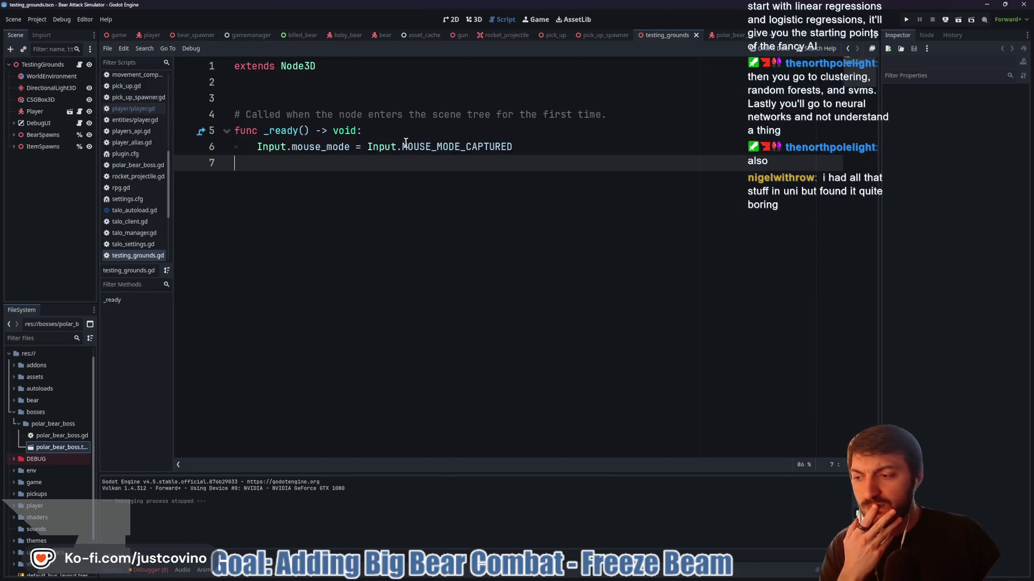
# Save the testing_grounds scene and its script with Ctrl+S
pyautogui.moveTo(406, 154)
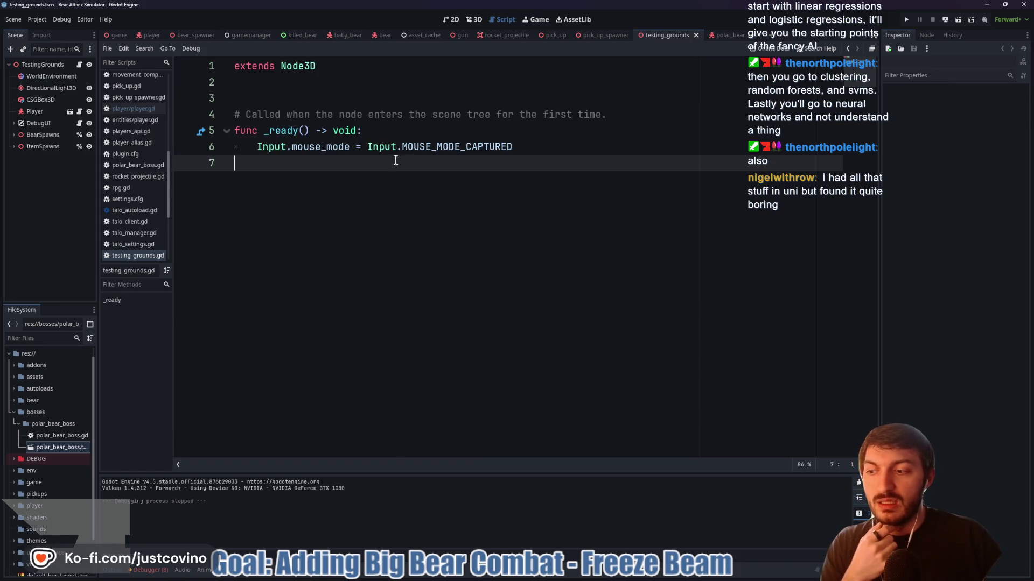
pyautogui.hotkey('ctrl', 's')
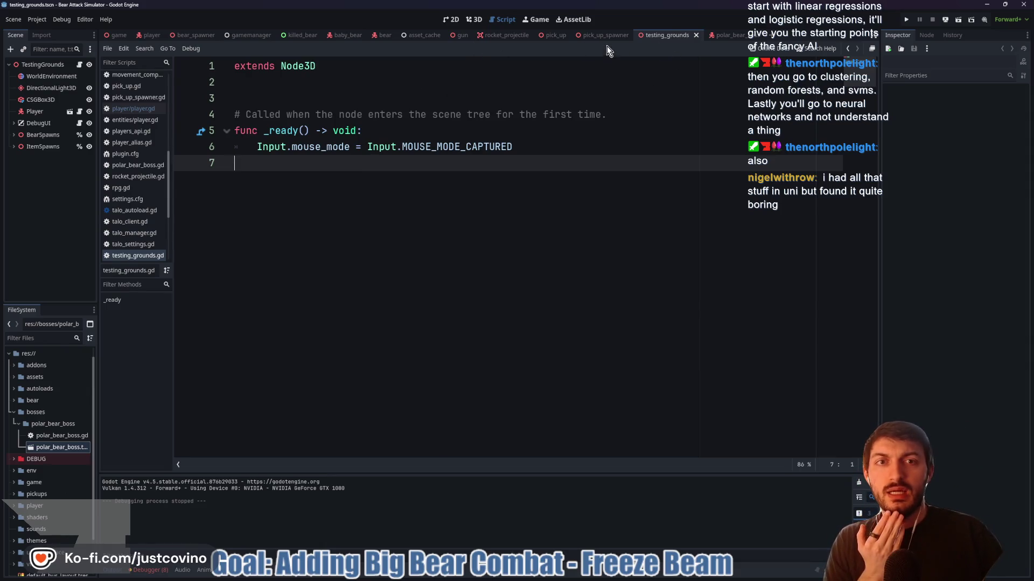
# Open player.gd and select the SPRINT_MOVEMENT_SETTINGS line (9.0, 12.5, 12.5, -1.0)
pyautogui.click(153, 35)
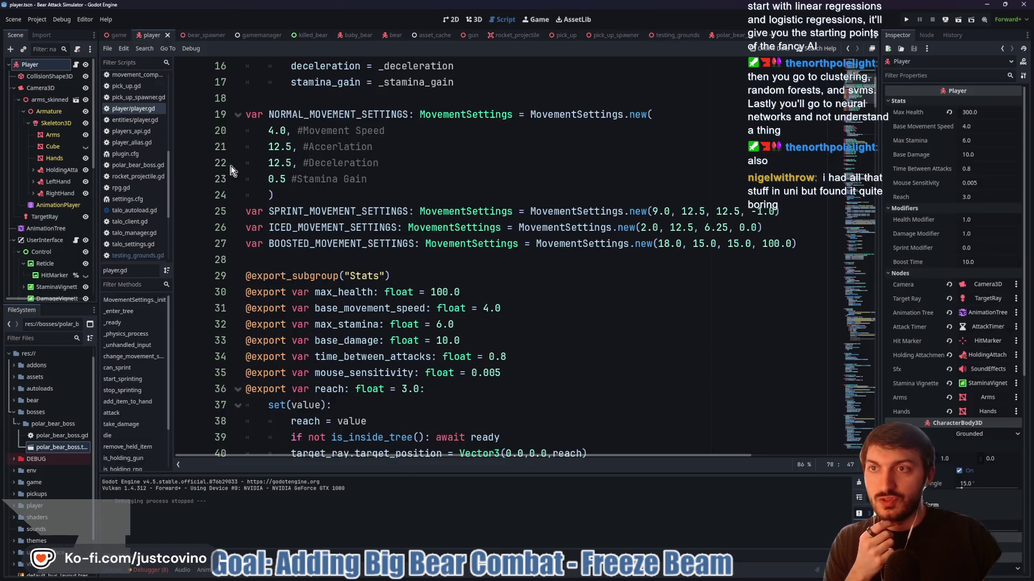
pyautogui.click(360, 259)
pyautogui.click(360, 211)
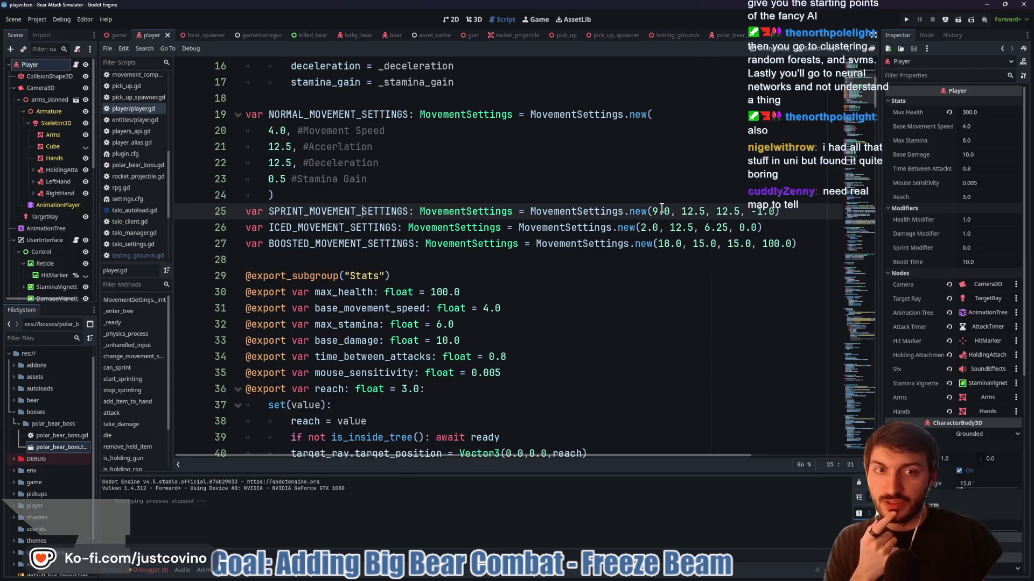
pyautogui.moveTo(805, 204); pyautogui.dragTo(243, 205)
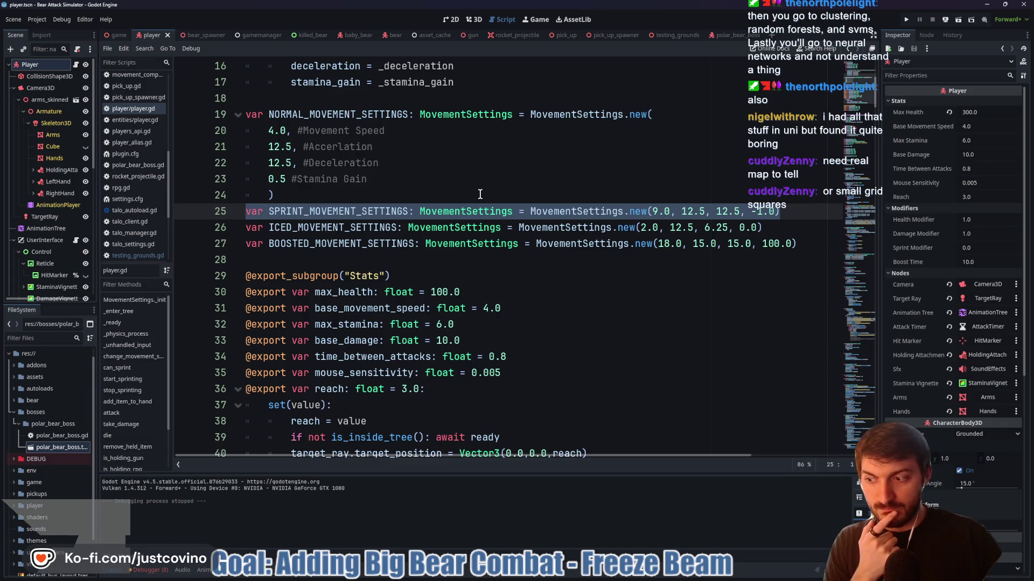
# Scroll through player.gd to inspect the start_sprinting and stop_sprinting functions
pyautogui.scroll(5, 544, 221)
pyautogui.scroll(-5, 598, 223)
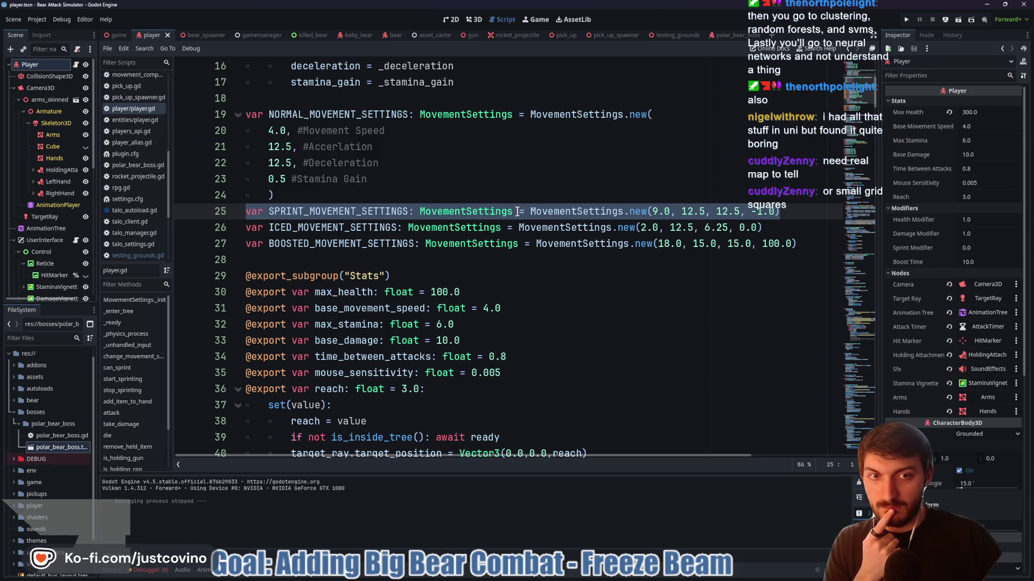
pyautogui.moveTo(510, 214)
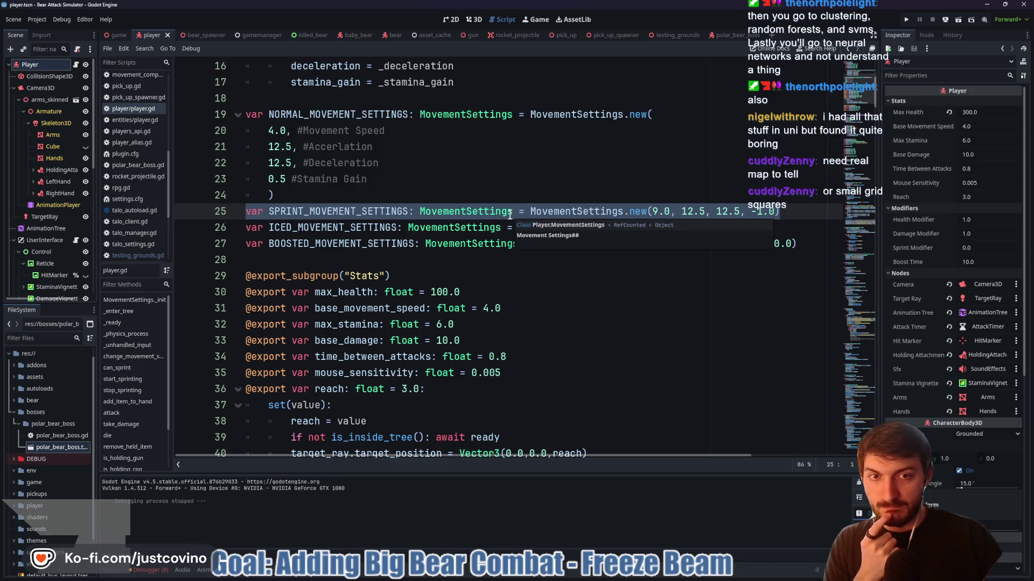
pyautogui.scroll(-1, 509, 214)
pyautogui.scroll(-15, 509, 214)
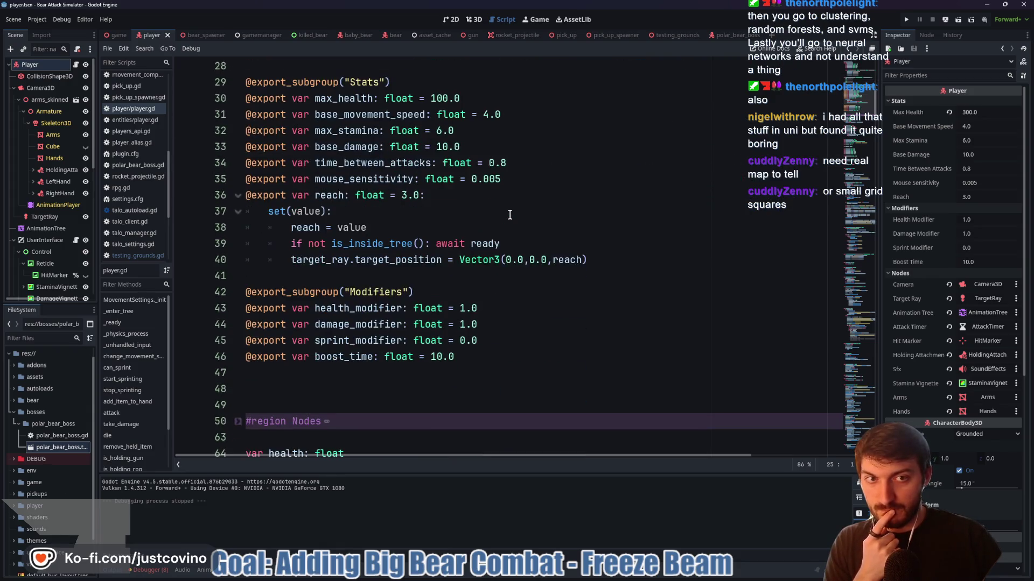
pyautogui.scroll(-17, 506, 215)
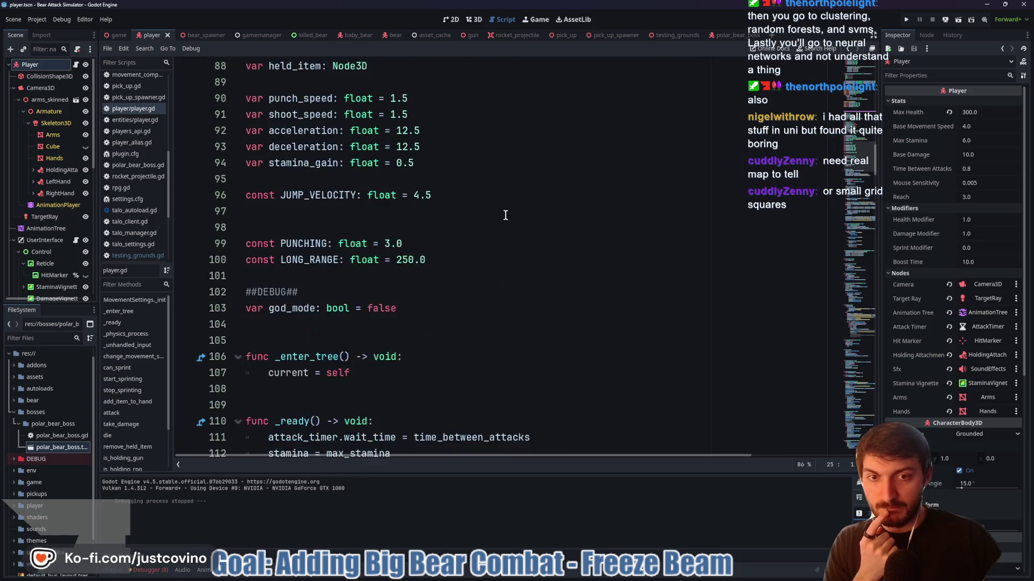
pyautogui.scroll(-2, 491, 223)
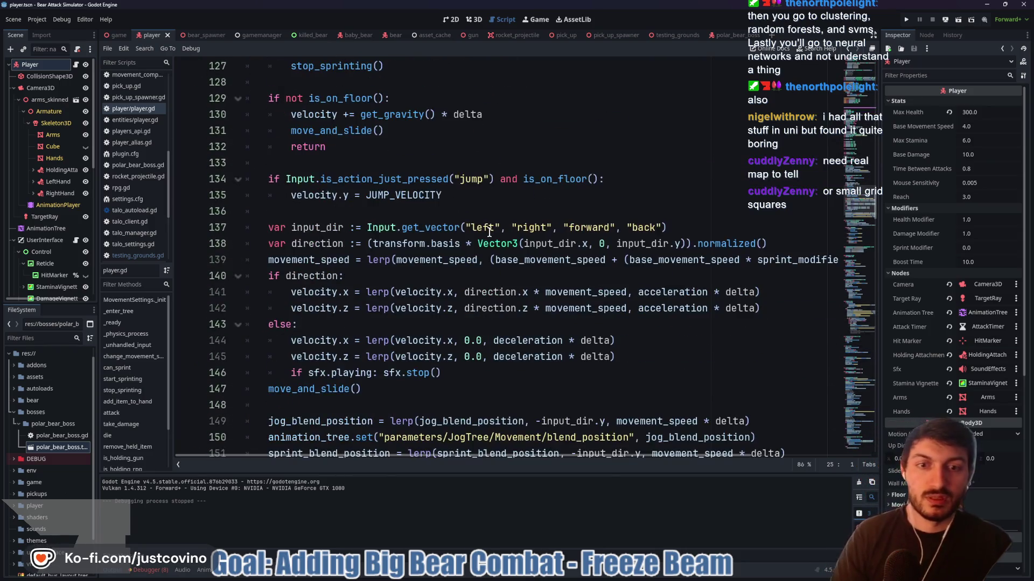
pyautogui.scroll(-7, 489, 231)
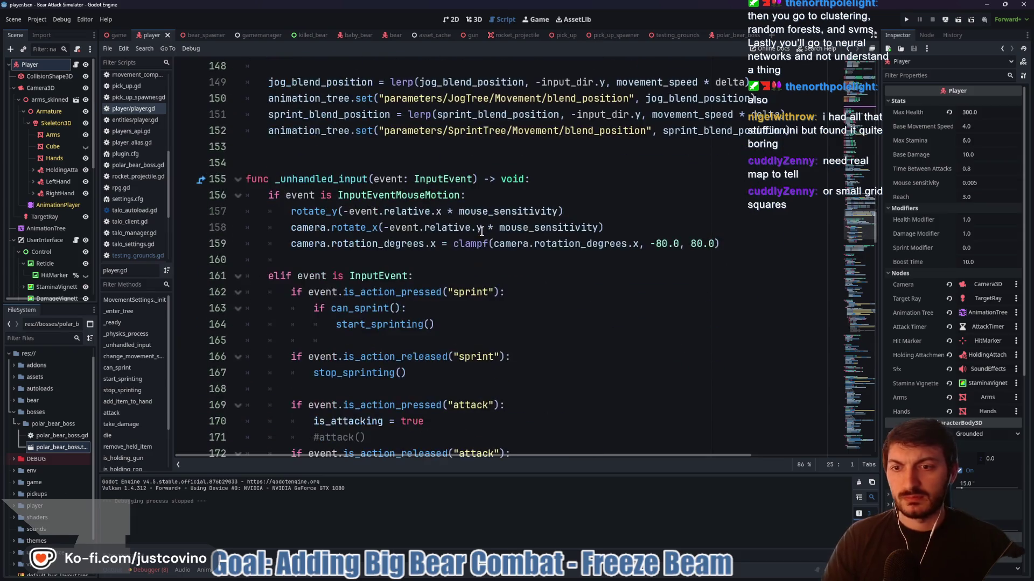
pyautogui.scroll(-10, 471, 237)
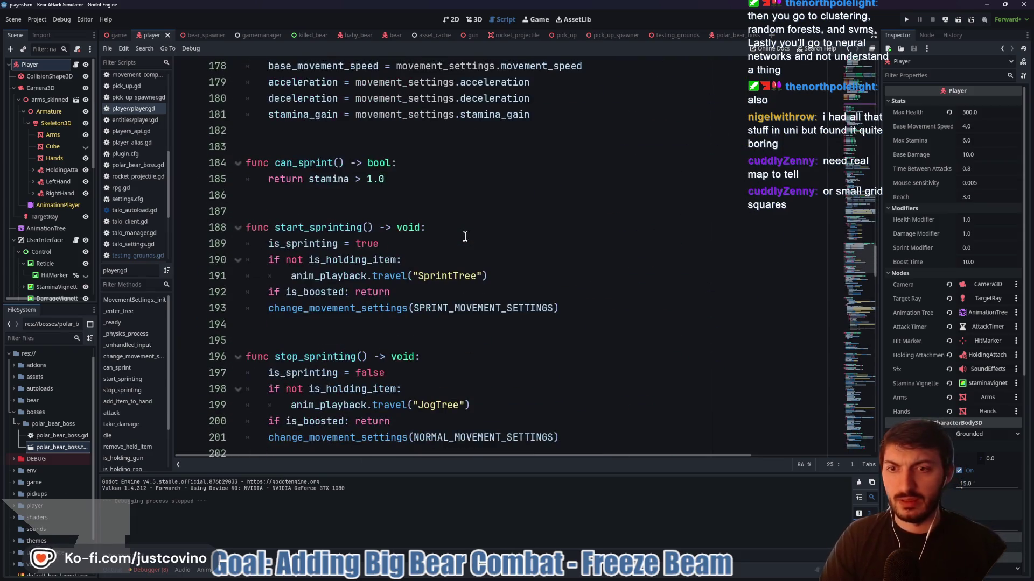
pyautogui.scroll(-1, 449, 216)
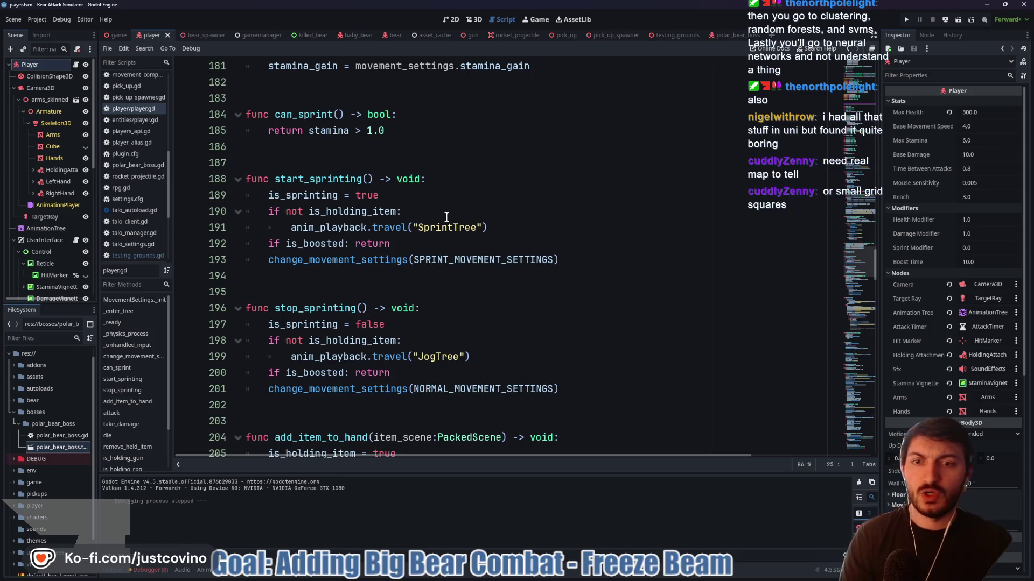
pyautogui.scroll(-4, 444, 216)
pyautogui.scroll(-1, 434, 223)
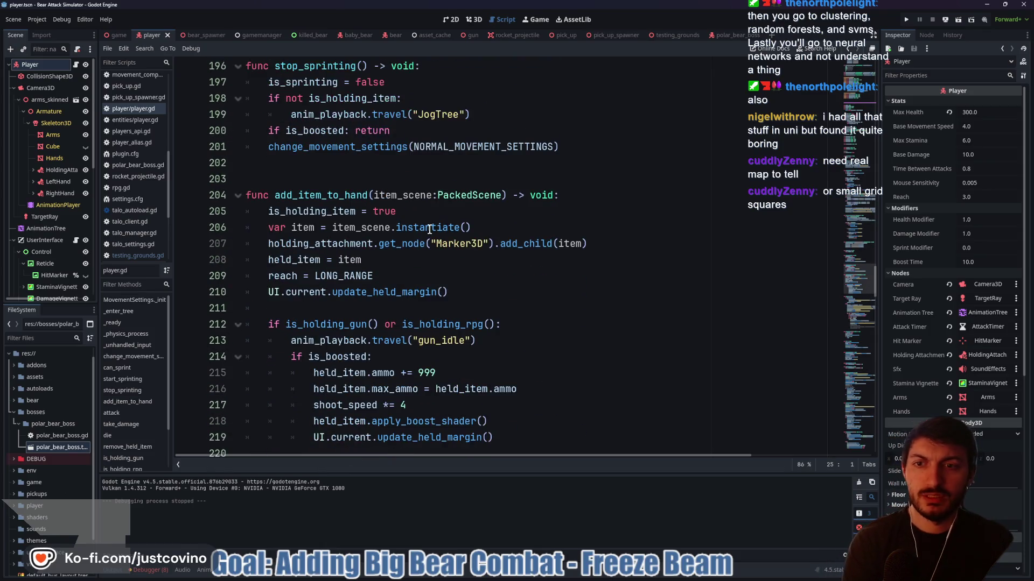
pyautogui.scroll(-5, 429, 229)
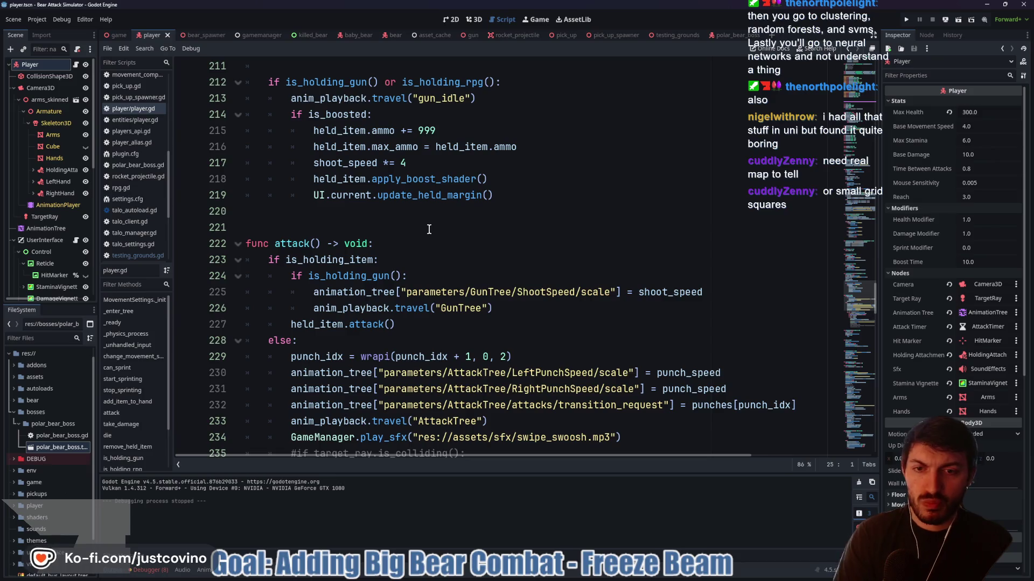
pyautogui.scroll(20, 429, 229)
pyautogui.scroll(20, 448, 263)
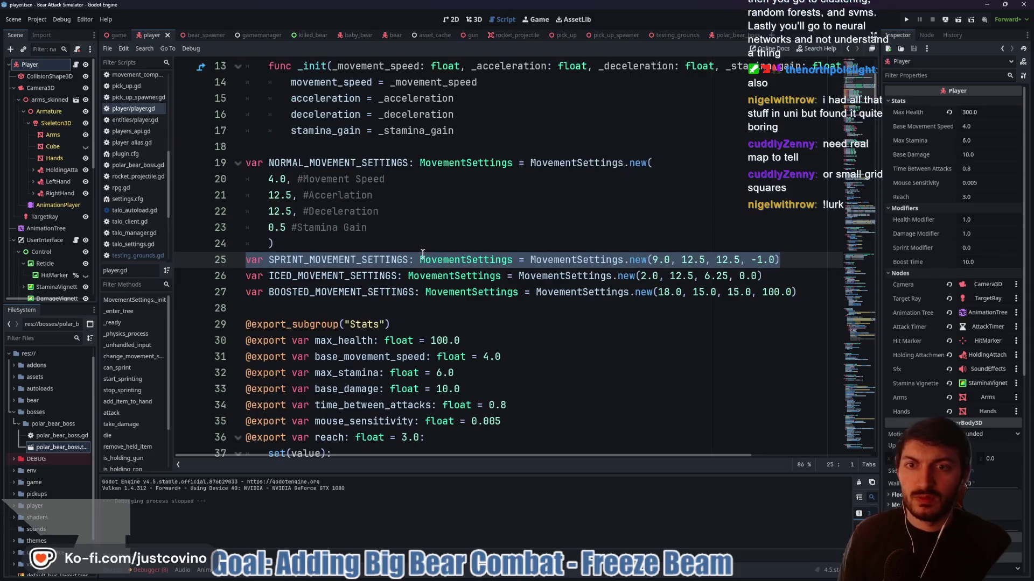
# Comment out SPRINT_MOVEMENT_SETTINGS on line 25 and lines 192–193 in start_sprinting
pyautogui.moveTo(422, 254); pyautogui.dragTo(256, 250)
pyautogui.click(301, 260)
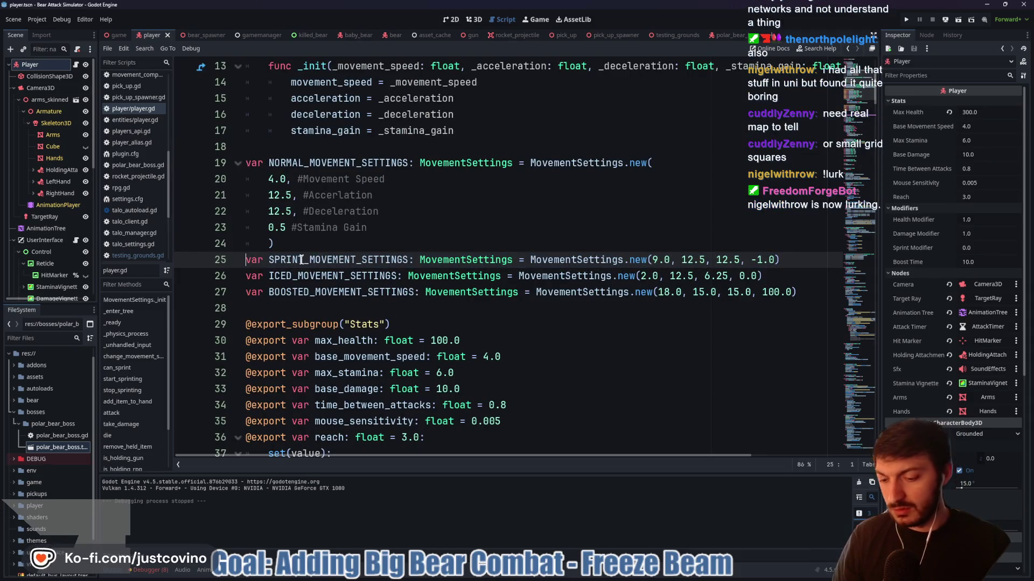
pyautogui.hotkey('ctrl', 'k')
pyautogui.scroll(-19, 478, 268)
pyautogui.scroll(-20, 478, 268)
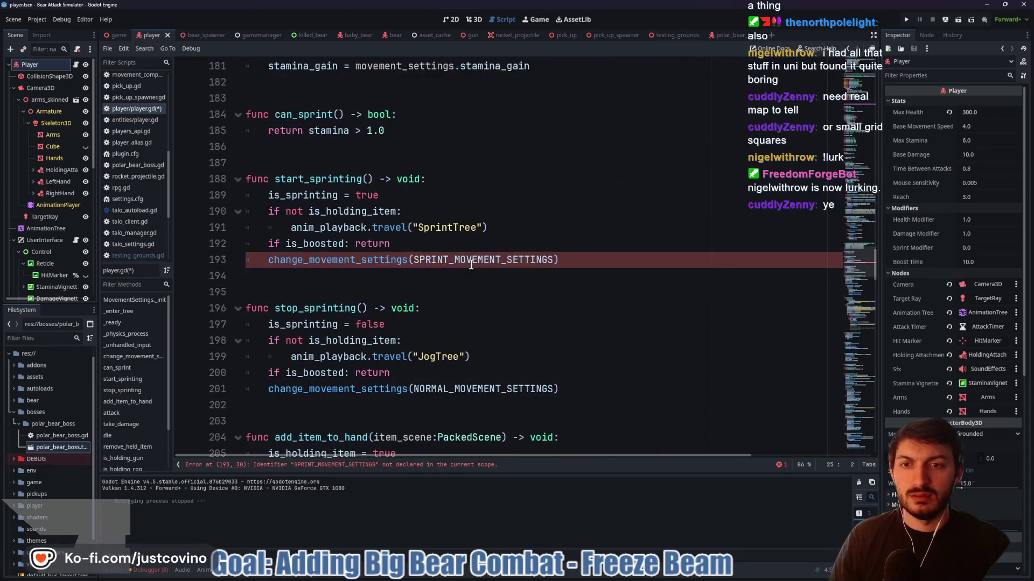
pyautogui.click(267, 260)
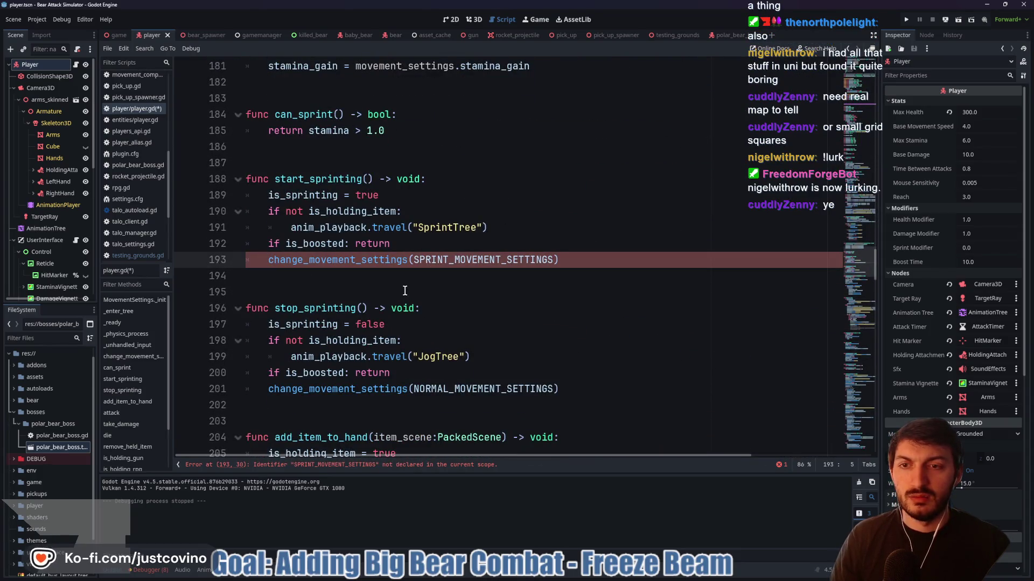
pyautogui.keyDown('shift'); pyautogui.click(262, 247); pyautogui.keyUp('shift')
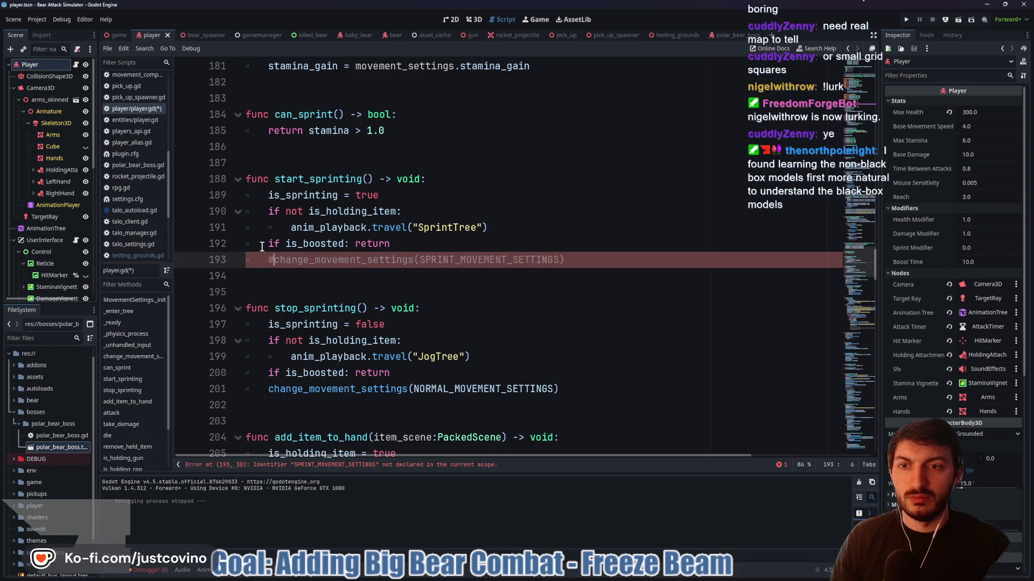
pyautogui.hotkey('ctrl', 'k')
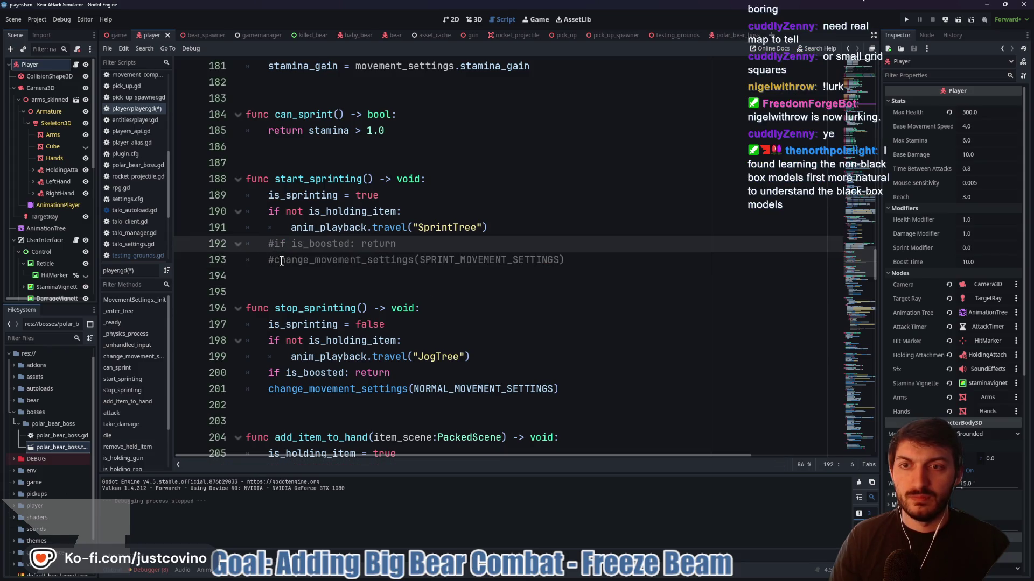
# Comment out lines 200–201 in stop_sprinting and save player.gd
pyautogui.scroll(-2, 445, 270)
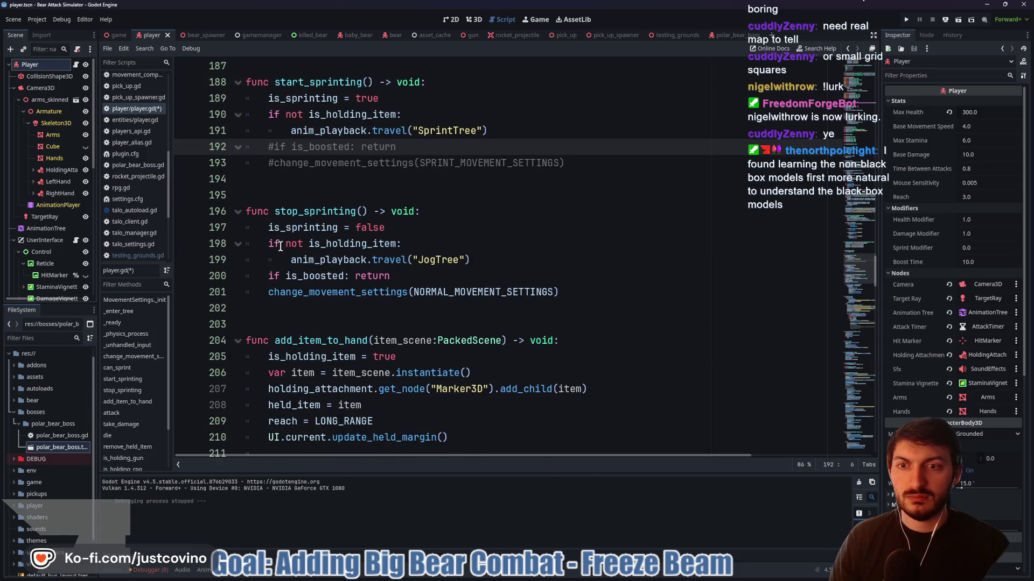
pyautogui.click(264, 293)
pyautogui.hotkey('ctrl', 'k')
pyautogui.click(264, 275)
pyautogui.hotkey('ctrl', 'k')
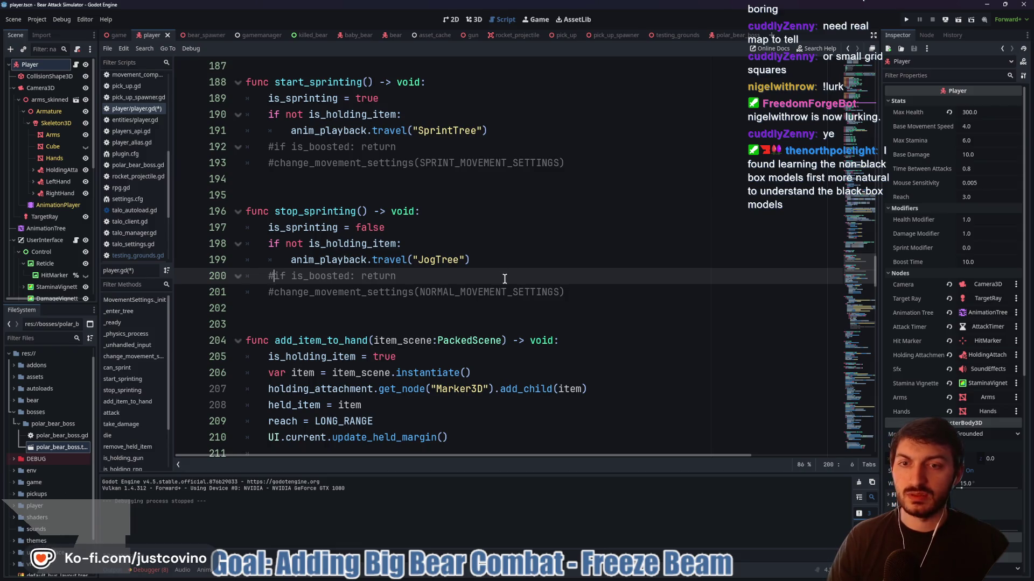
pyautogui.scroll(-1, 504, 279)
pyautogui.click(429, 261)
pyautogui.hotkey('ctrl', 's')
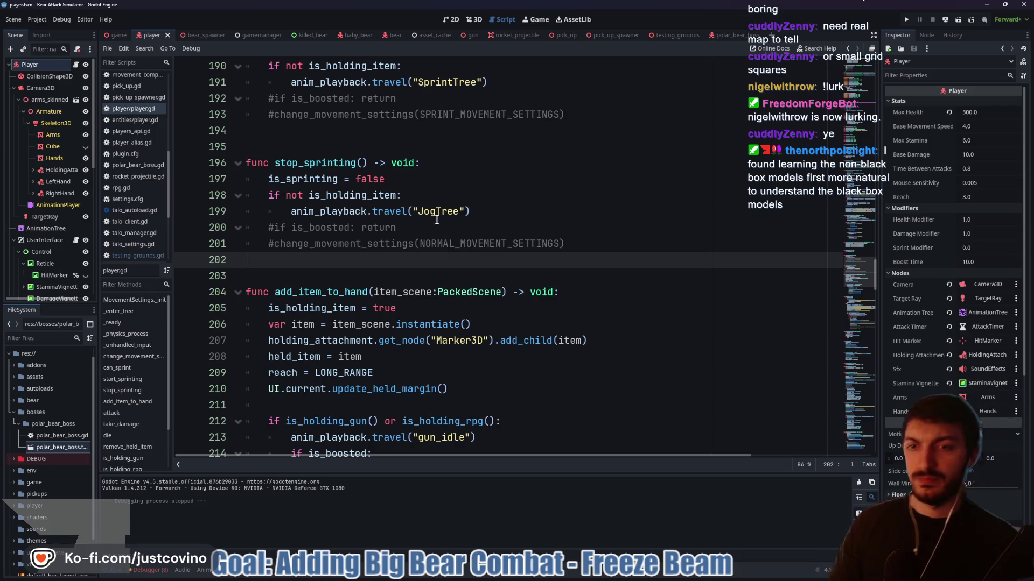
# Recheck the commented stop_sprinting boost check, then switch to the testing_grounds scene
pyautogui.scroll(1, 456, 253)
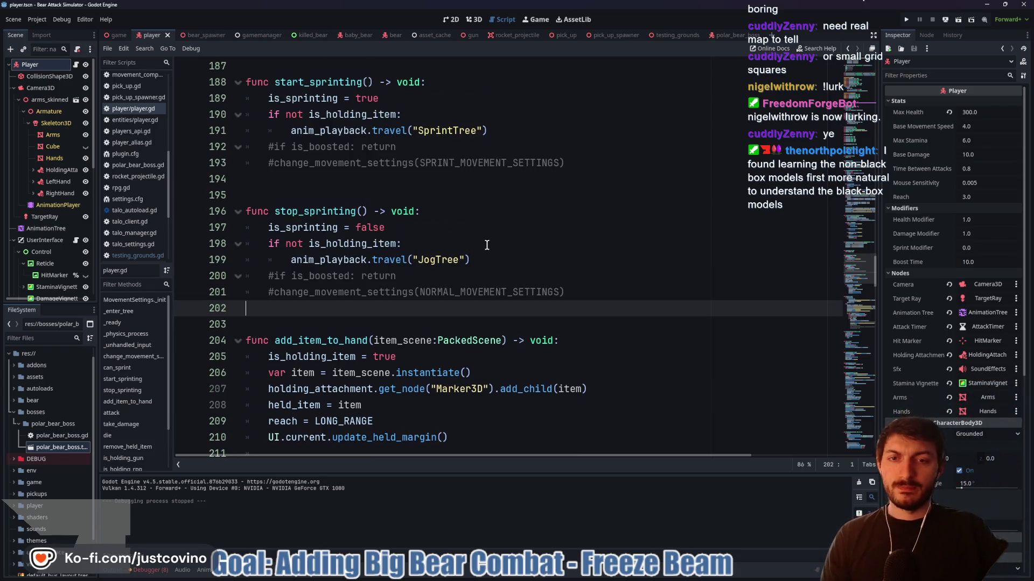
pyautogui.click(481, 268)
pyautogui.scroll(1, 494, 263)
pyautogui.click(494, 263)
pyautogui.scroll(20, 493, 263)
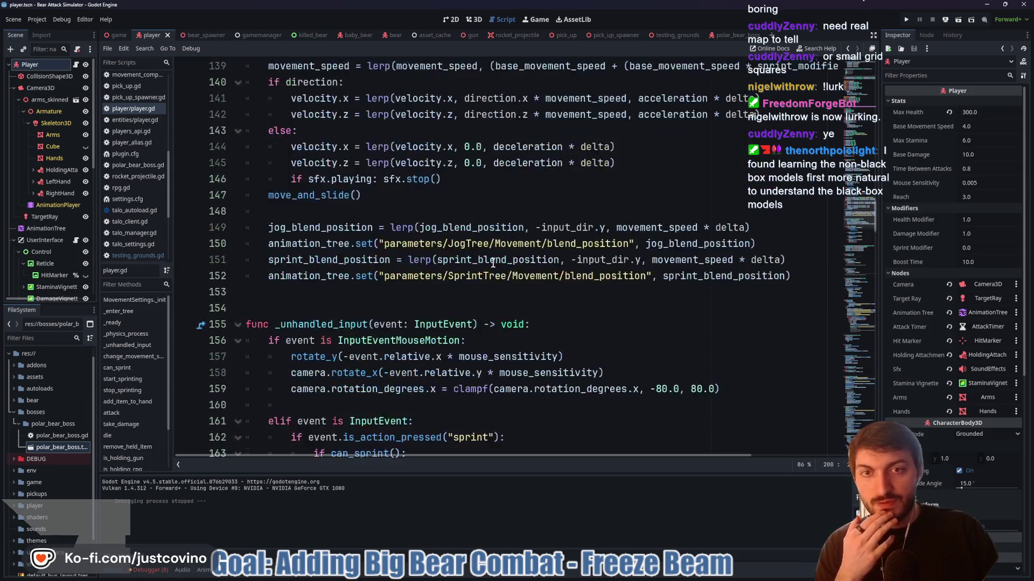
pyautogui.click(681, 35)
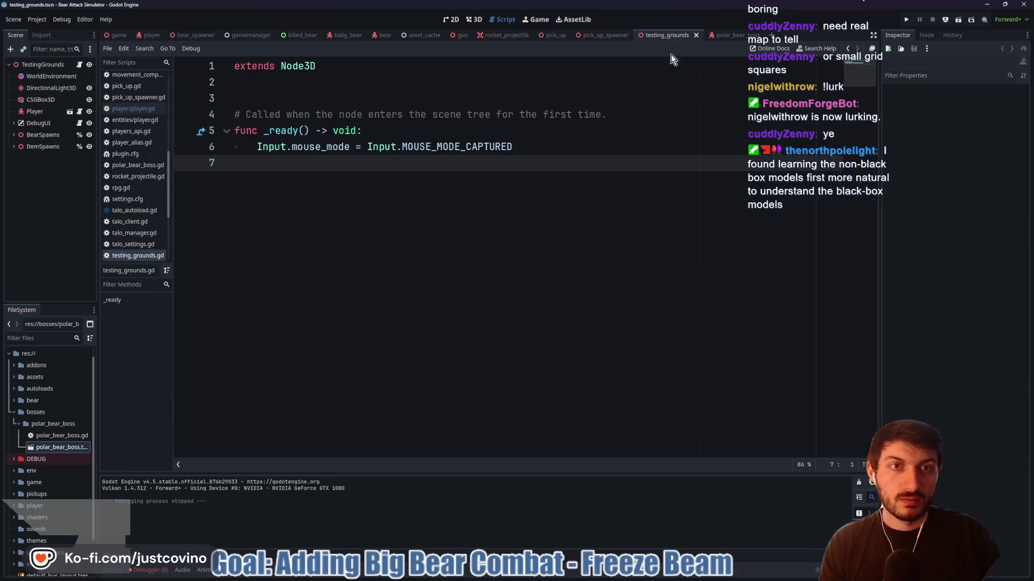
# Run the testing_grounds scene with F6, spawn a Gun, walk forward to grab it, then stop
pyautogui.press('F6')
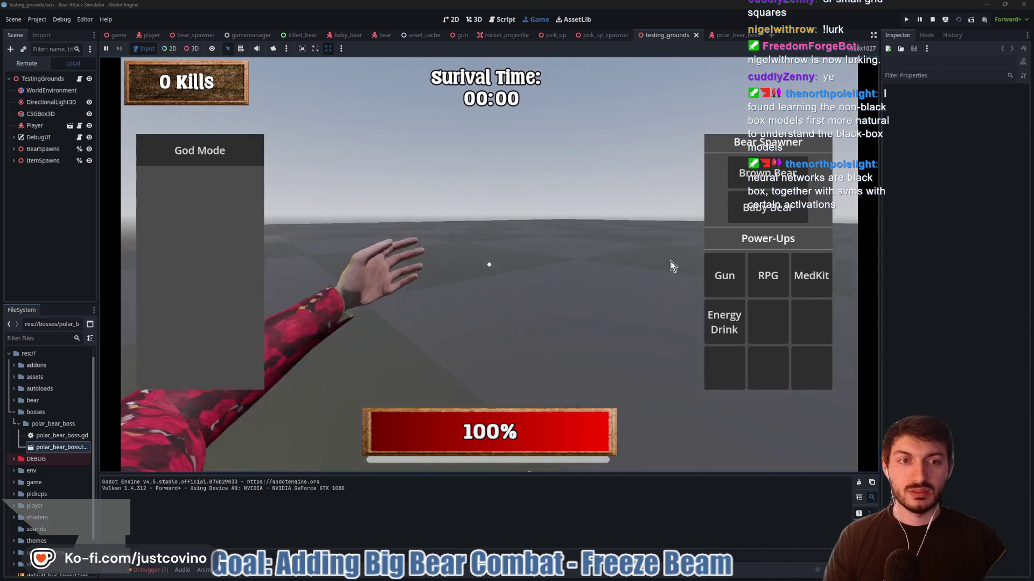
pyautogui.click(716, 268)
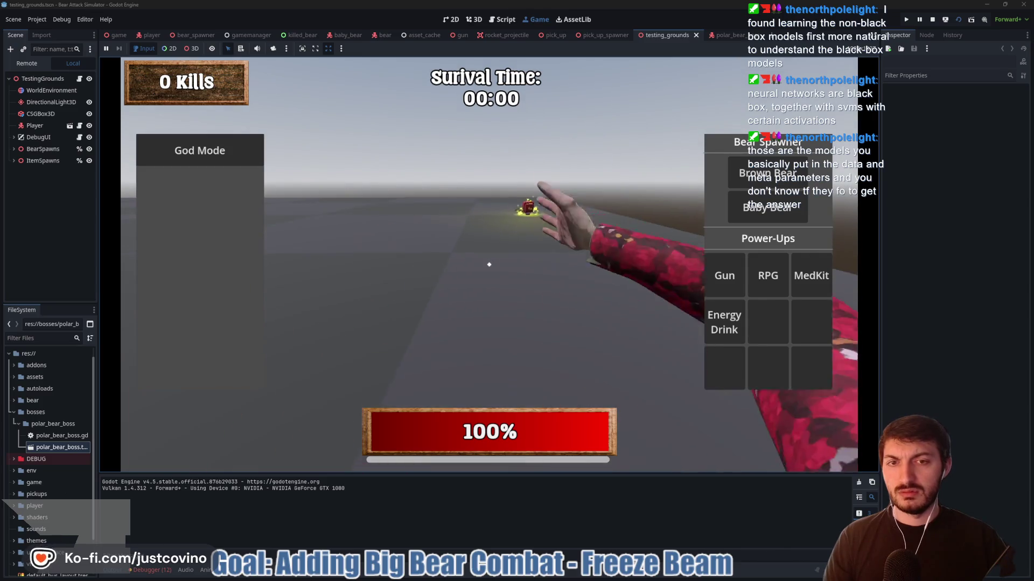
pyautogui.press('w')
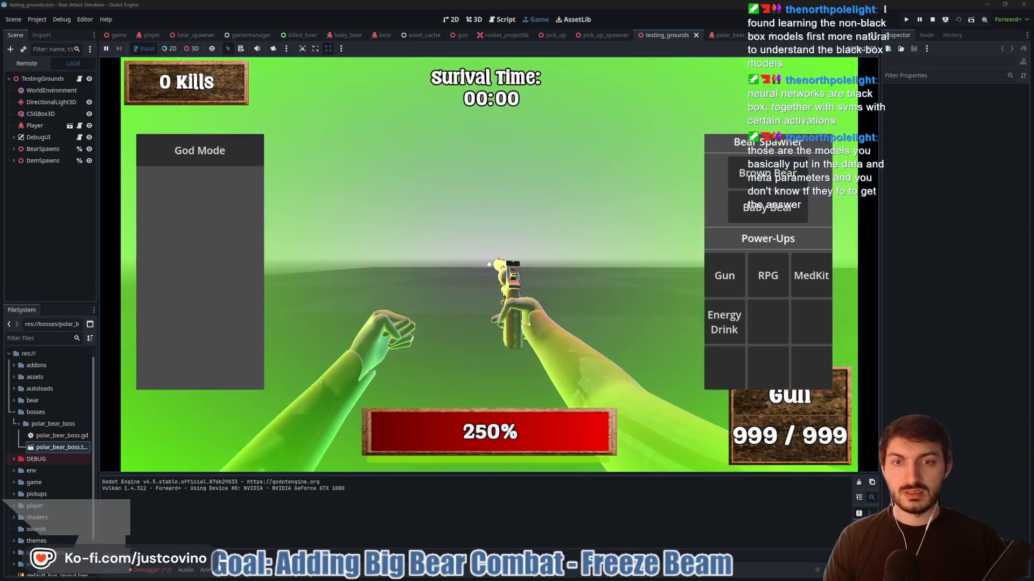
pyautogui.press('F8')
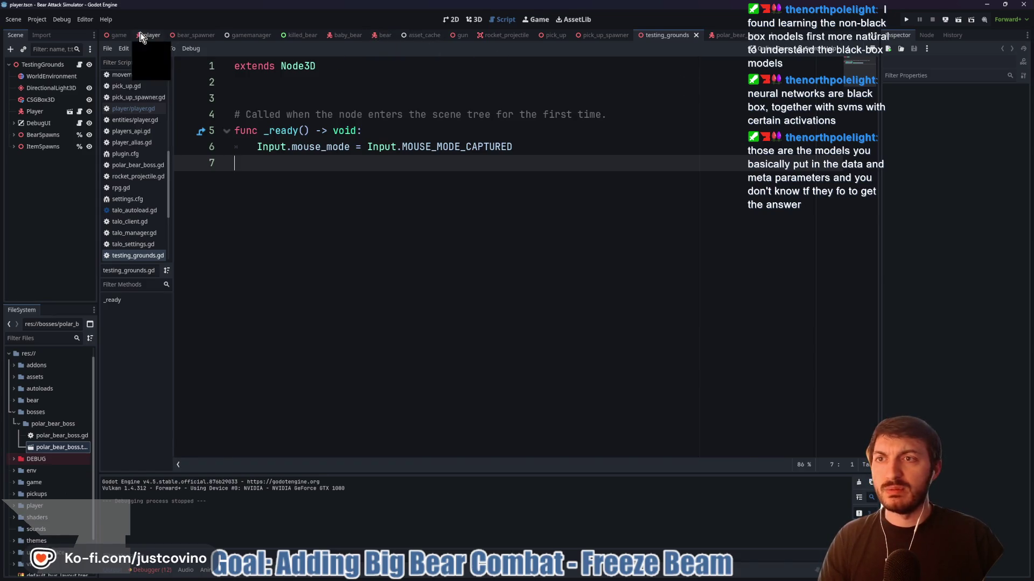
# Change sprint_modifier on line 78 of player.gd from 0.5 to 1.0 and save the script
pyautogui.click(134, 108)
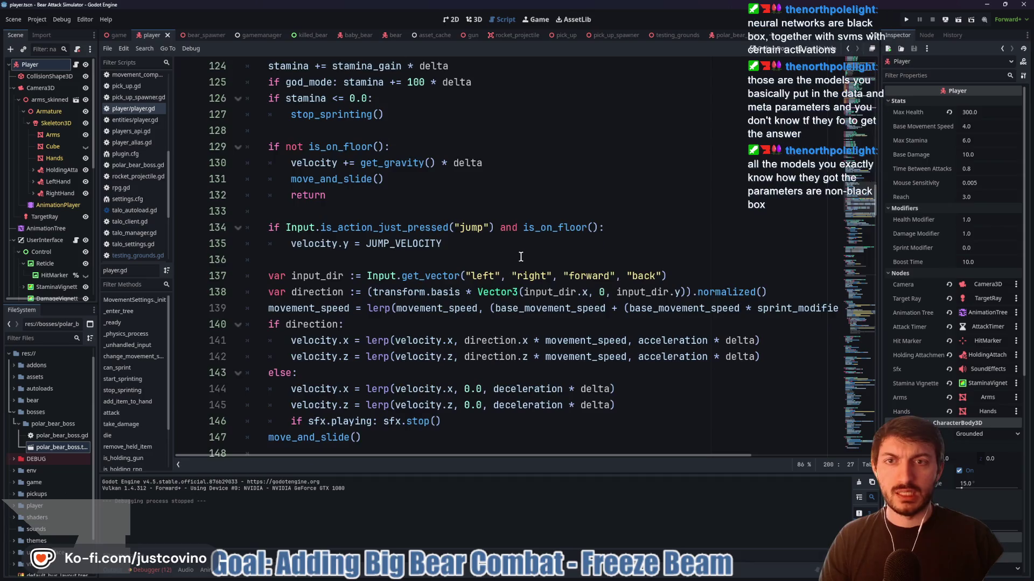
pyautogui.scroll(5, 520, 256)
pyautogui.scroll(5, 511, 254)
pyautogui.scroll(2, 511, 255)
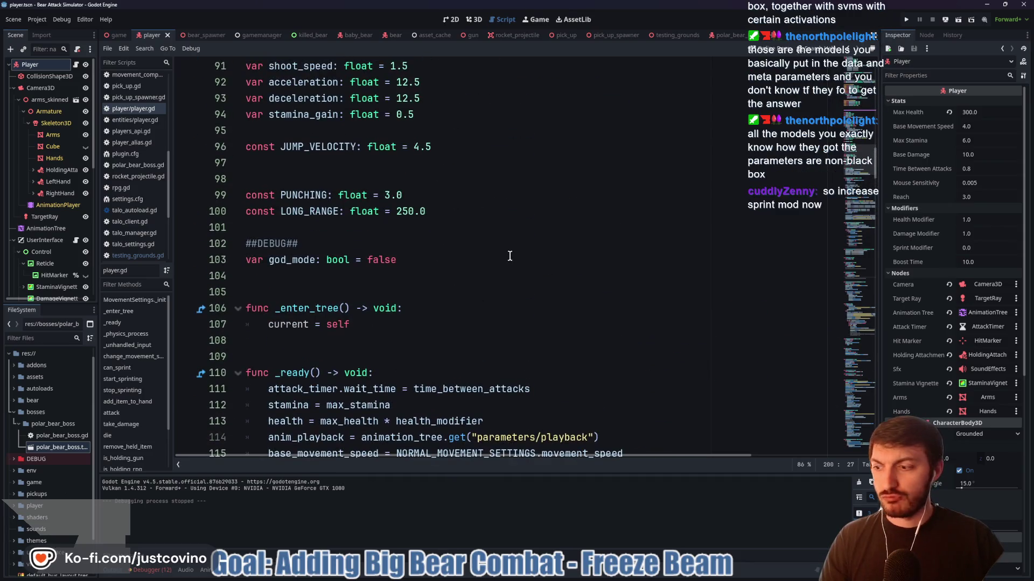
pyautogui.scroll(5, 504, 251)
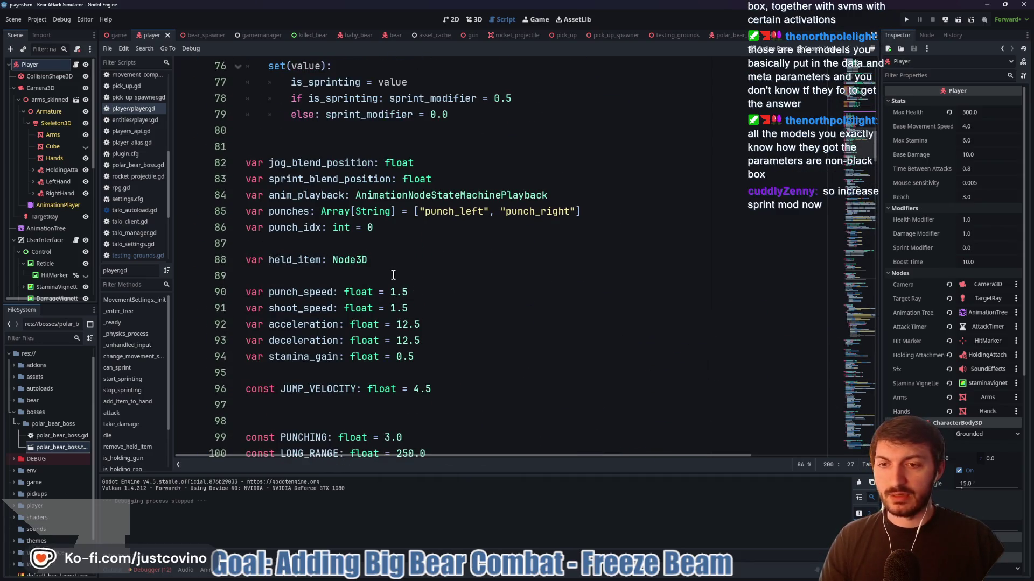
pyautogui.scroll(-3, 395, 279)
pyautogui.scroll(7, 395, 278)
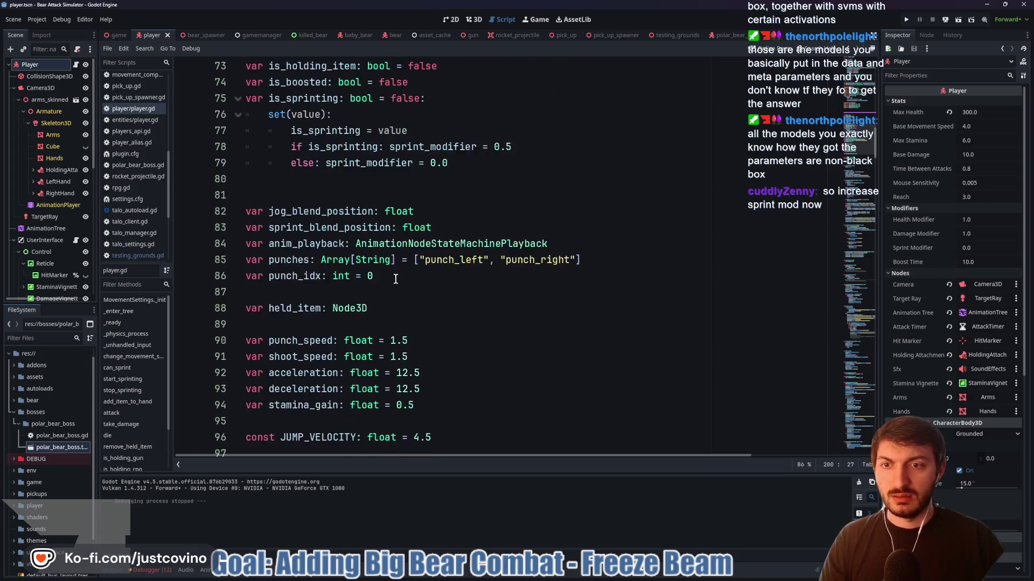
pyautogui.moveTo(511, 290); pyautogui.dragTo(494, 290)
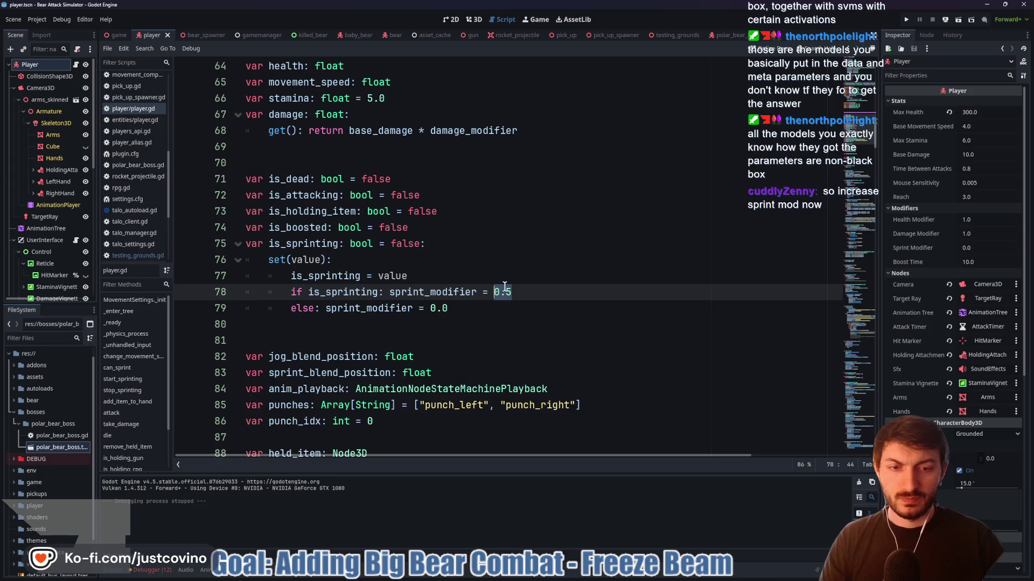
pyautogui.click(476, 317)
pyautogui.hotkey('ctrl', 's')
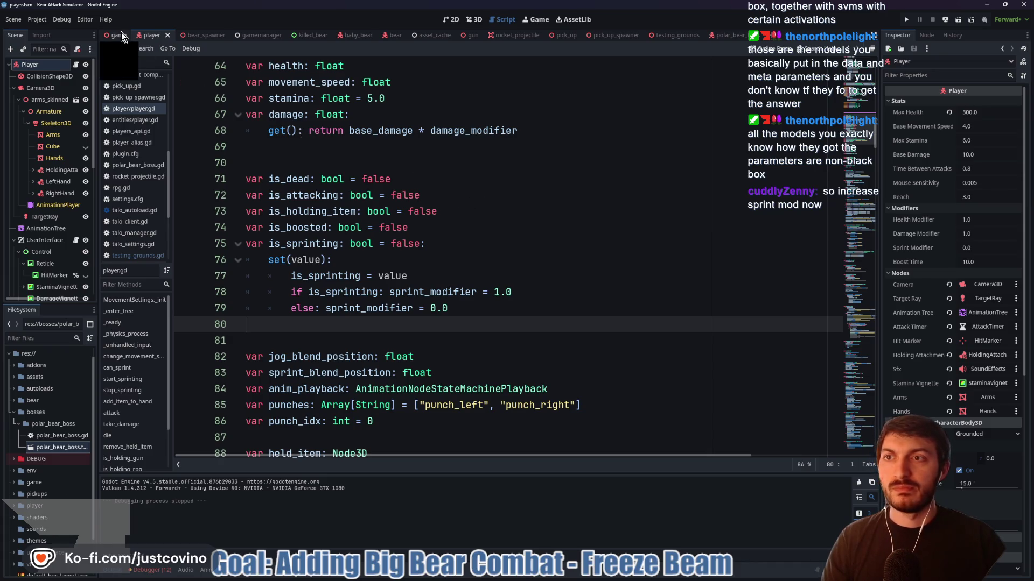
pyautogui.click(668, 35)
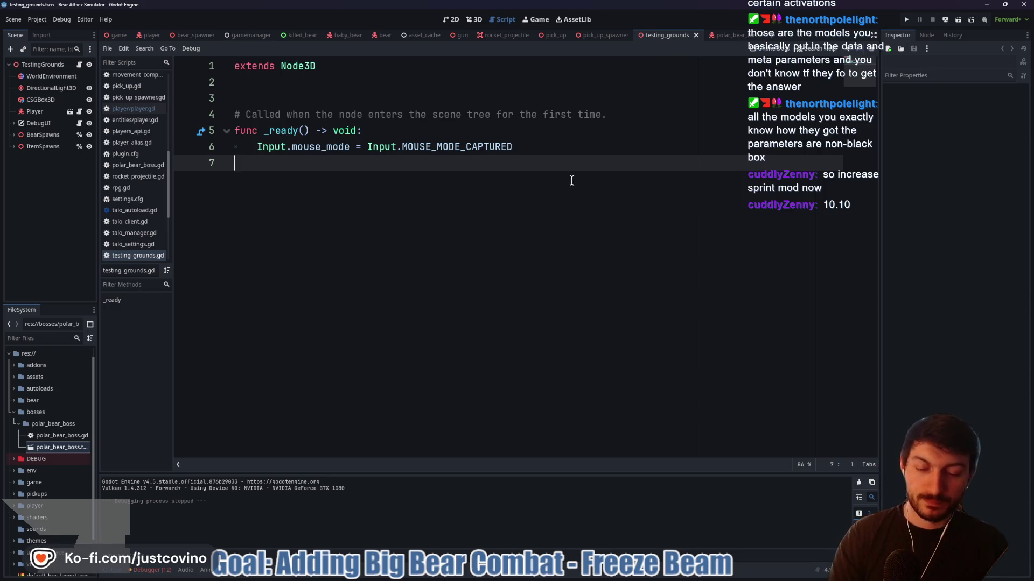
# Play-test testing_grounds with F6, moving and punching repeatedly, then stop the run with F8
pyautogui.press('F6')
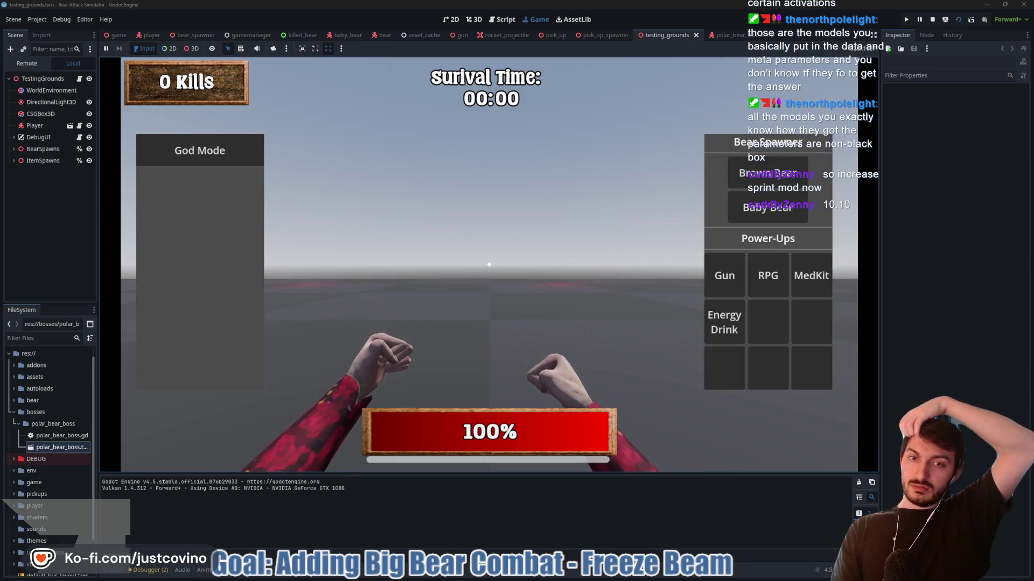
pyautogui.click(488, 264)
pyautogui.click(489, 264)
pyautogui.click(488, 264)
pyautogui.click(489, 264)
pyautogui.click(489, 264)
pyautogui.click(489, 264)
pyautogui.click(489, 264)
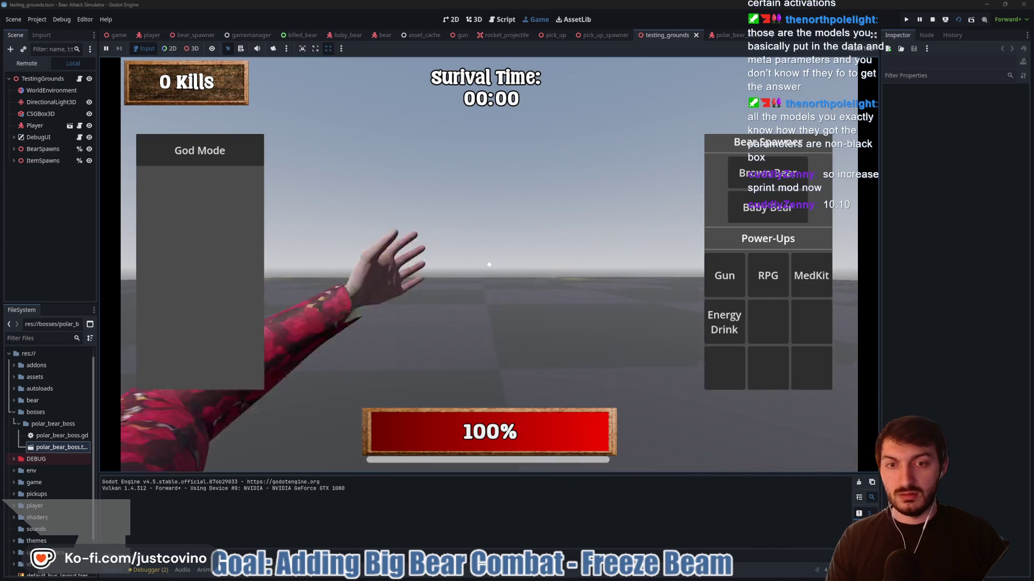
pyautogui.click(489, 264)
pyautogui.click(489, 264)
pyautogui.click(488, 264)
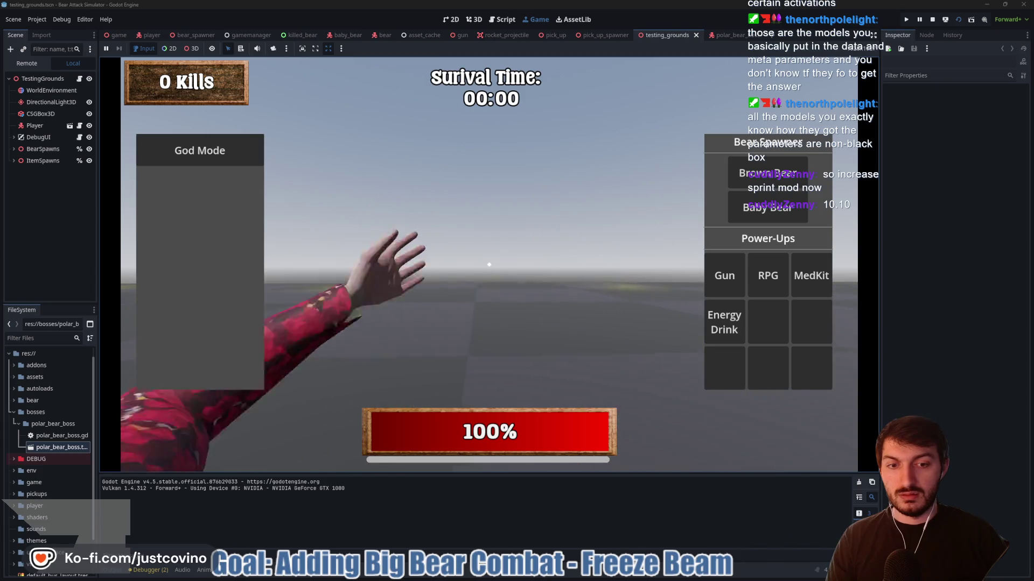
pyautogui.click(489, 265)
pyautogui.click(489, 265)
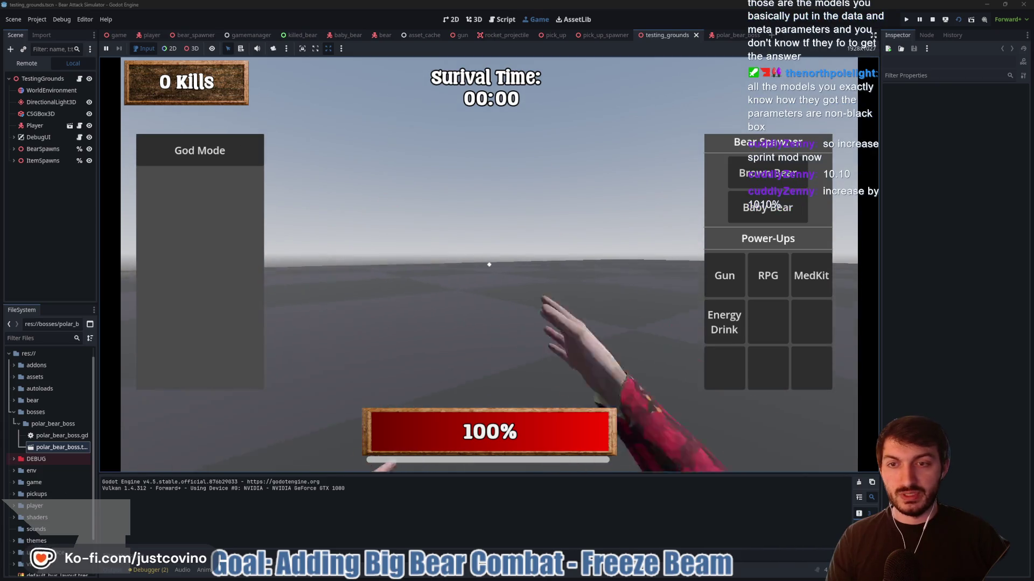
pyautogui.click(488, 264)
pyautogui.click(489, 264)
pyautogui.click(488, 264)
pyautogui.click(489, 264)
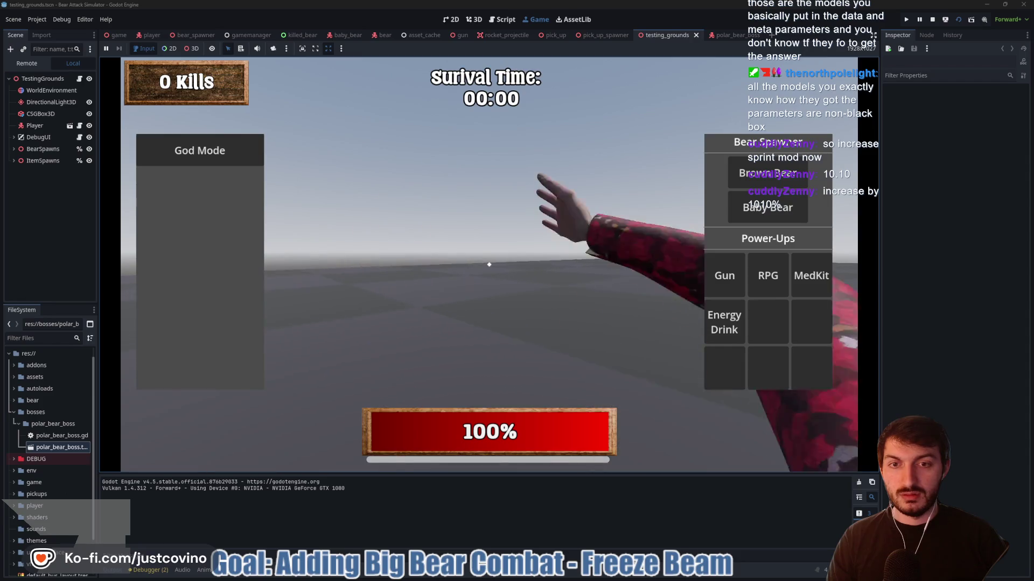
pyautogui.click(489, 264)
pyautogui.click(488, 265)
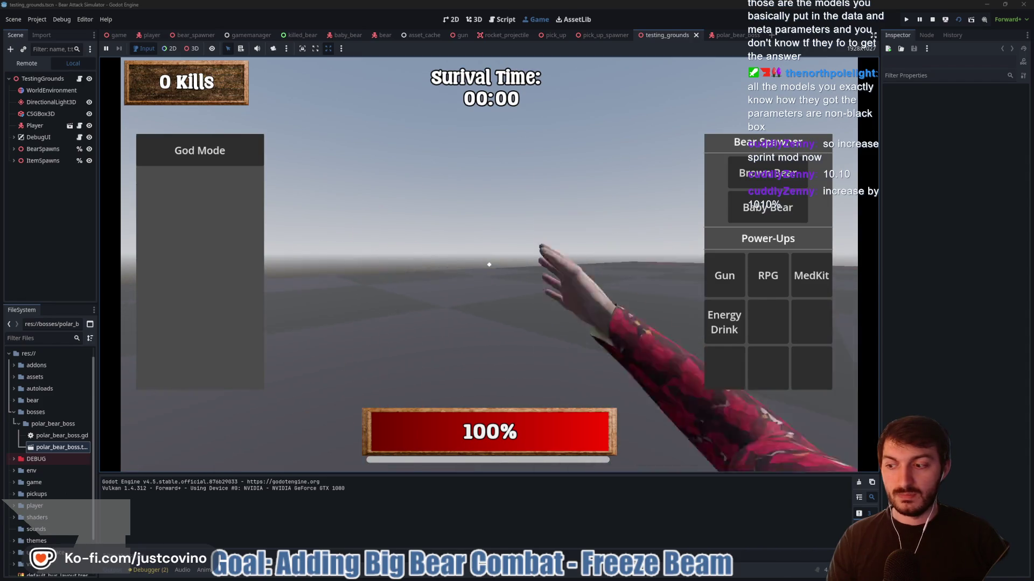
pyautogui.click(489, 264)
pyautogui.click(489, 265)
pyautogui.click(489, 264)
pyautogui.click(489, 264)
pyautogui.click(489, 264)
pyautogui.click(489, 264)
pyautogui.click(489, 264)
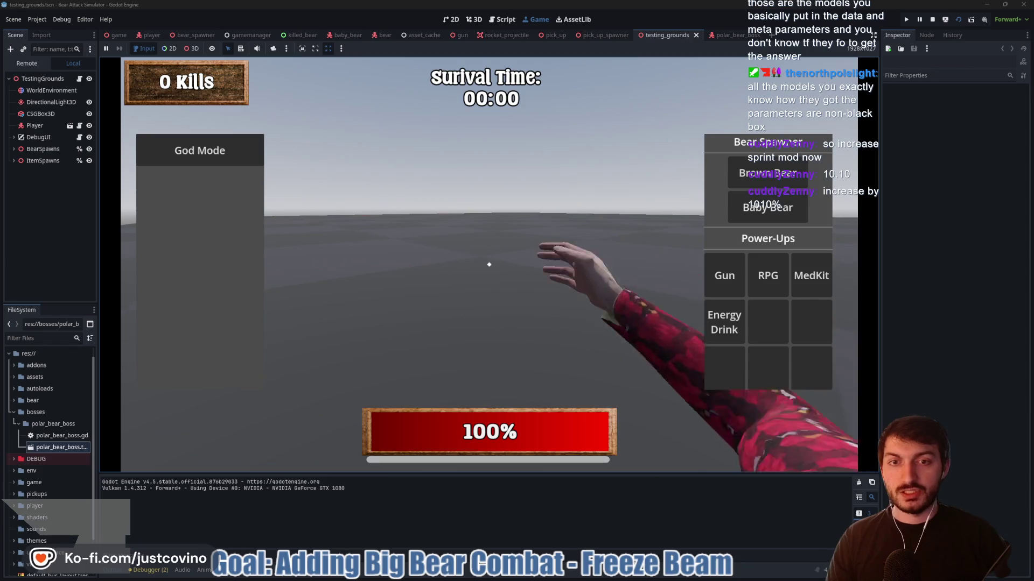
pyautogui.click(489, 265)
pyautogui.click(488, 265)
pyautogui.click(489, 264)
pyautogui.click(489, 264)
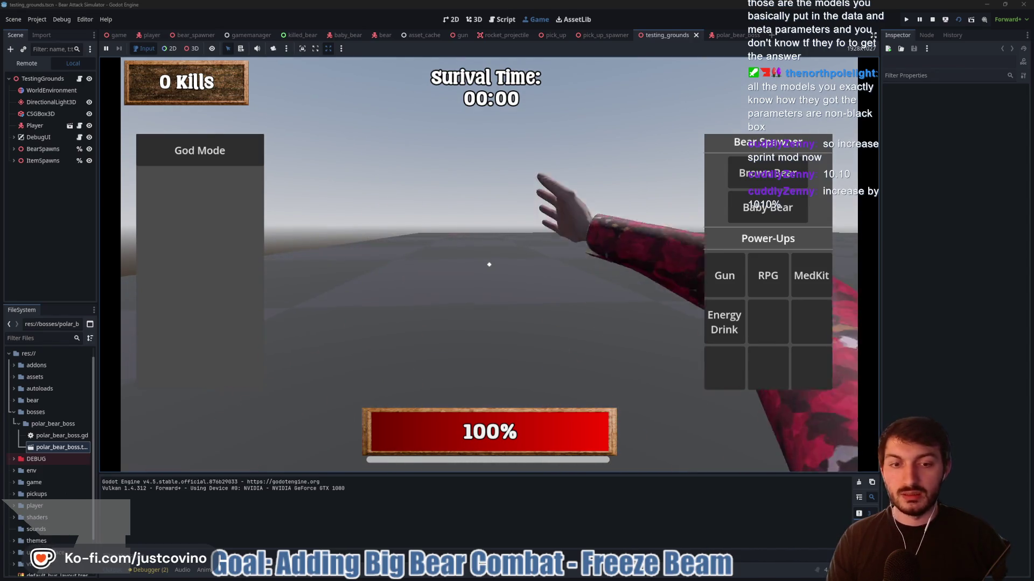
pyautogui.press('F8')
pyautogui.click(111, 35)
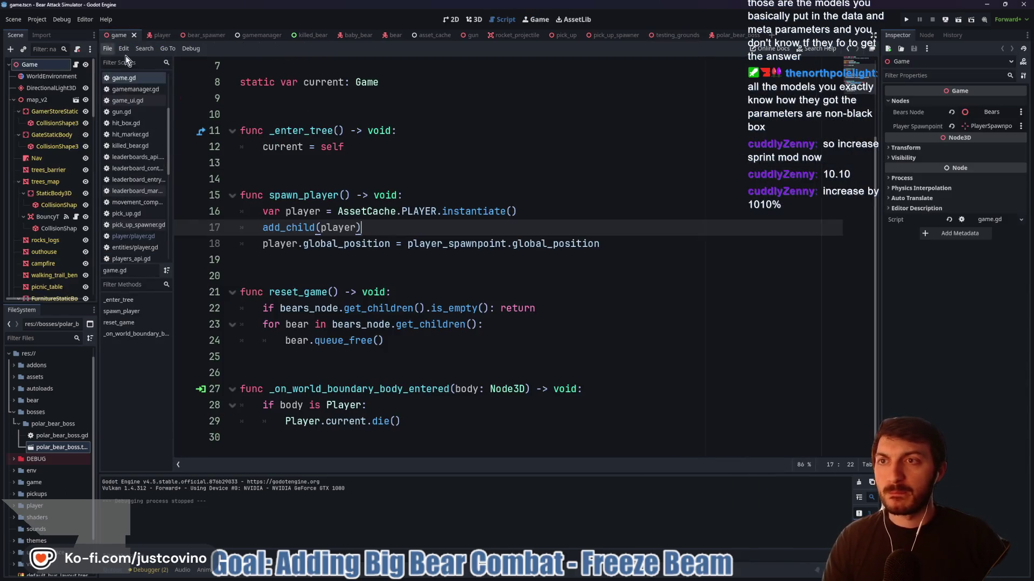
# Run the main game, walk to the RPG, pick it up and enable god mode with F1
pyautogui.press('F6')
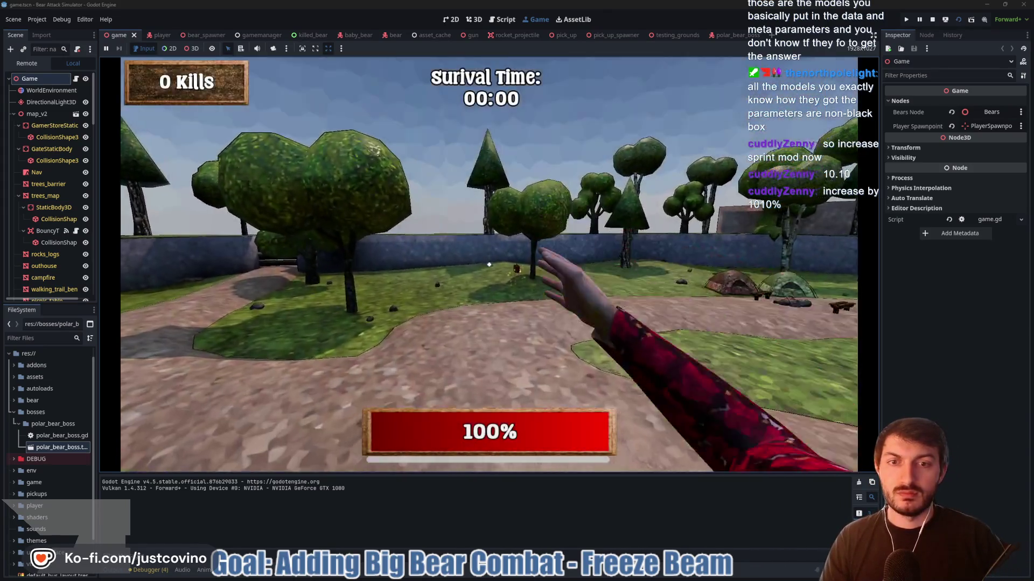
pyautogui.press('w')
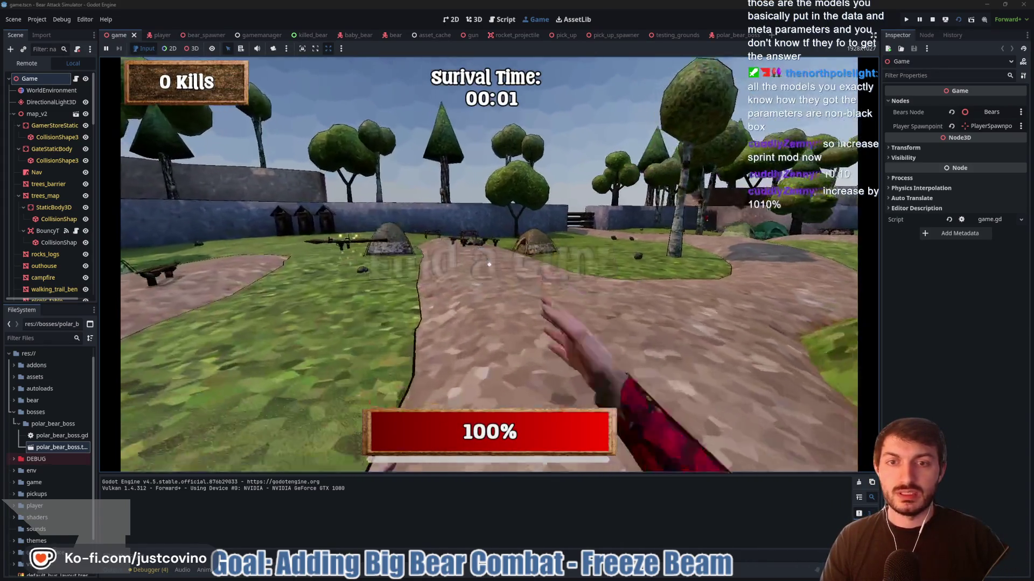
pyautogui.press('w')
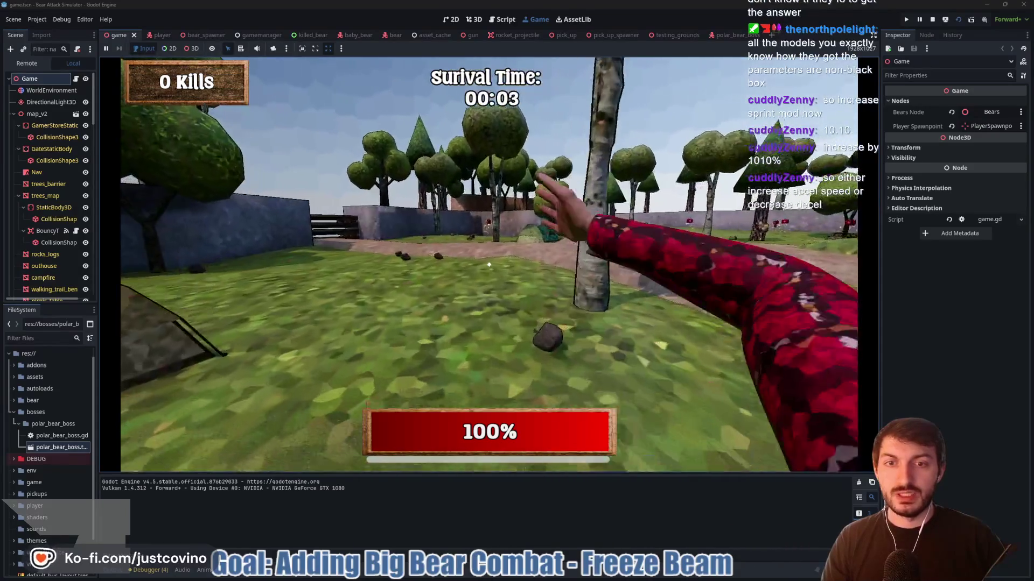
pyautogui.press('w')
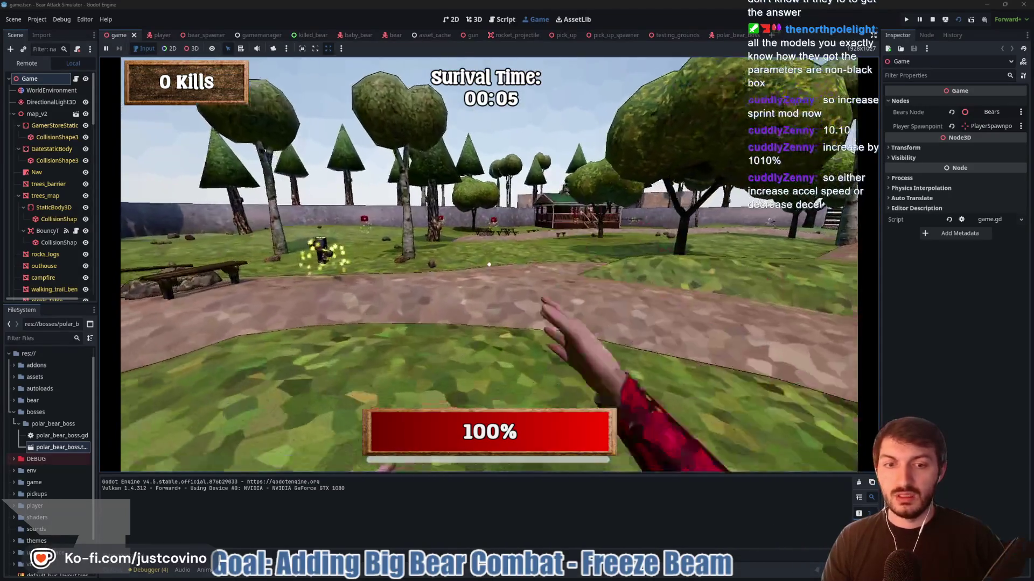
pyautogui.press('e')
pyautogui.press('w')
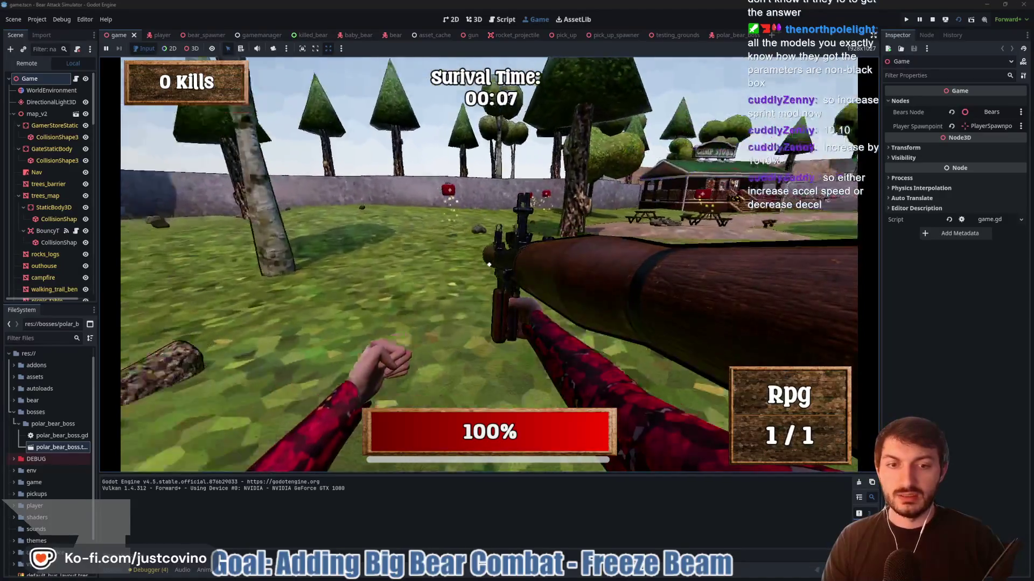
pyautogui.press('F1')
pyautogui.press('w')
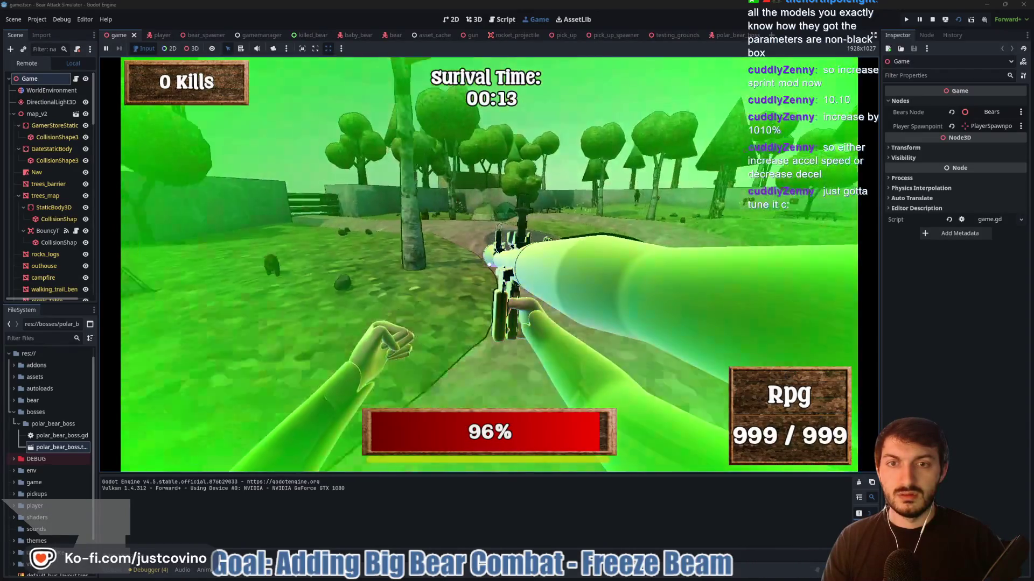
# Fire rockets and punch at the bears, move along the path, then stop the game
pyautogui.click(488, 264)
pyautogui.click(488, 264)
pyautogui.click(489, 264)
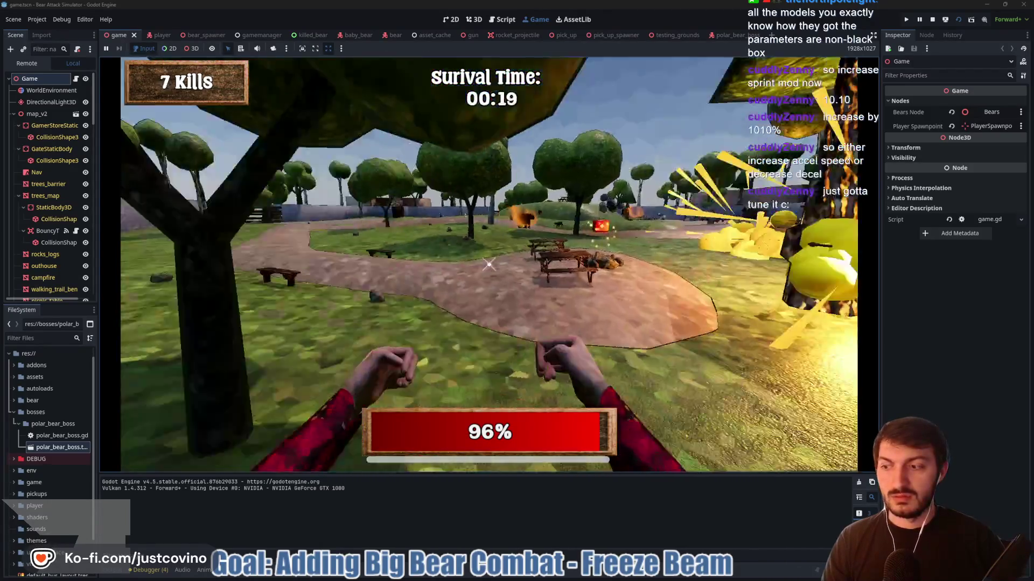
pyautogui.click(489, 263)
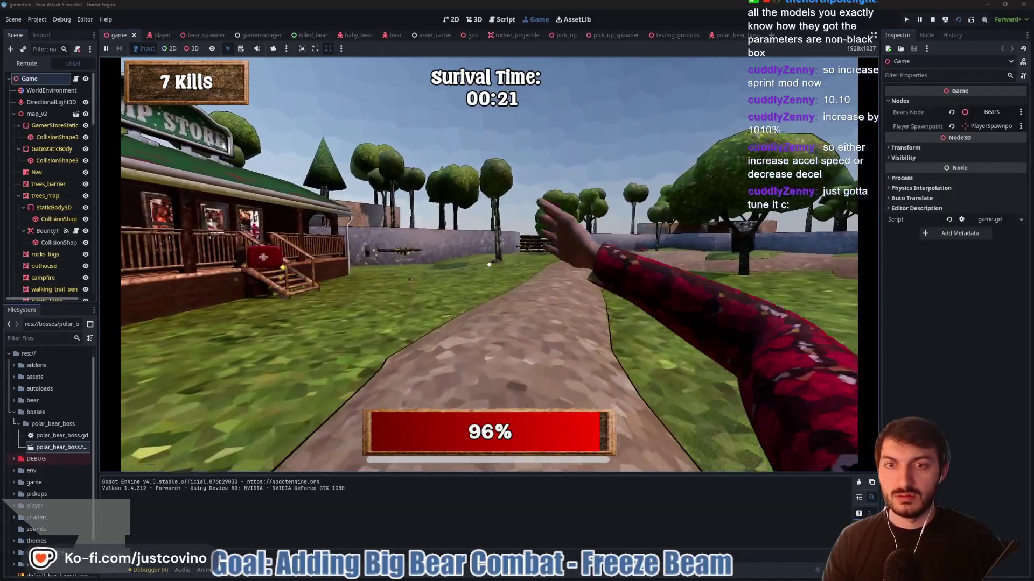
pyautogui.click(489, 263)
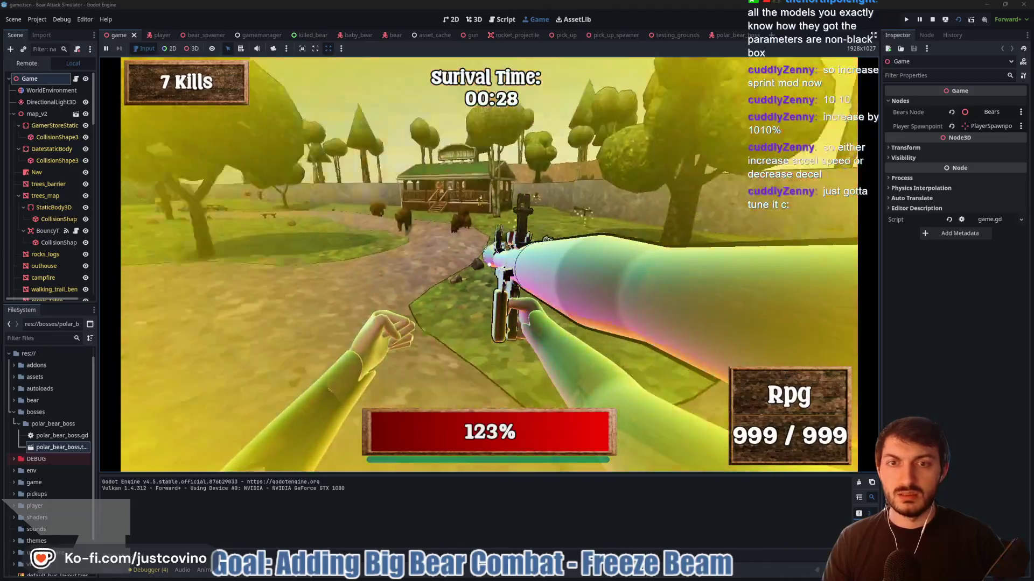
pyautogui.click(489, 264)
pyautogui.click(489, 264)
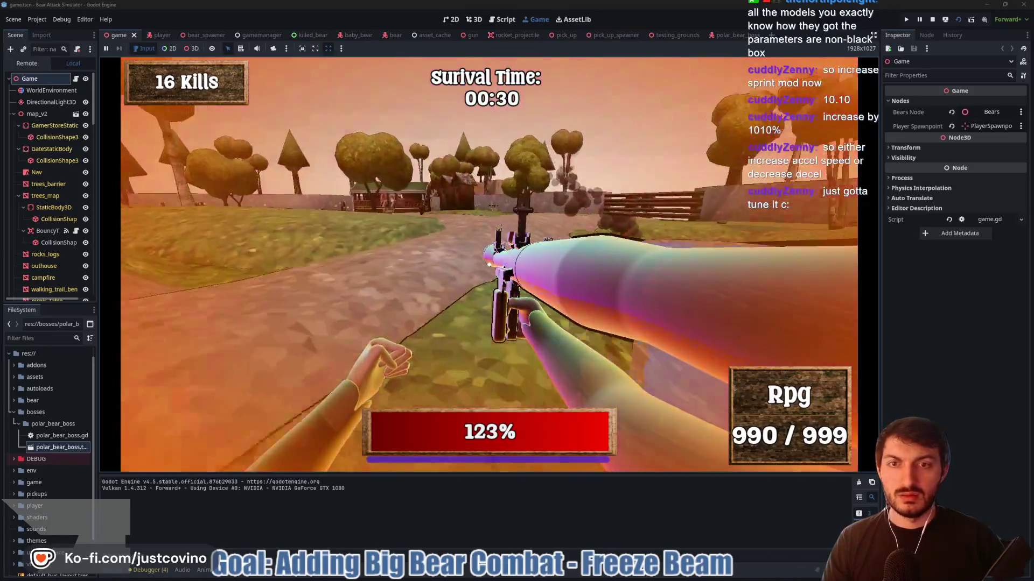
pyautogui.click(488, 264)
pyautogui.click(489, 264)
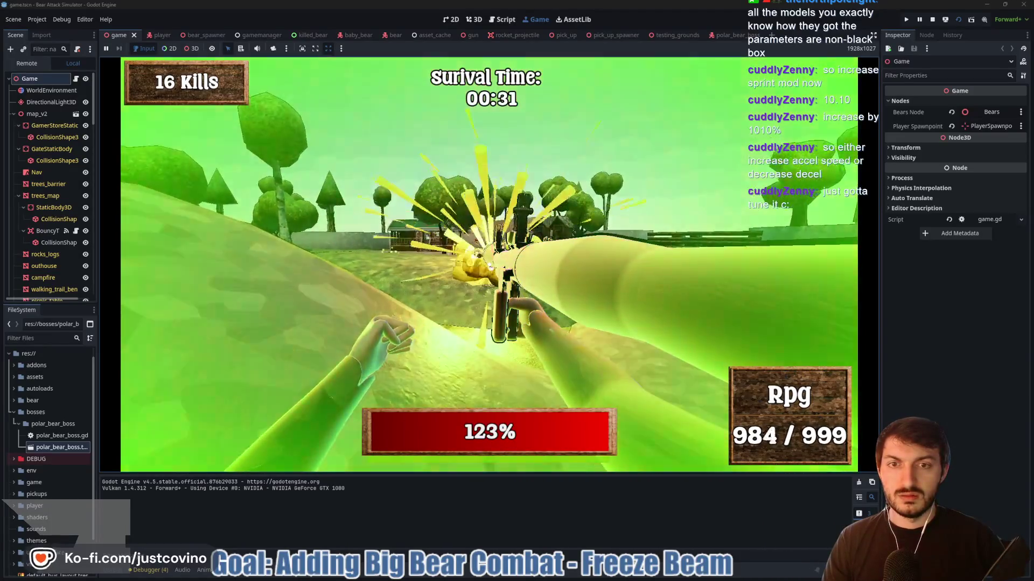
pyautogui.click(489, 264)
pyautogui.click(489, 263)
pyautogui.press('w')
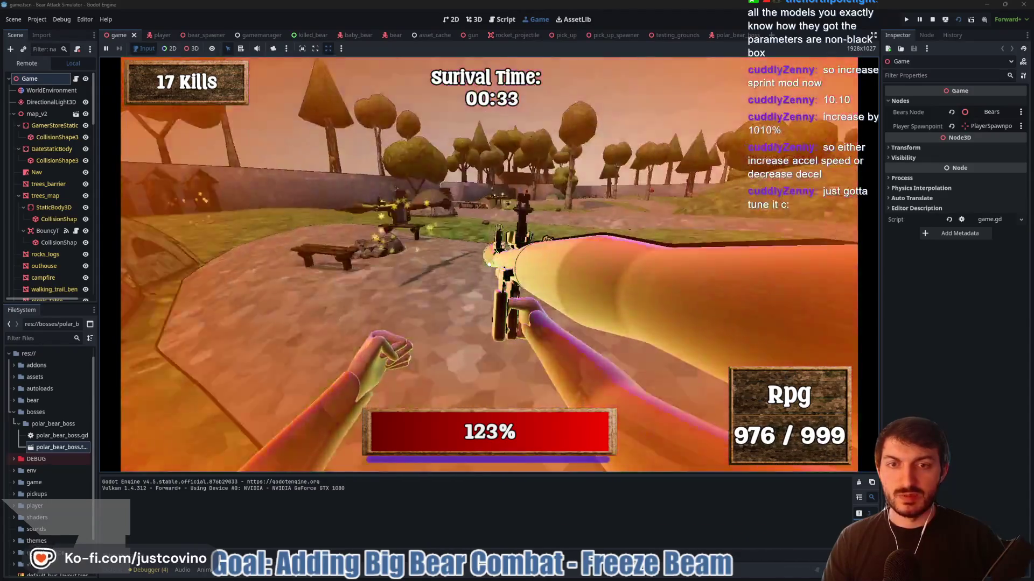
pyautogui.press('w')
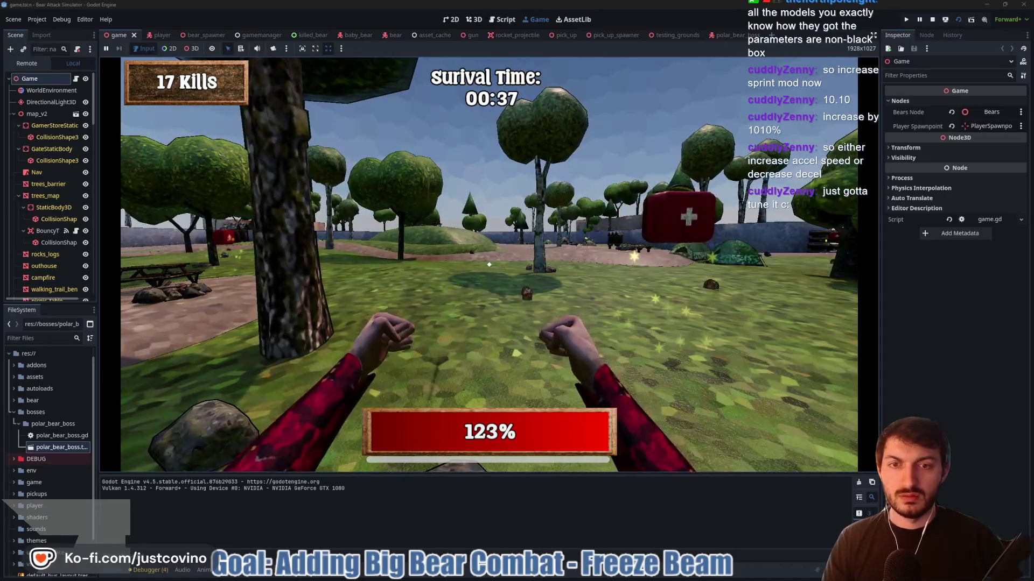
pyautogui.press('F8')
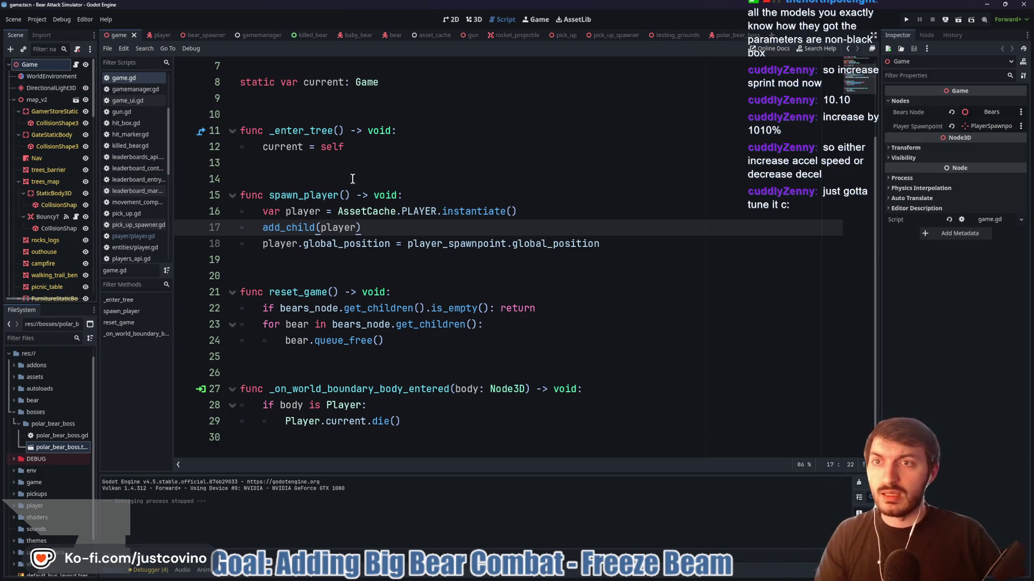
# Change the NORMAL_MOVEMENT_SETTINGS movement speed on line 20 of player.gd from 4.0 to 6.0
pyautogui.scroll(2, 368, 187)
pyautogui.click(152, 35)
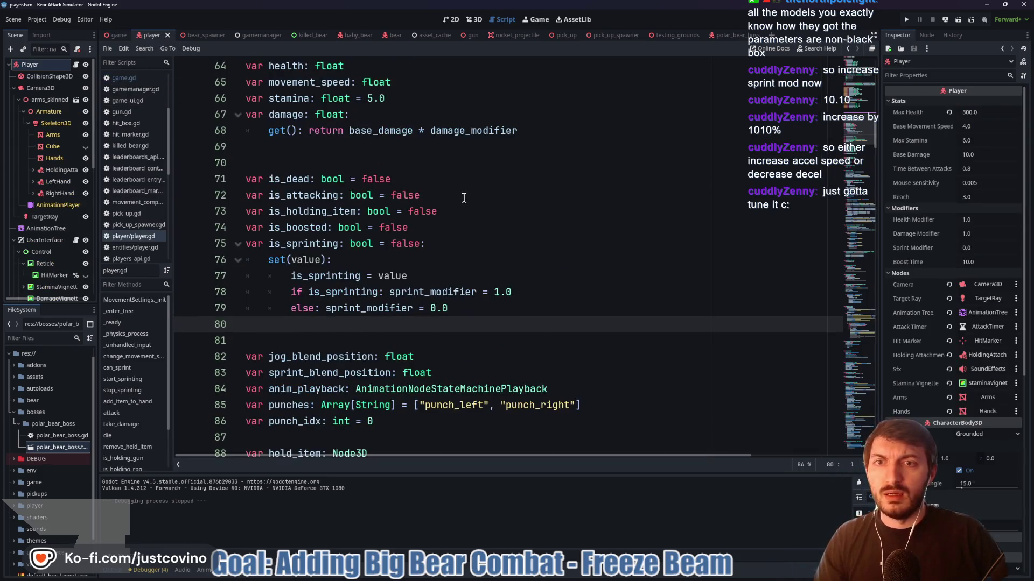
pyautogui.scroll(19, 459, 216)
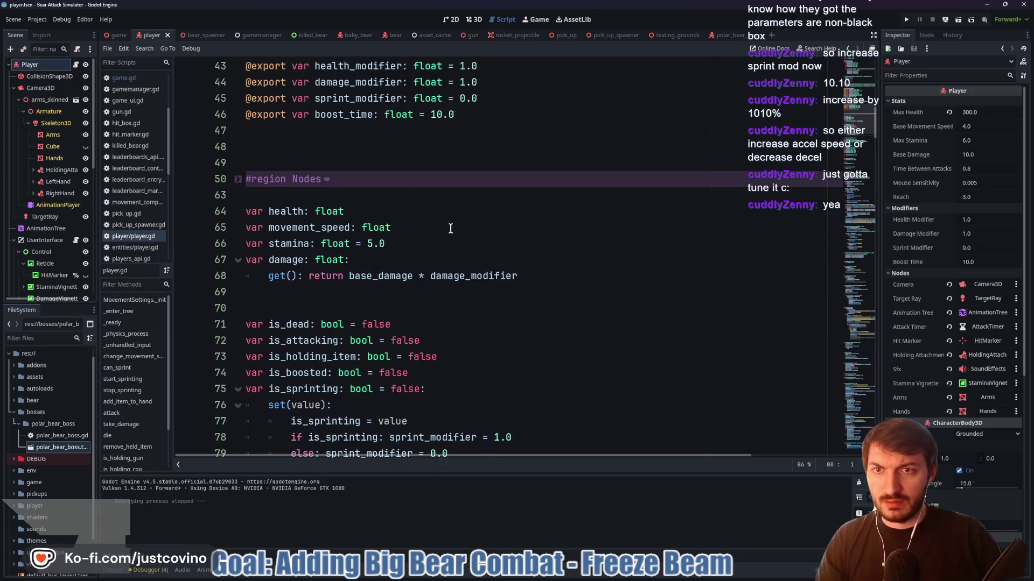
pyautogui.scroll(-3, 377, 235)
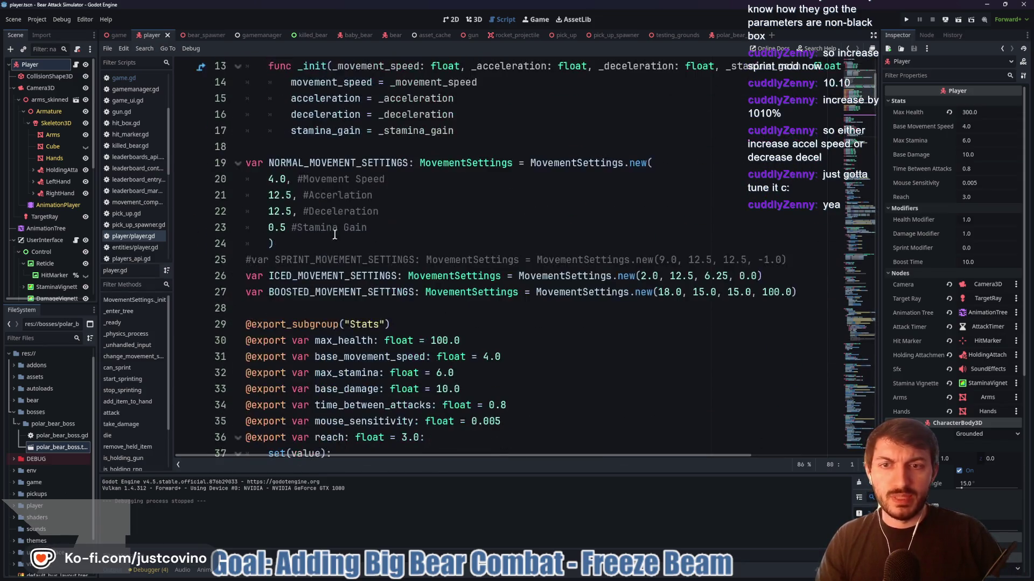
pyautogui.click(271, 179)
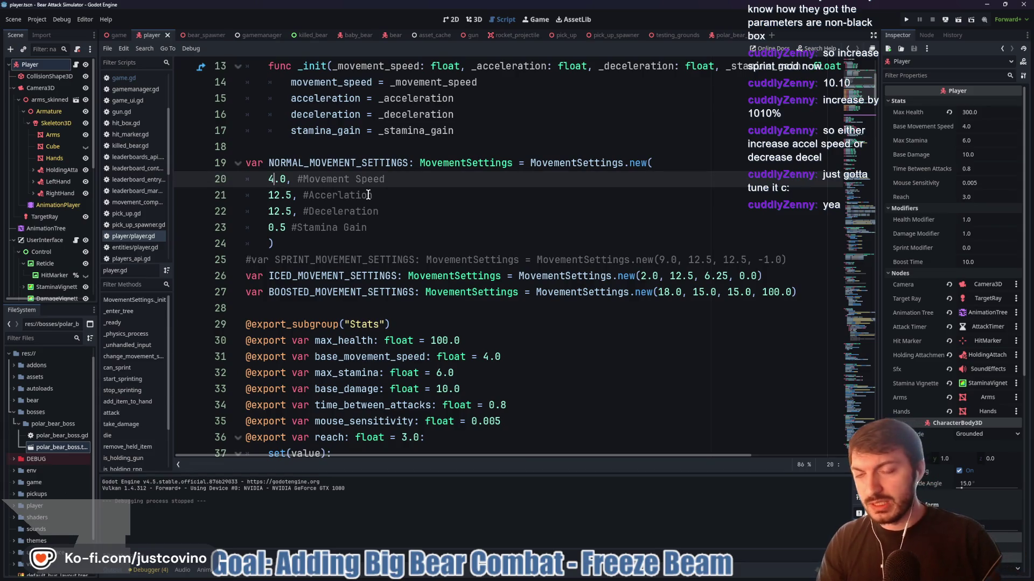
pyautogui.press('BackSpace')
pyautogui.write('6')
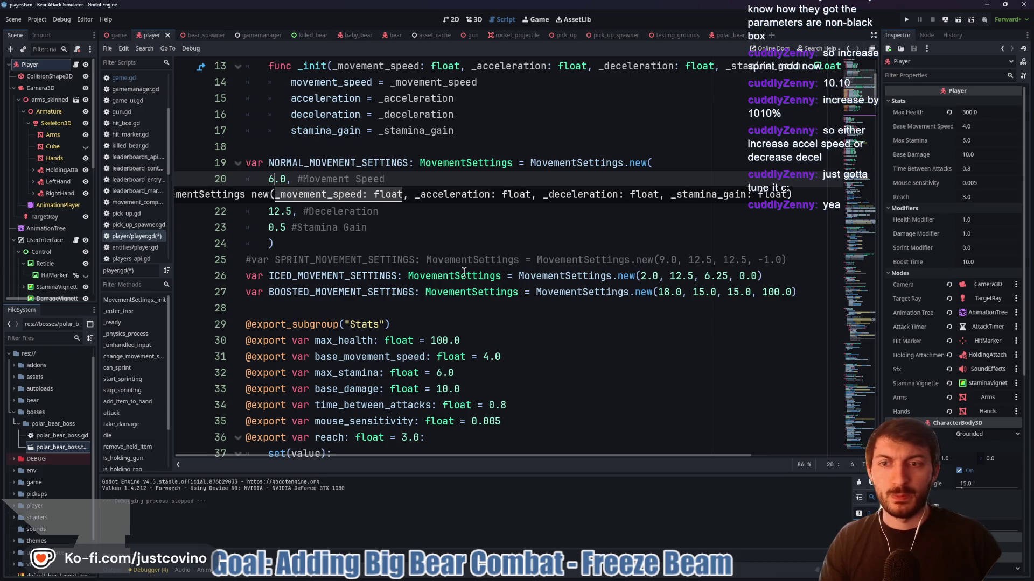
pyautogui.click(425, 265)
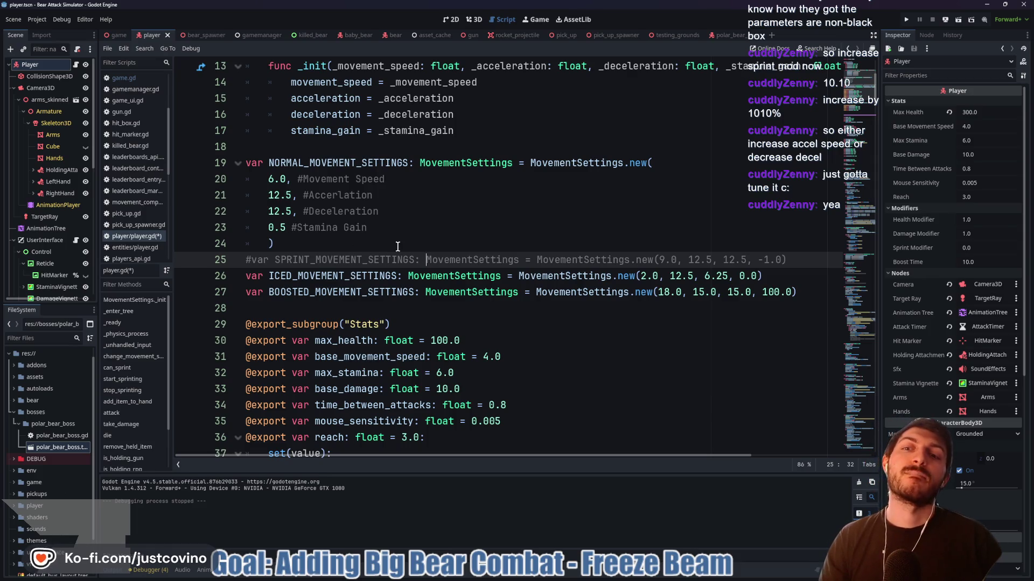
pyautogui.scroll(-15, 353, 256)
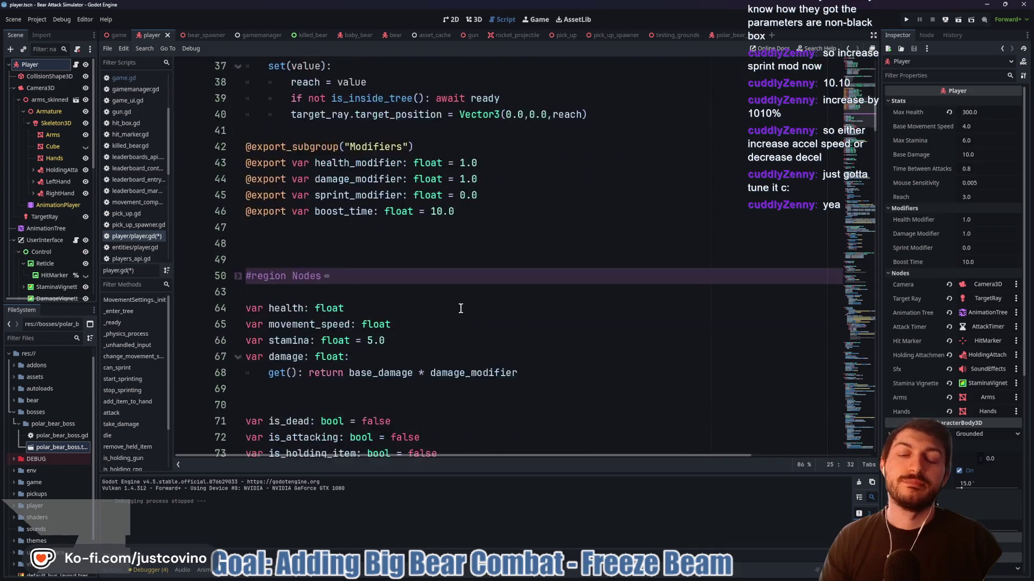
pyautogui.scroll(-4, 455, 305)
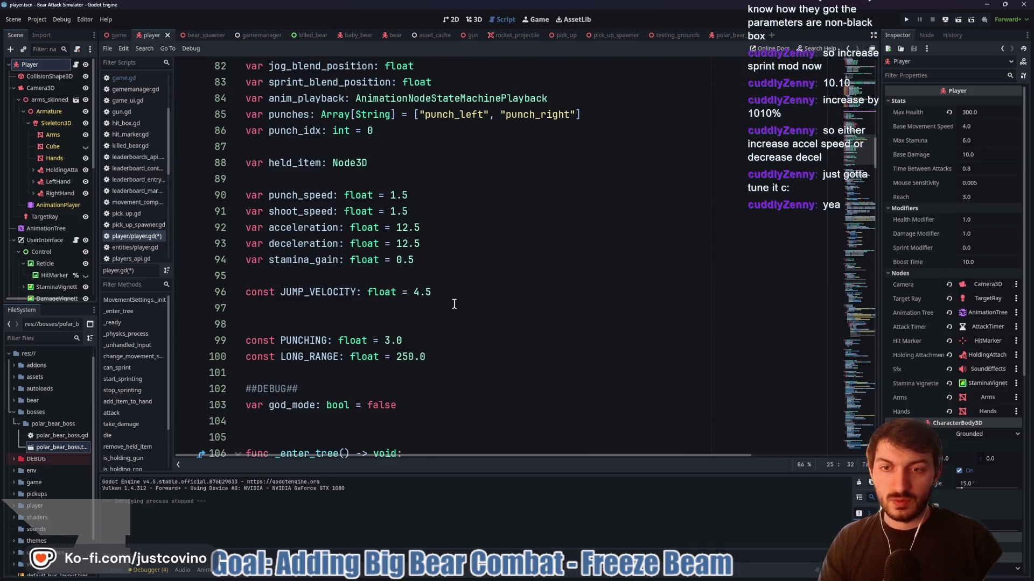
pyautogui.scroll(15, 455, 305)
pyautogui.scroll(-15, 461, 307)
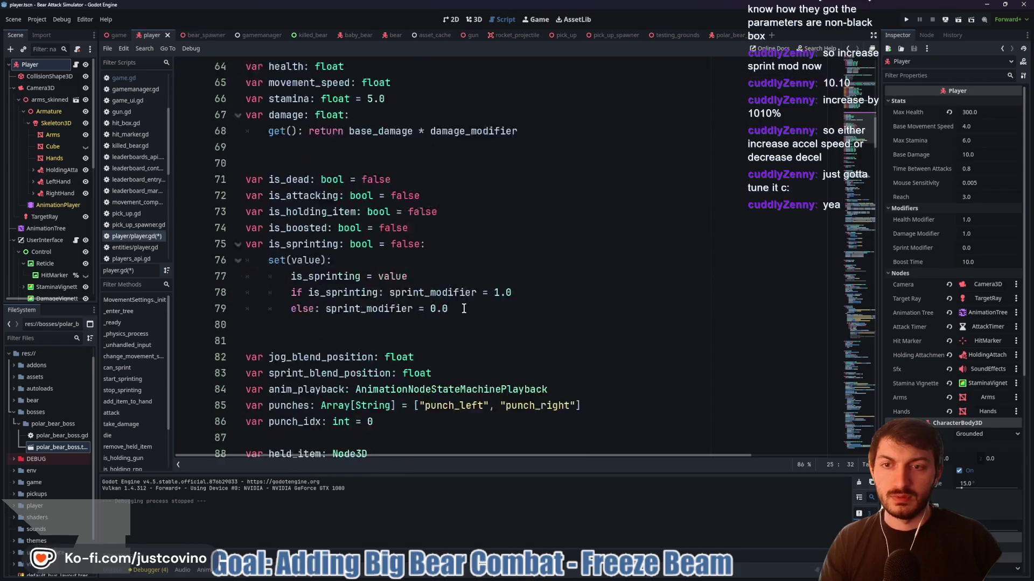
pyautogui.scroll(-7, 463, 308)
pyautogui.scroll(-2, 462, 309)
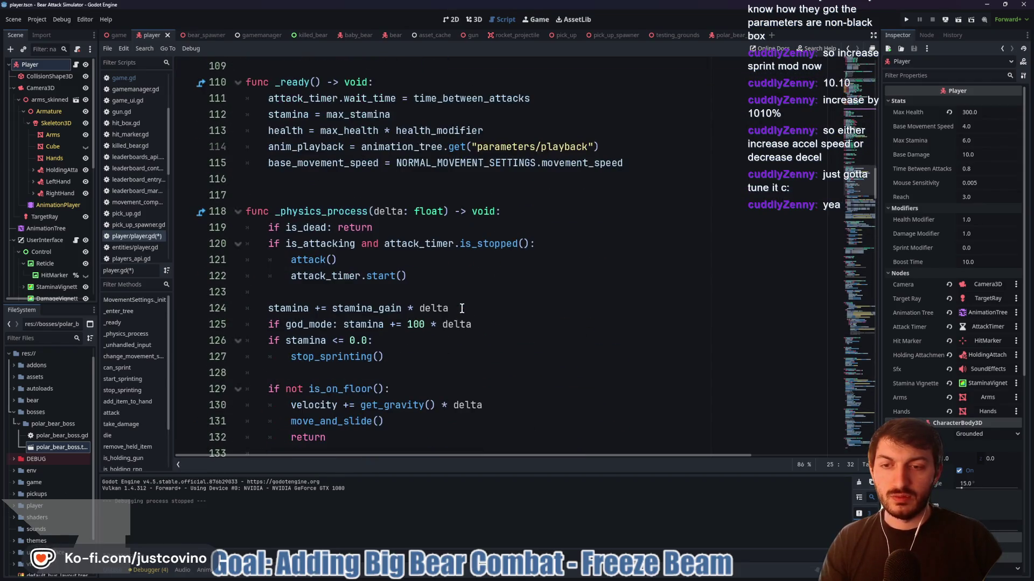
pyautogui.scroll(20, 462, 308)
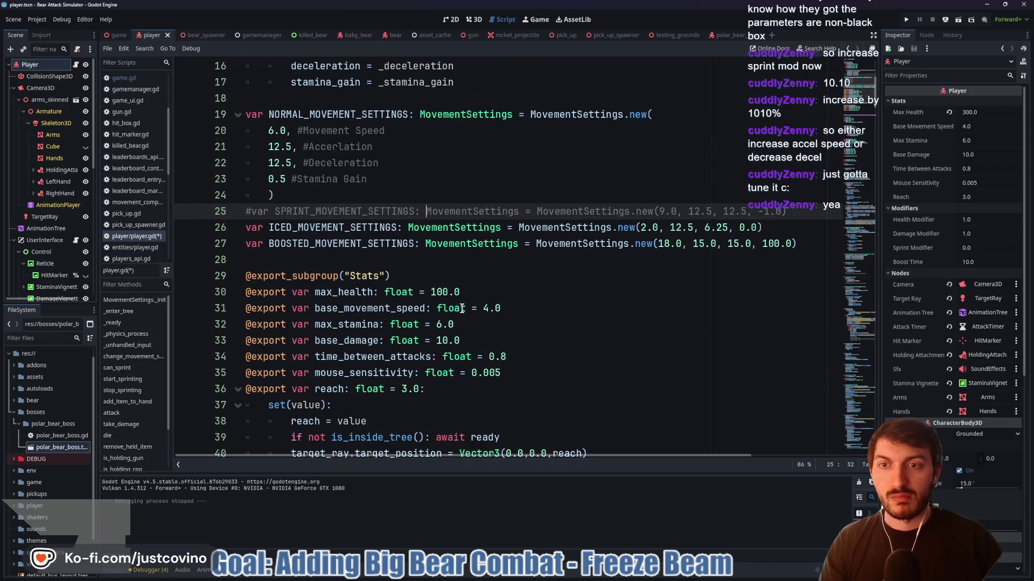
pyautogui.moveTo(457, 306)
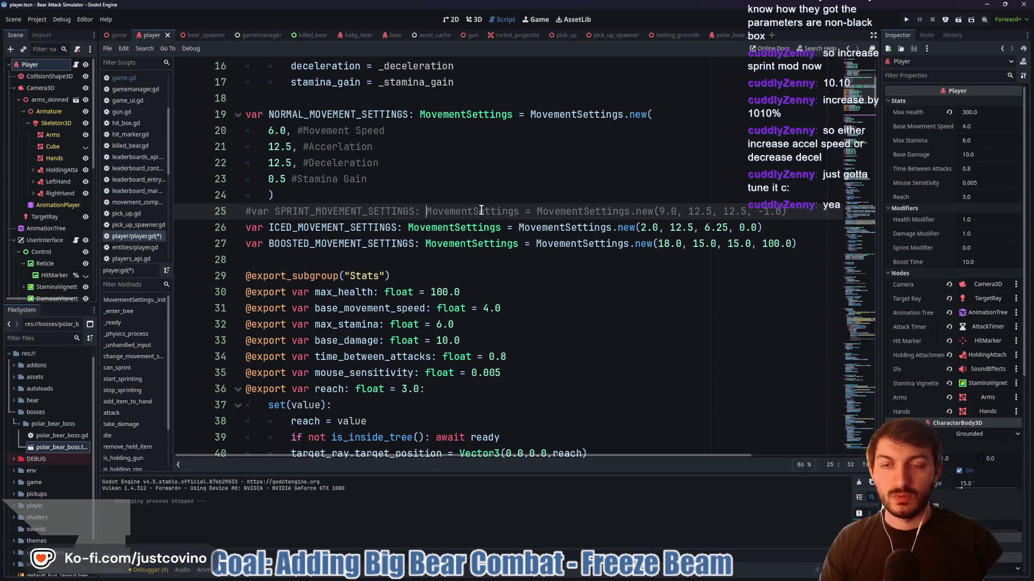
pyautogui.scroll(-19, 481, 210)
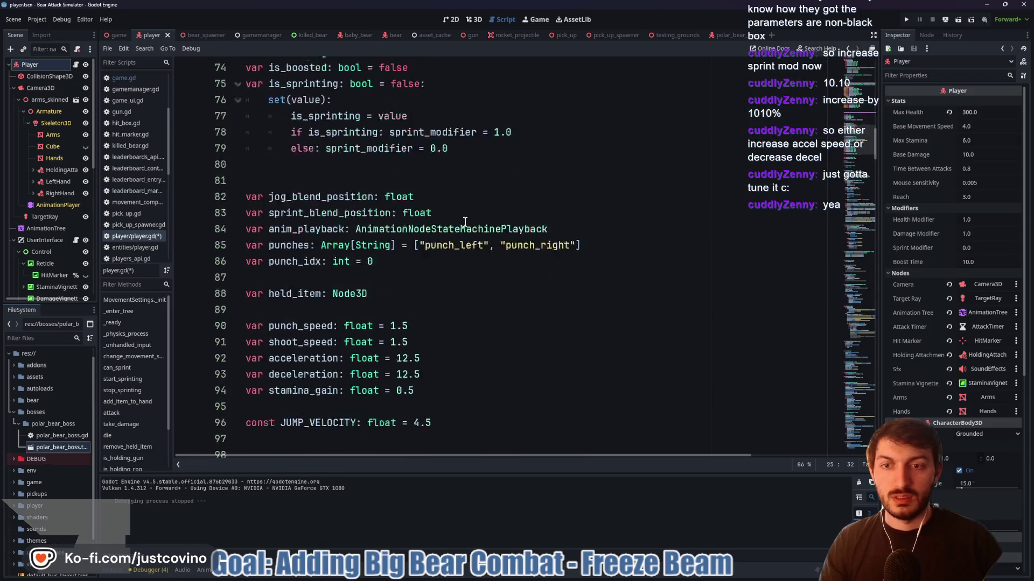
pyautogui.scroll(-17, 465, 222)
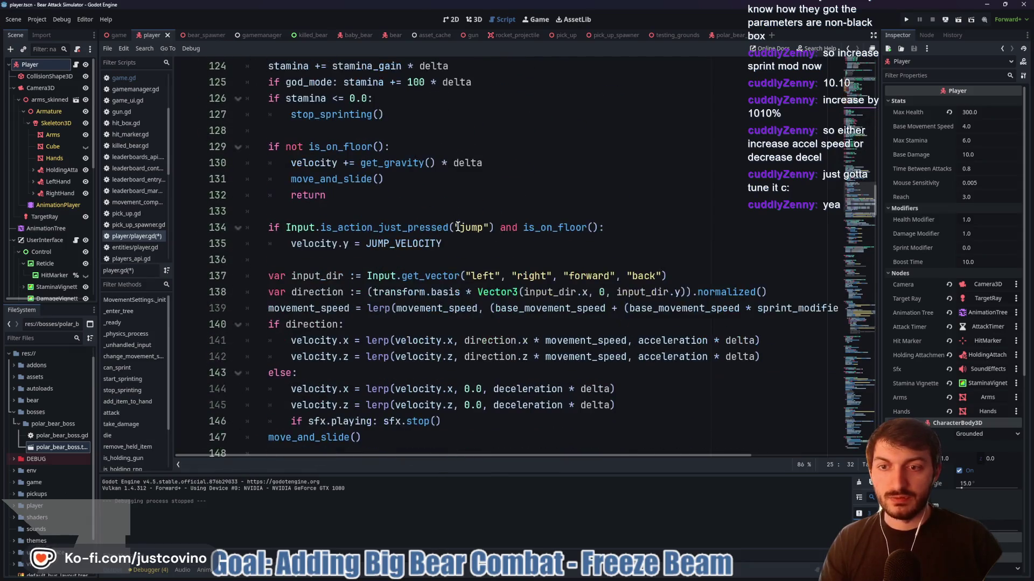
pyautogui.scroll(5, 457, 226)
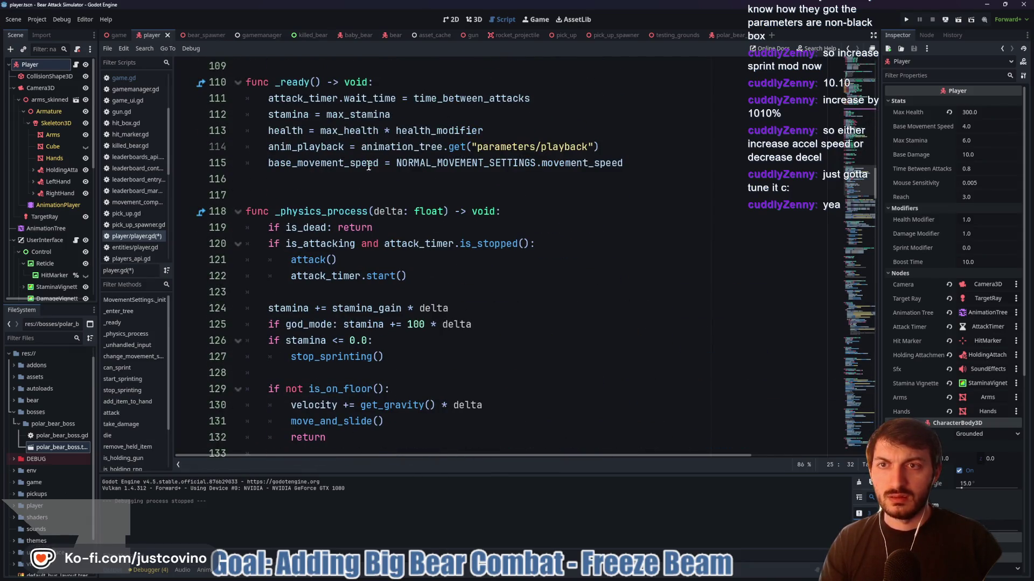
pyautogui.scroll(-4, 368, 162)
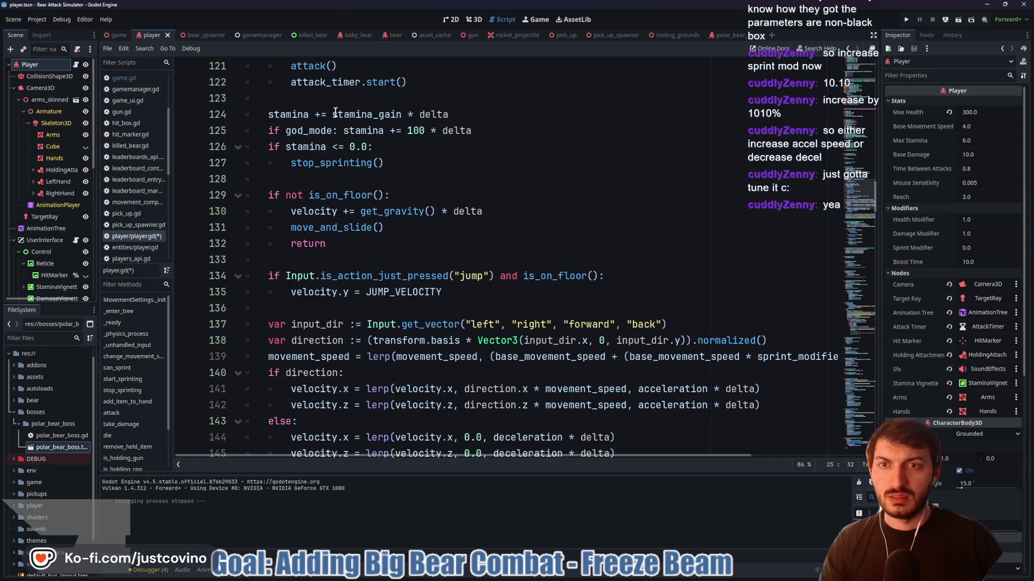
pyautogui.scroll(1, 309, 109)
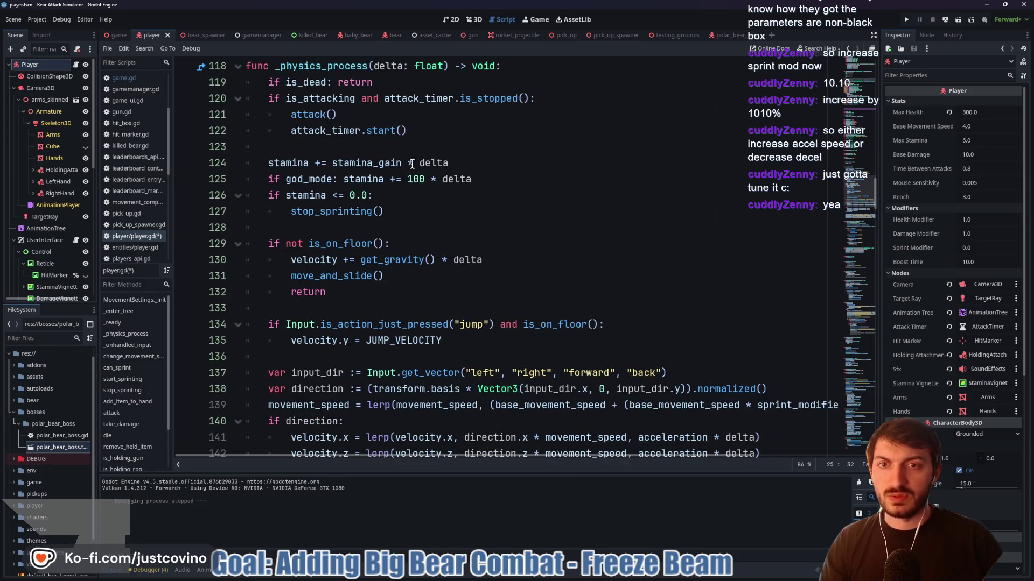
pyautogui.moveTo(334, 162)
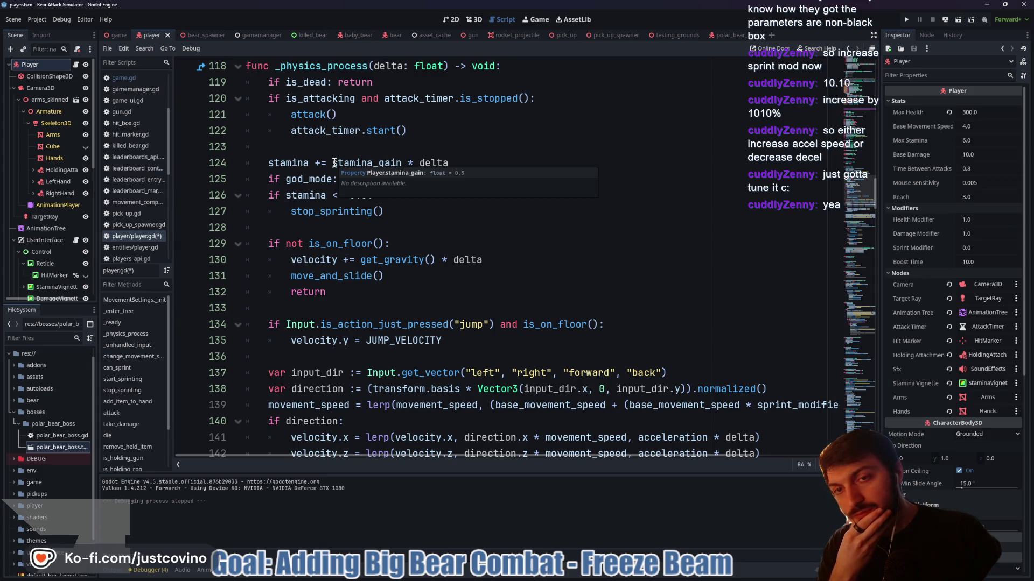
pyautogui.moveTo(333, 163); pyautogui.dragTo(402, 163)
pyautogui.scroll(10, 521, 214)
pyautogui.scroll(-7, 520, 216)
pyautogui.scroll(-3, 519, 216)
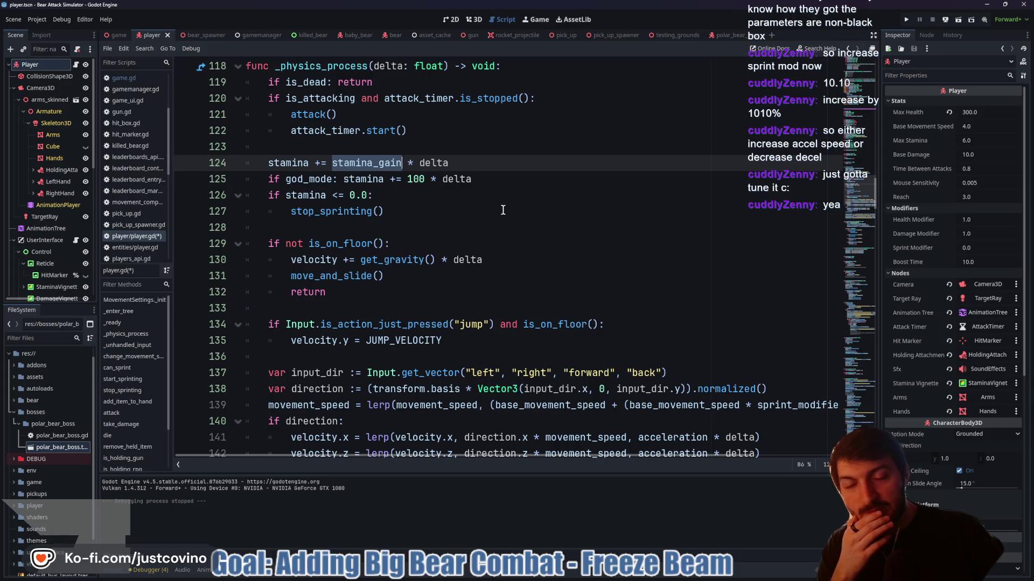
pyautogui.scroll(18, 501, 210)
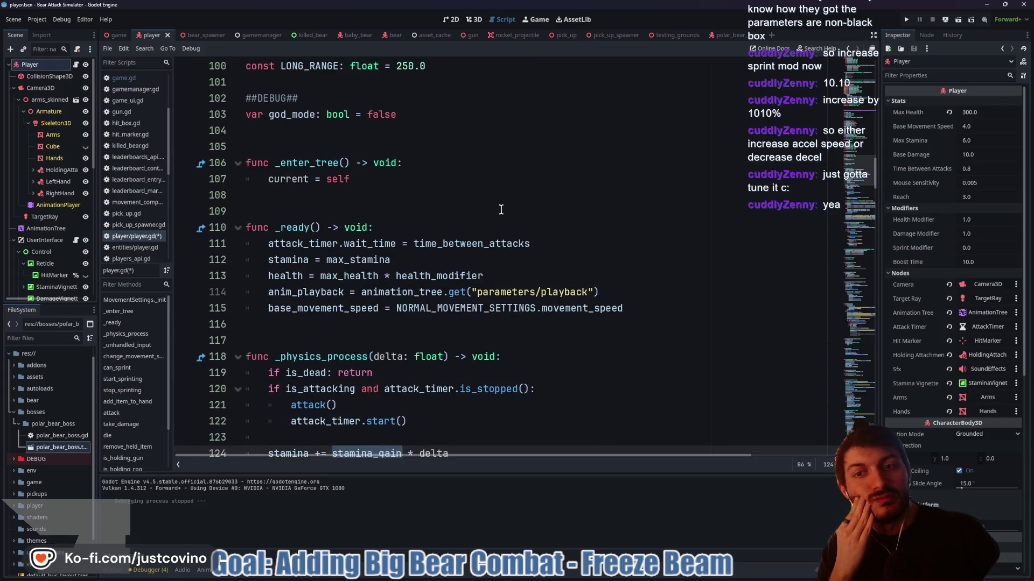
pyautogui.scroll(9, 500, 209)
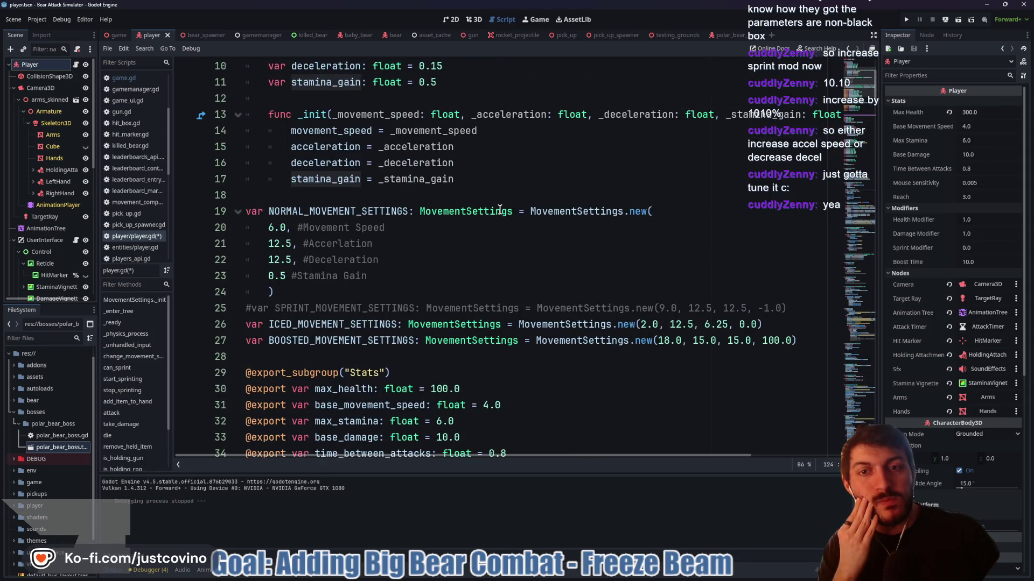
pyautogui.scroll(1, 500, 210)
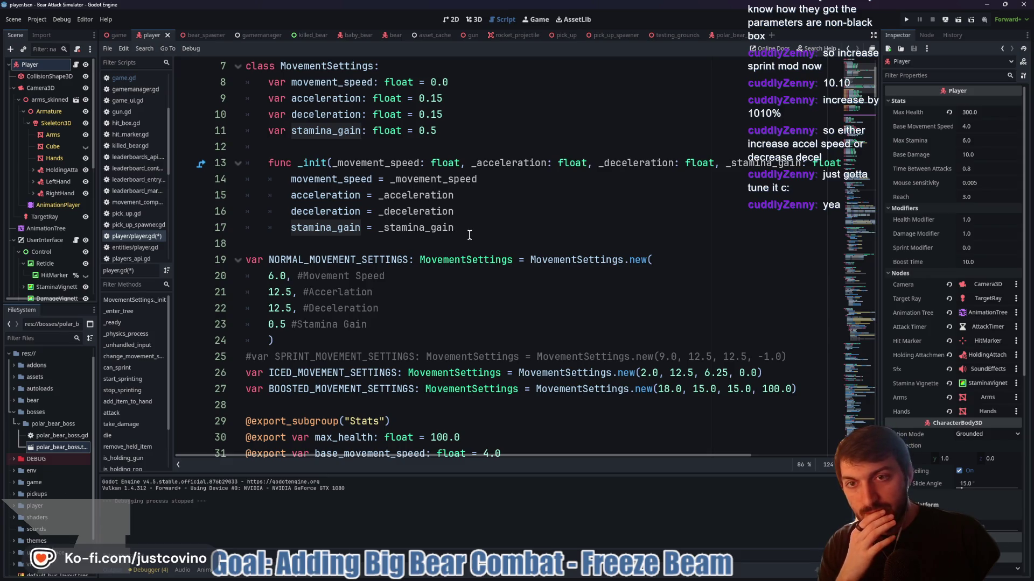
pyautogui.scroll(1, 469, 235)
pyautogui.scroll(-1, 469, 235)
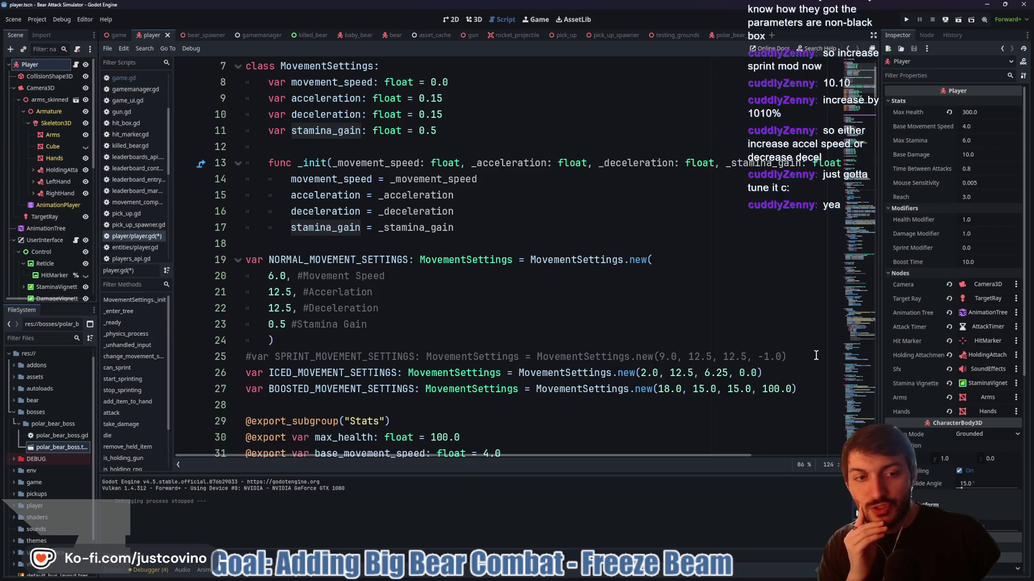
pyautogui.moveTo(787, 356); pyautogui.dragTo(253, 356)
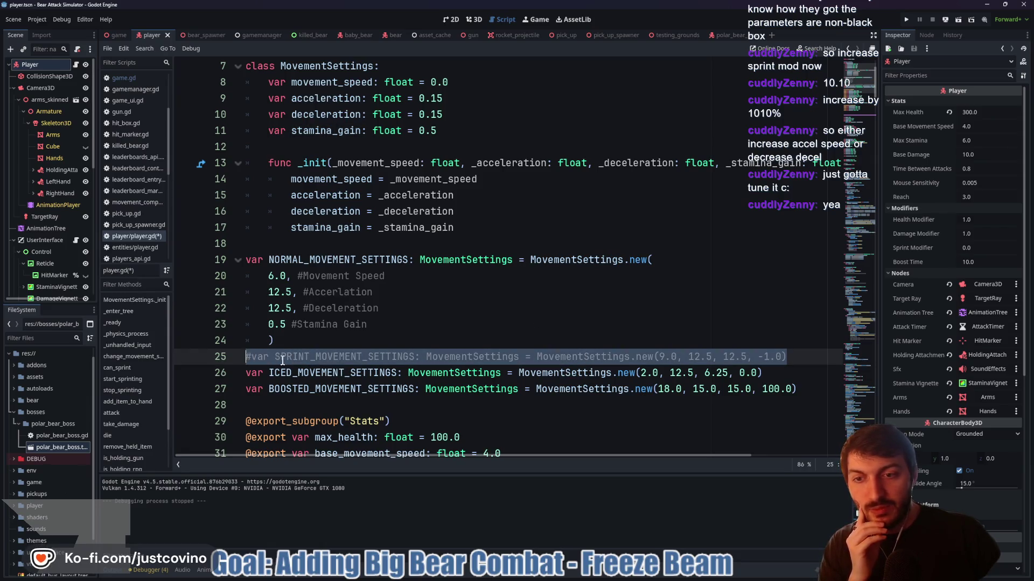
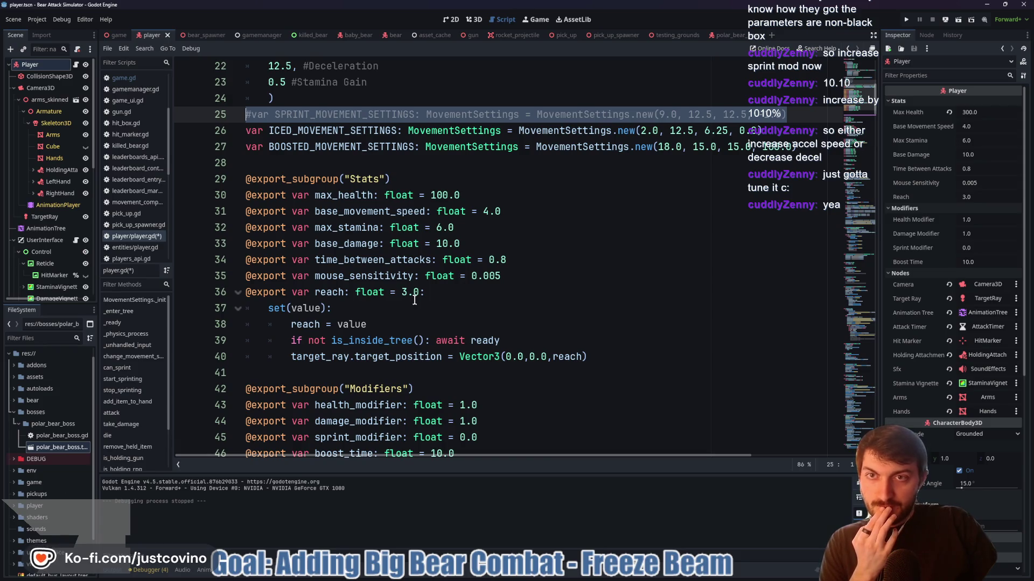
# Delete the commented-out SPRINT_MOVEMENT_SETTINGS line 25 from player.gd
pyautogui.scroll(3, 415, 300)
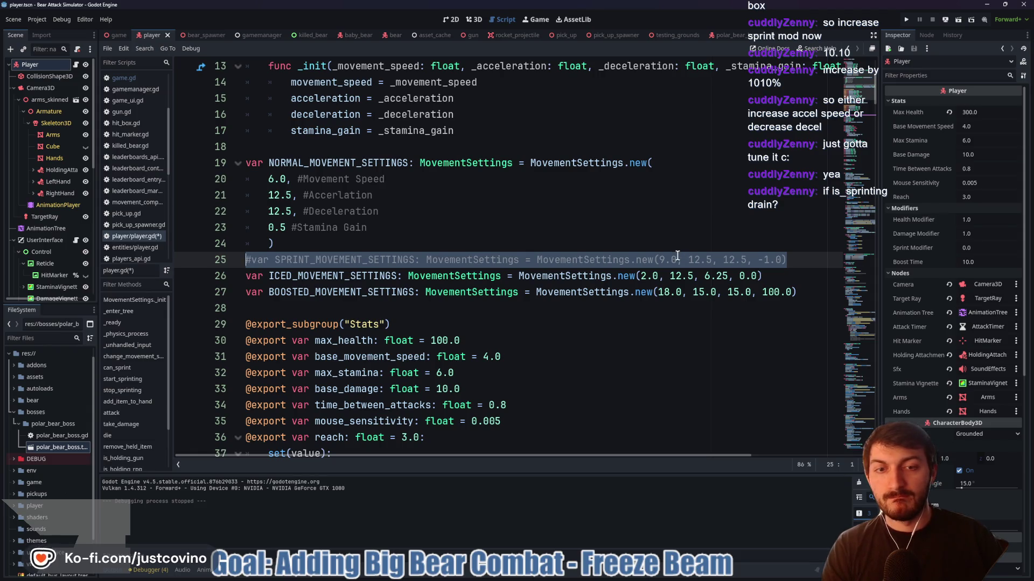
pyautogui.press('BackSpace')
pyautogui.press('BackSpace')
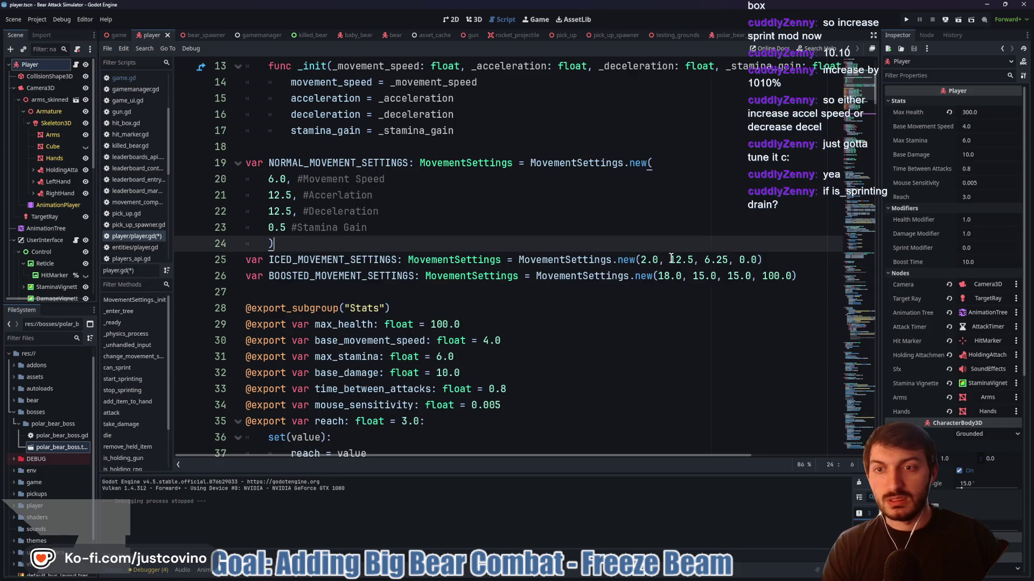
pyautogui.scroll(-10, 425, 268)
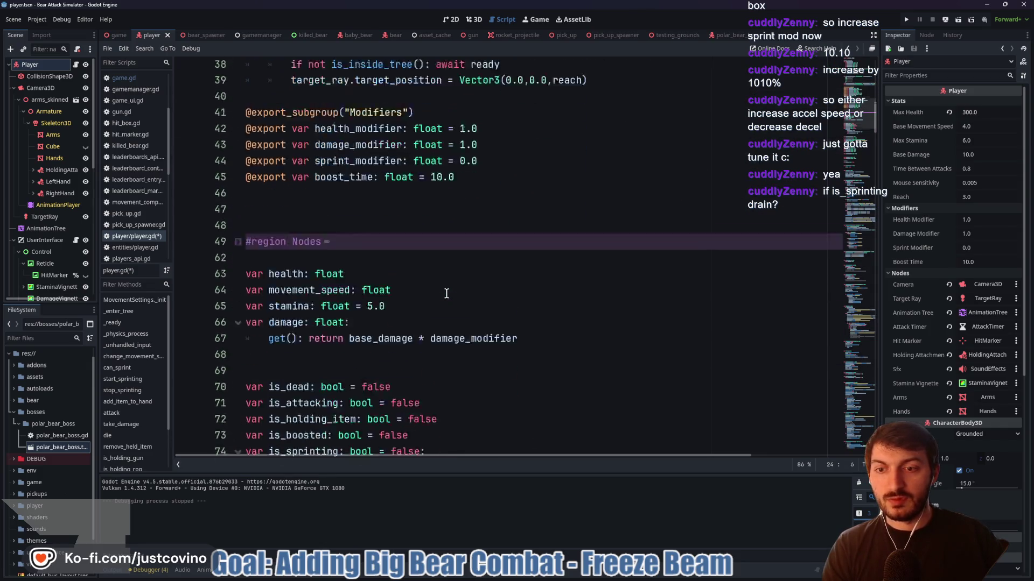
# Add const STAMINA_DRAIN: float = -1.0 on a new line below JUMP_VELOCITY
pyautogui.scroll(-8, 446, 293)
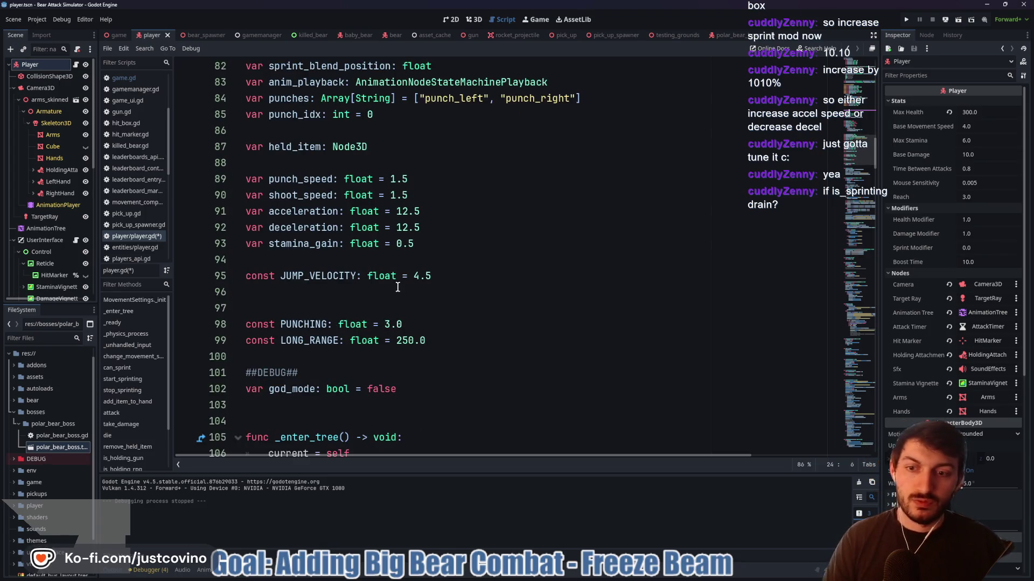
pyautogui.scroll(-3, 397, 287)
pyautogui.scroll(2, 431, 270)
pyautogui.click(455, 229)
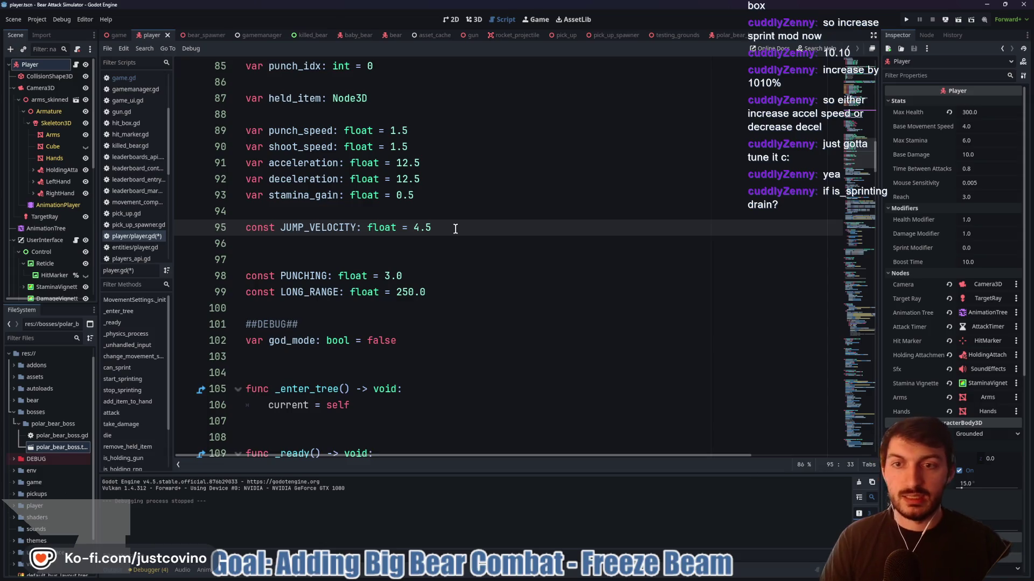
pyautogui.press('Return')
pyautogui.write('const STAMINA_')
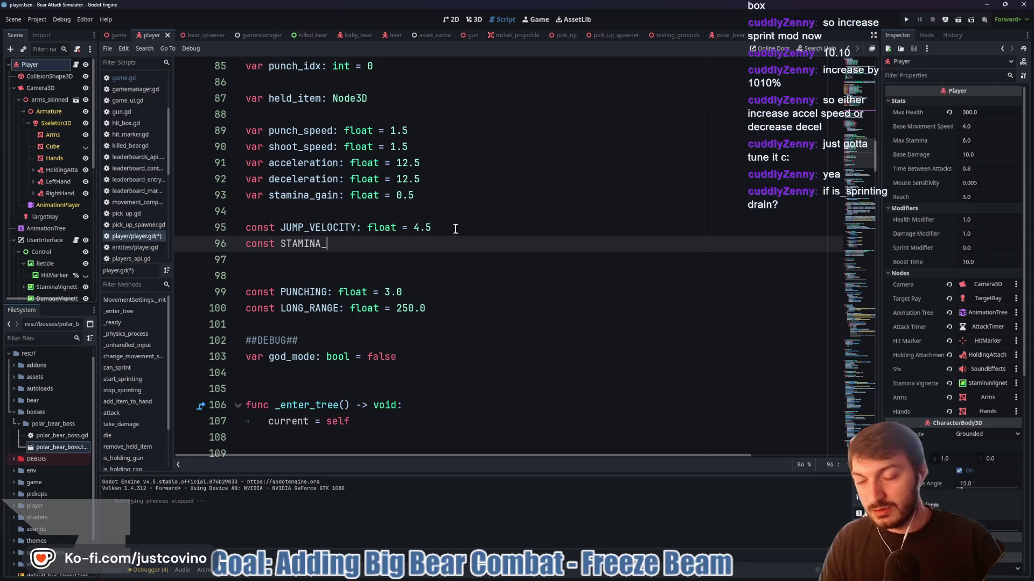
pyautogui.write('DRAIN')
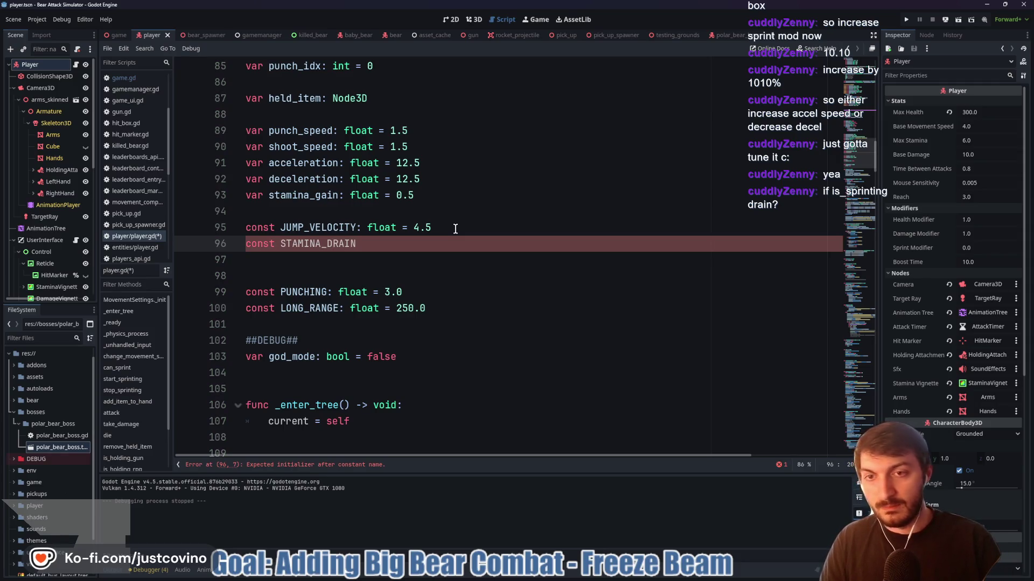
pyautogui.write(': float = ')
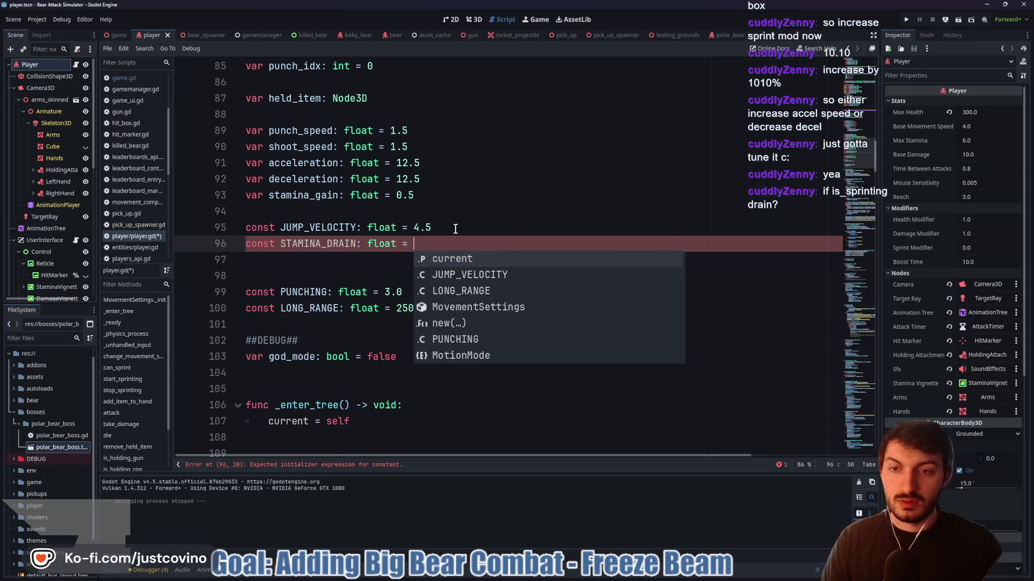
pyautogui.write('-1.0')
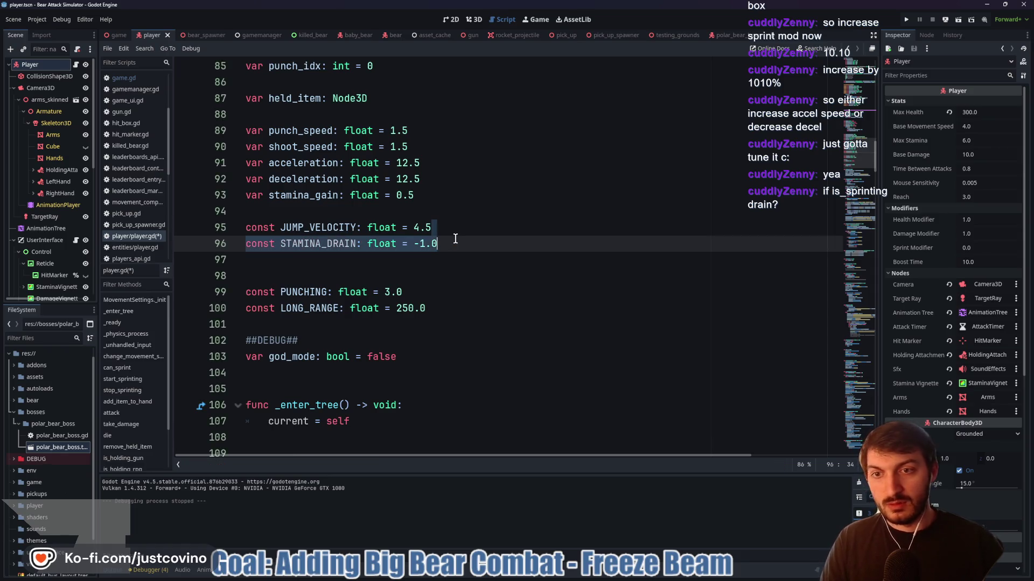
# Add const STAMINA_GAIN: float = 0.5 between JUMP_VELOCITY and STAMINA_DRAIN
pyautogui.click(455, 231)
pyautogui.press('Return')
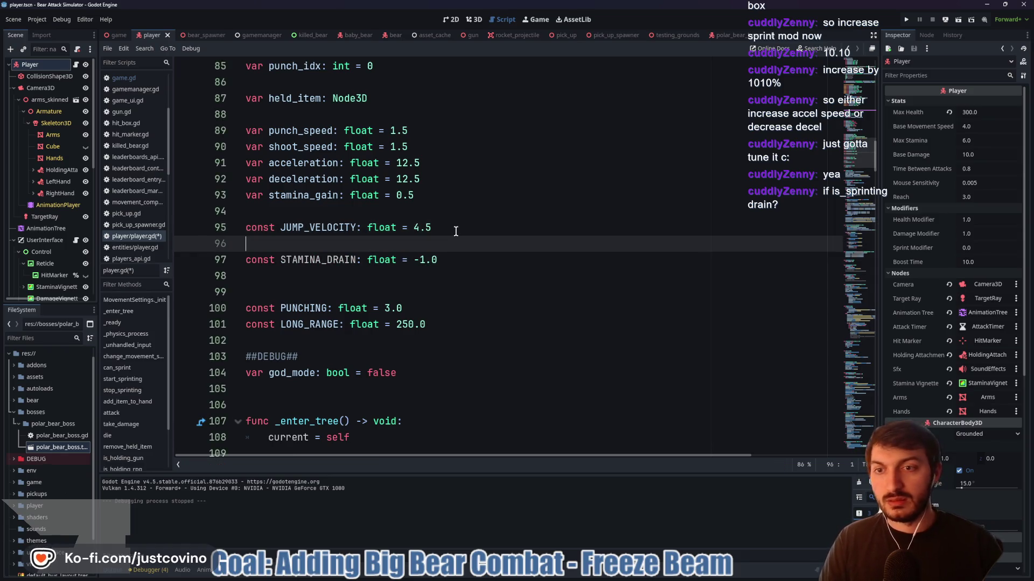
pyautogui.write('cos')
pyautogui.press('BackSpace')
pyautogui.write('nst')
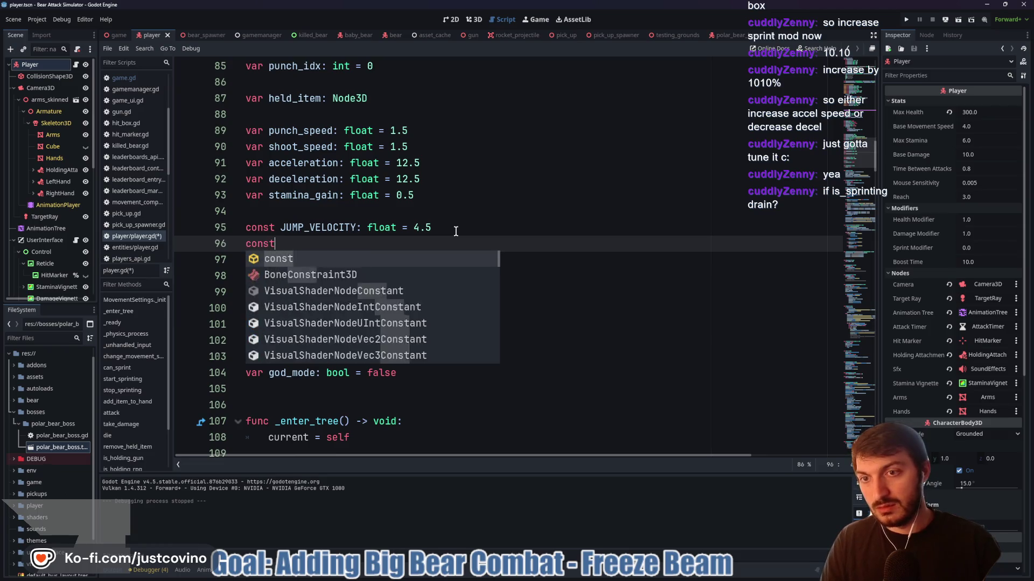
pyautogui.write(' STAMINA_GAI')
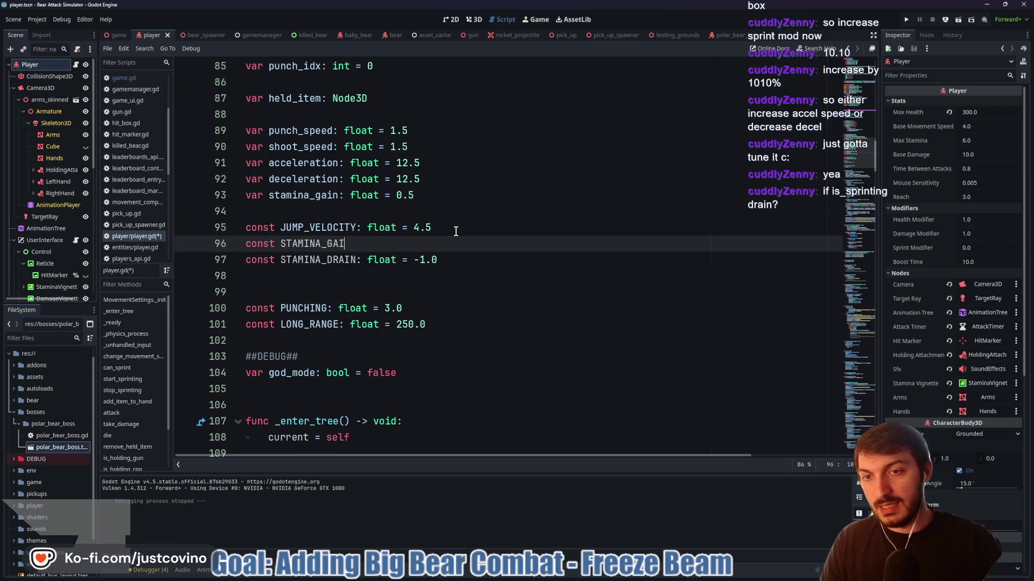
pyautogui.write('N: float = 0.5')
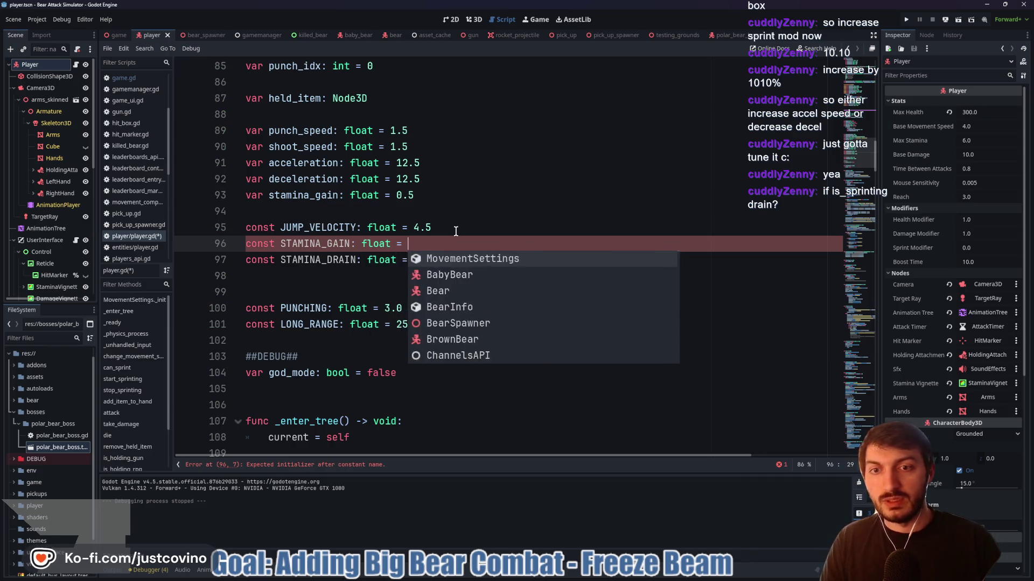
pyautogui.scroll(-12, 455, 231)
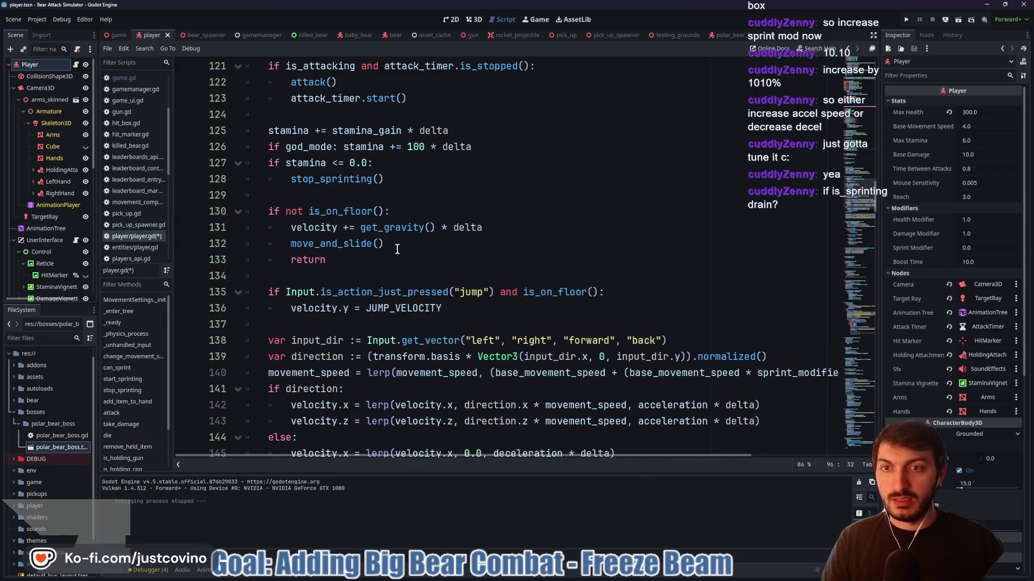
# Replace stamina_gain on line 125 with the STAMINA_GAIN constant
pyautogui.scroll(1, 397, 249)
pyautogui.click(391, 195)
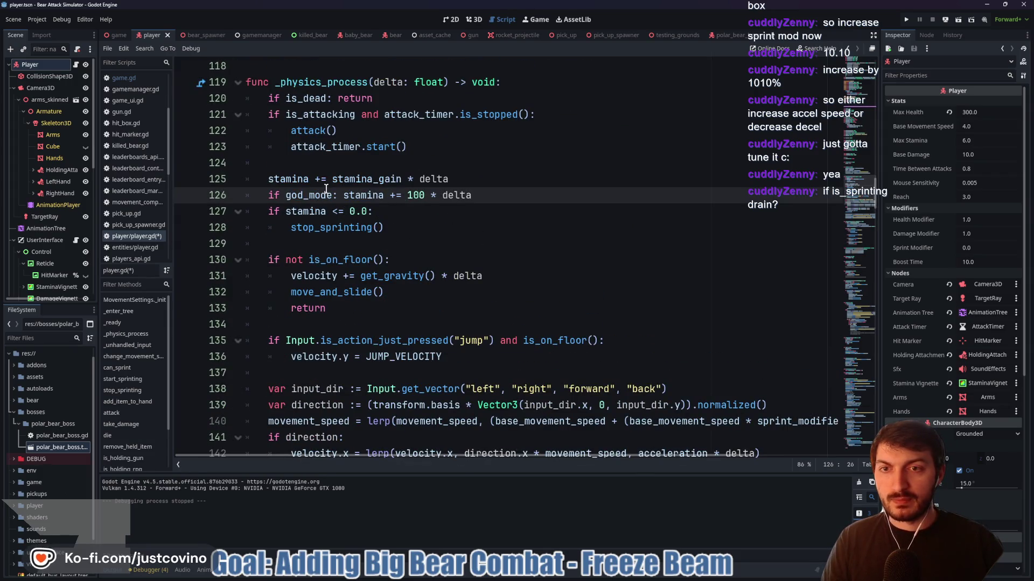
pyautogui.scroll(1, 326, 227)
pyautogui.click(356, 228)
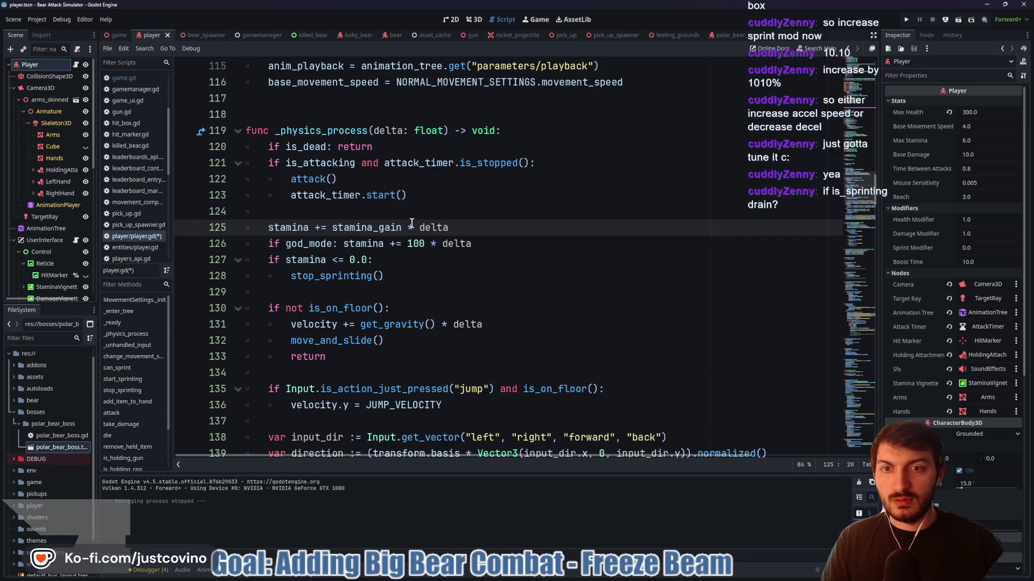
pyautogui.moveTo(403, 227); pyautogui.dragTo(331, 228)
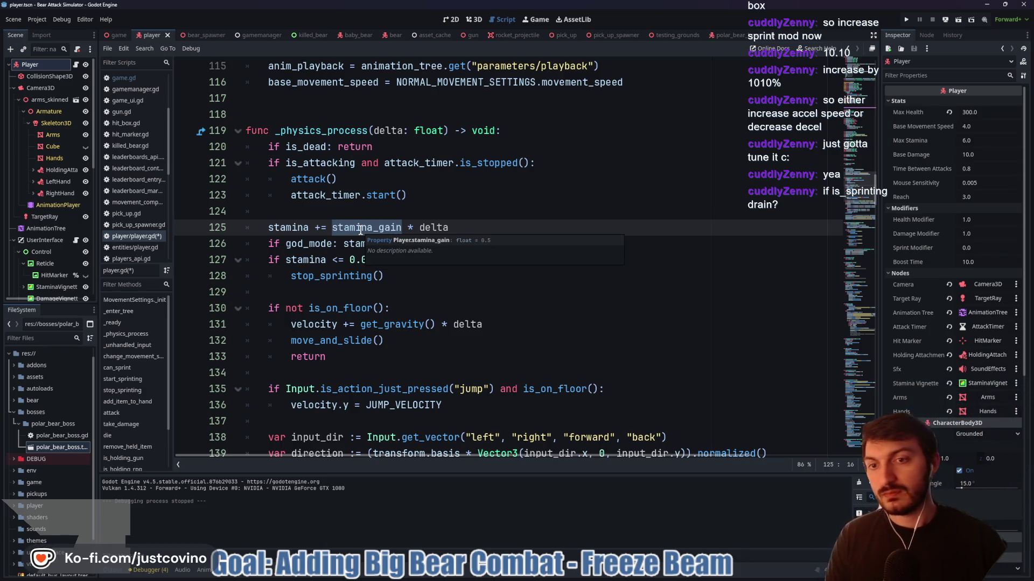
pyautogui.write('STAMINA')
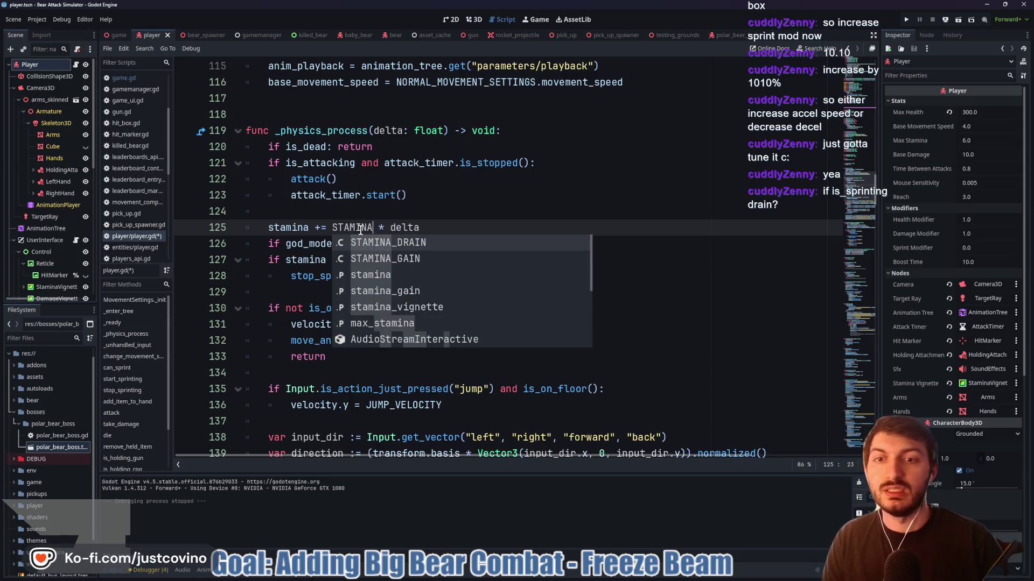
pyautogui.press('Down')
pyautogui.press('Return')
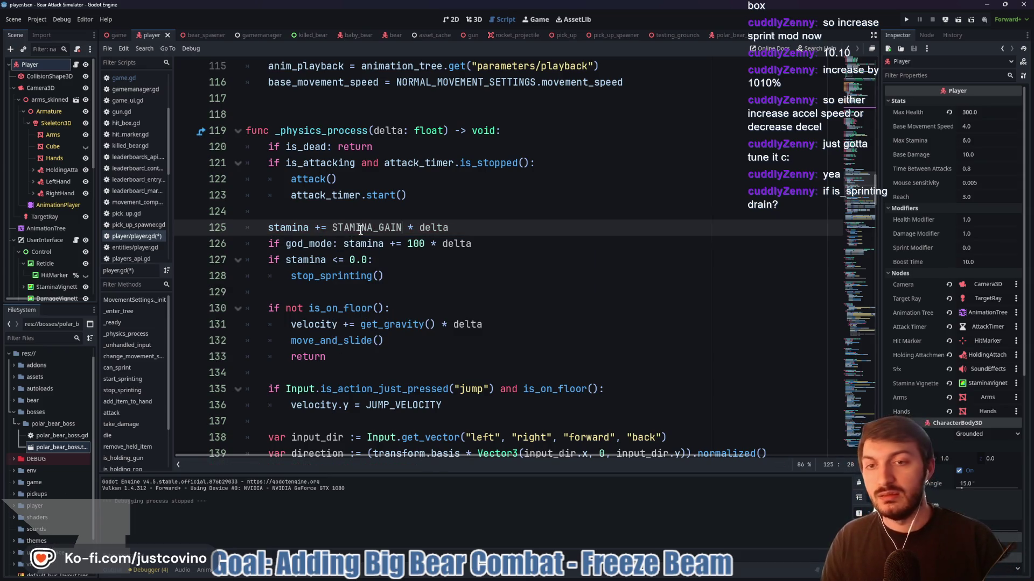
# Complete line 125 as (STAMINA_GAIN if not is_sprinting else STAMINA_DRAIN) * delta and save
pyautogui.write('if not is_ ')
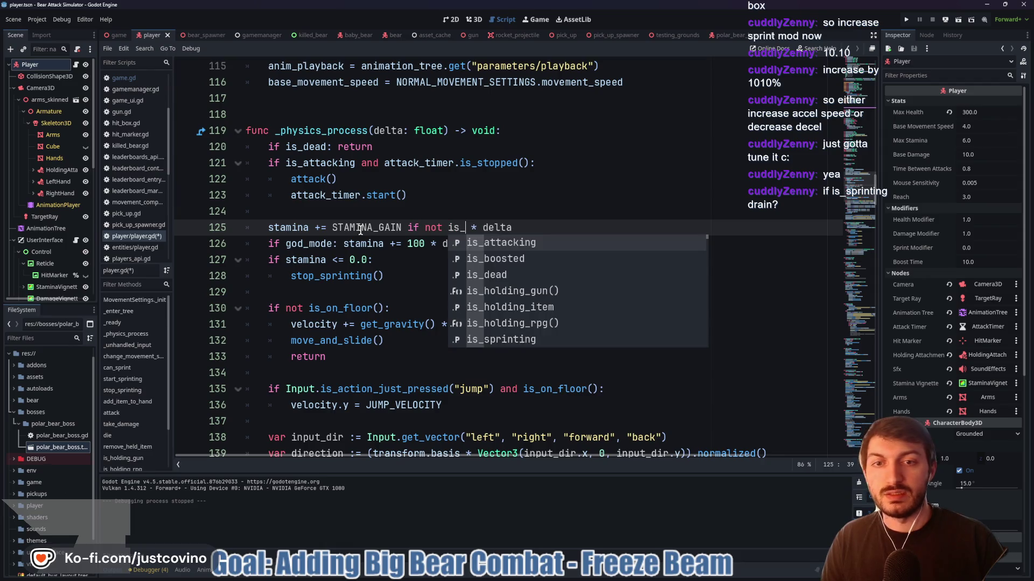
pyautogui.write('spr')
pyautogui.press('Return')
pyautogui.write('else')
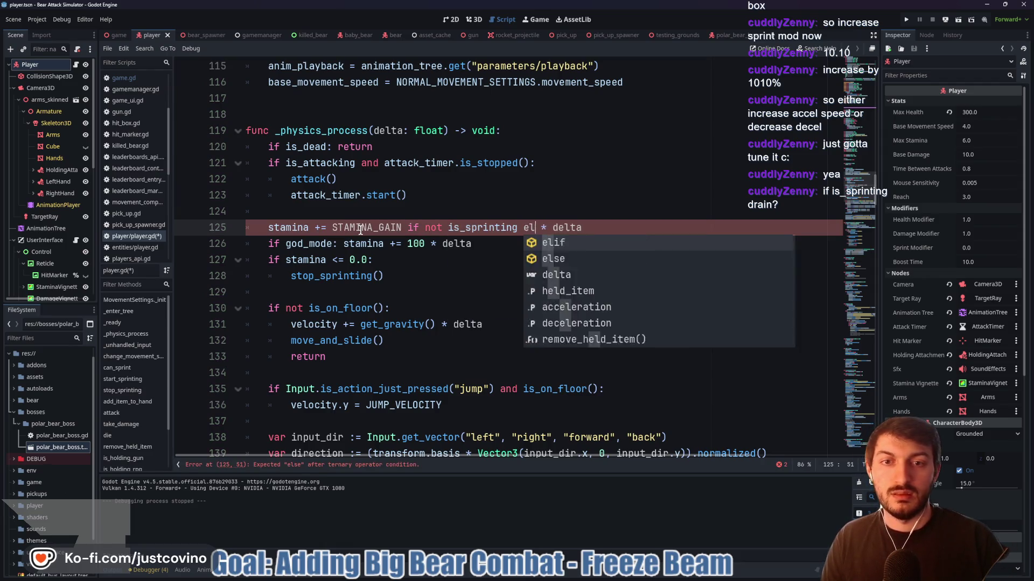
pyautogui.write(' S * delta')
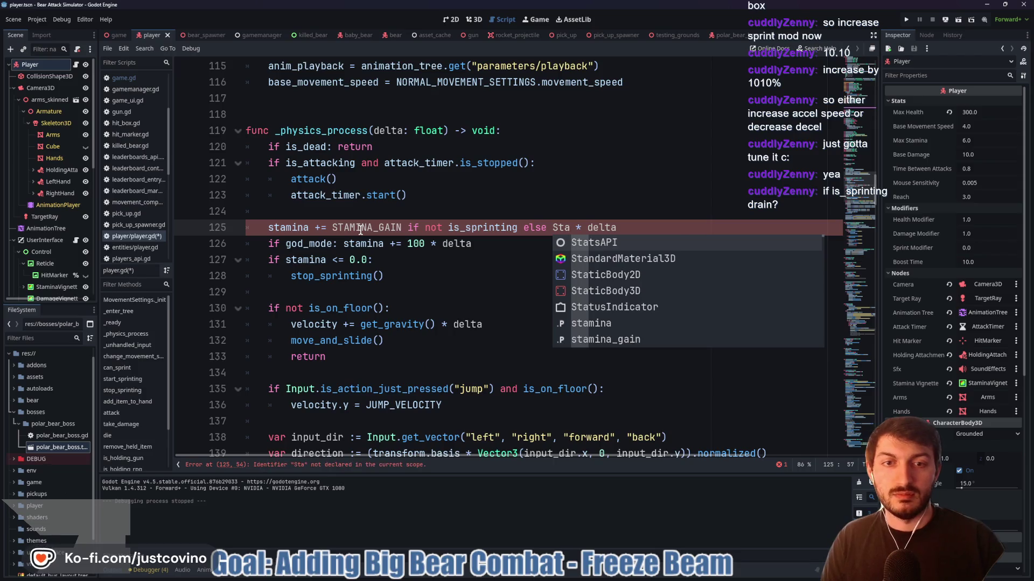
pyautogui.press('BackSpace')
pyautogui.press('BackSpace')
pyautogui.press('Return')
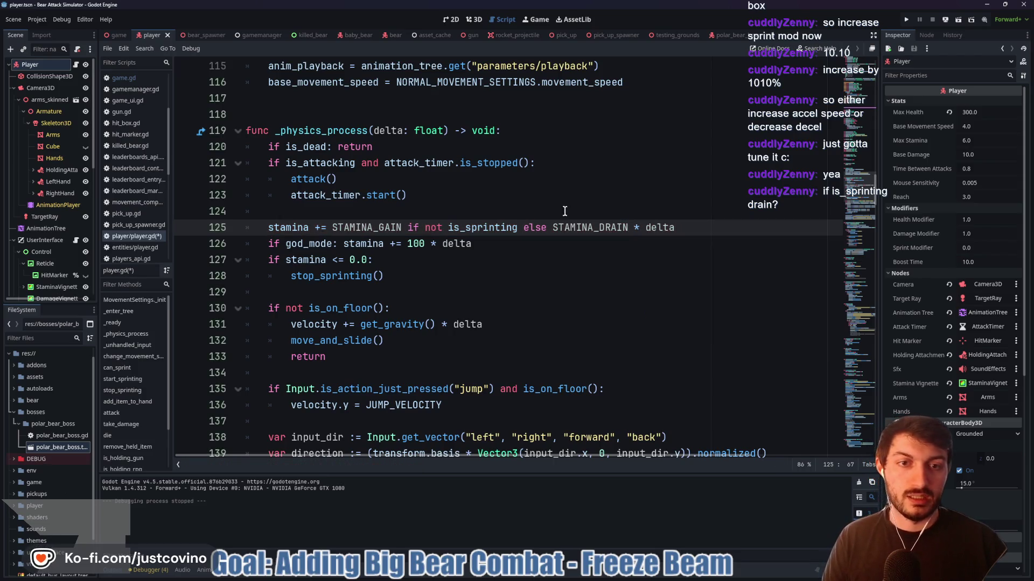
pyautogui.moveTo(630, 229); pyautogui.dragTo(332, 228)
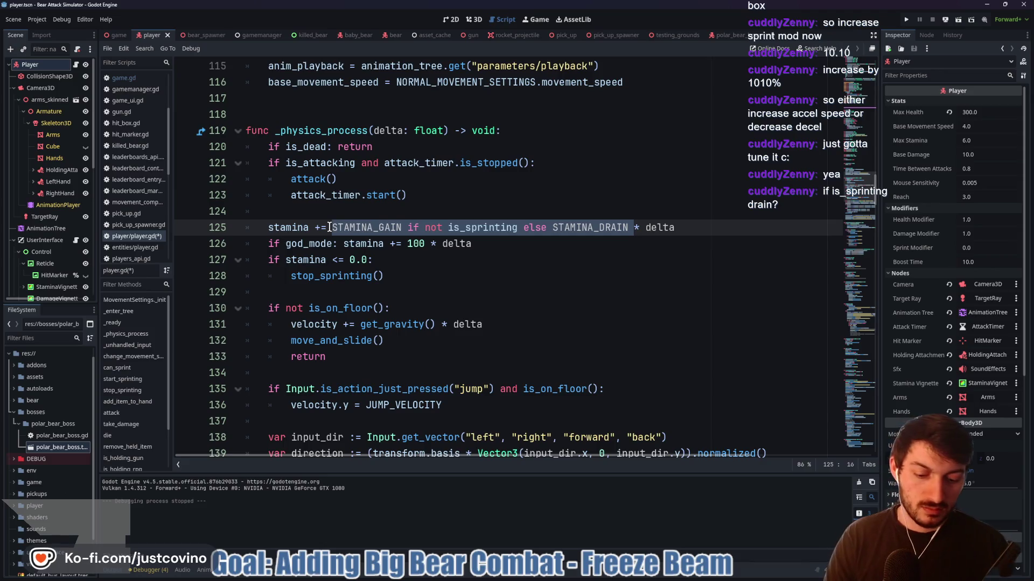
pyautogui.write('(')
pyautogui.press('End')
pyautogui.hotkey('ctrl', 's')
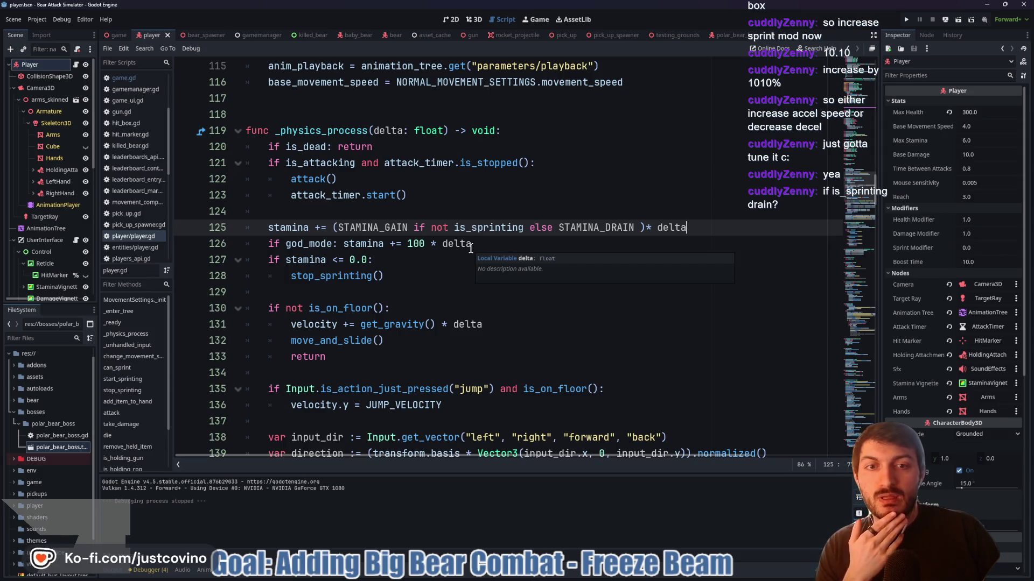
pyautogui.scroll(-20, 381, 276)
# Delete the stamina_gain assignment on line 182 in change_movement_settings
pyautogui.scroll(4, 381, 277)
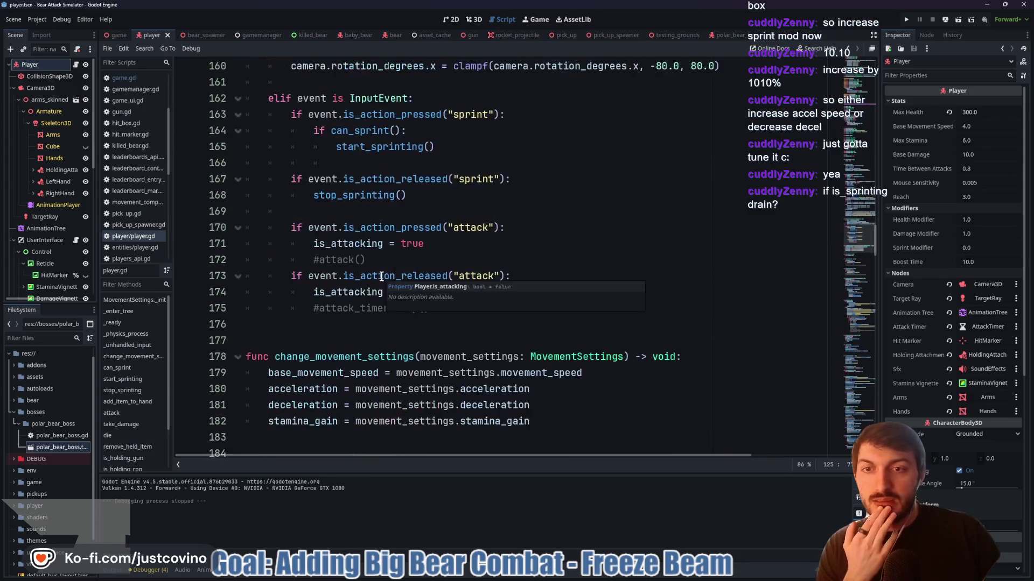
pyautogui.scroll(12, 382, 276)
pyautogui.scroll(-12, 381, 277)
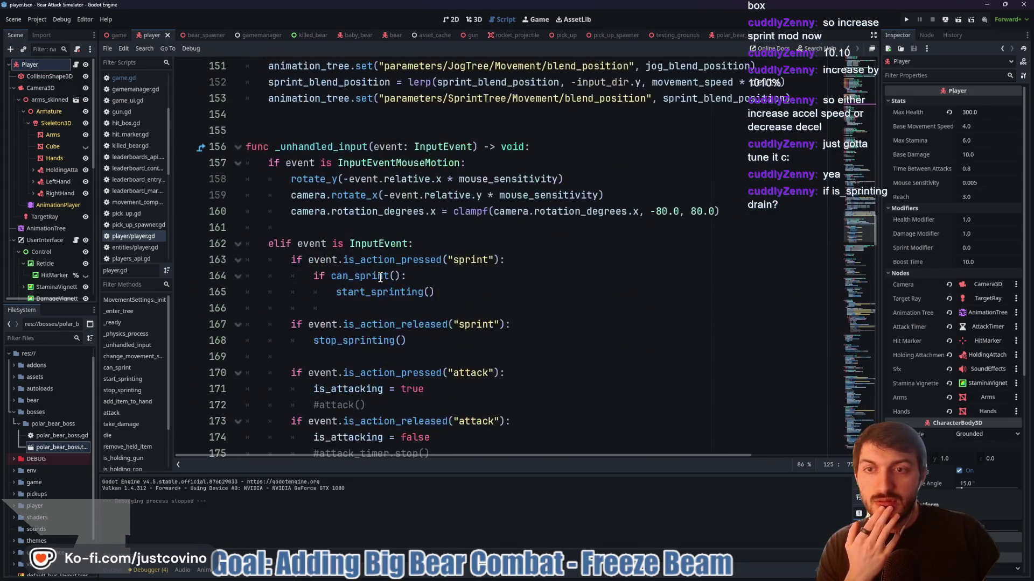
pyautogui.scroll(-3, 380, 277)
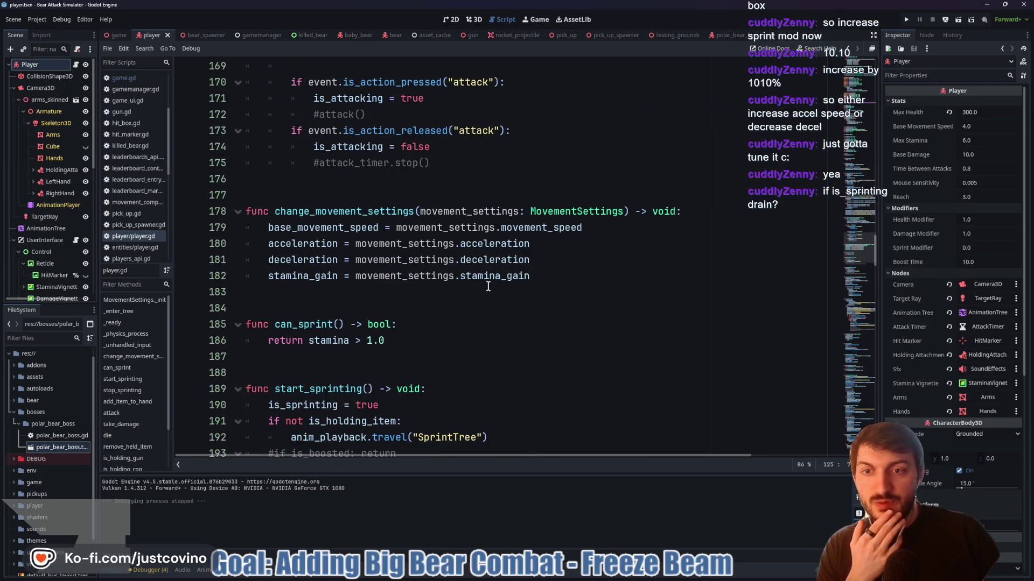
pyautogui.click(272, 278)
pyautogui.moveTo(538, 286); pyautogui.dragTo(257, 277)
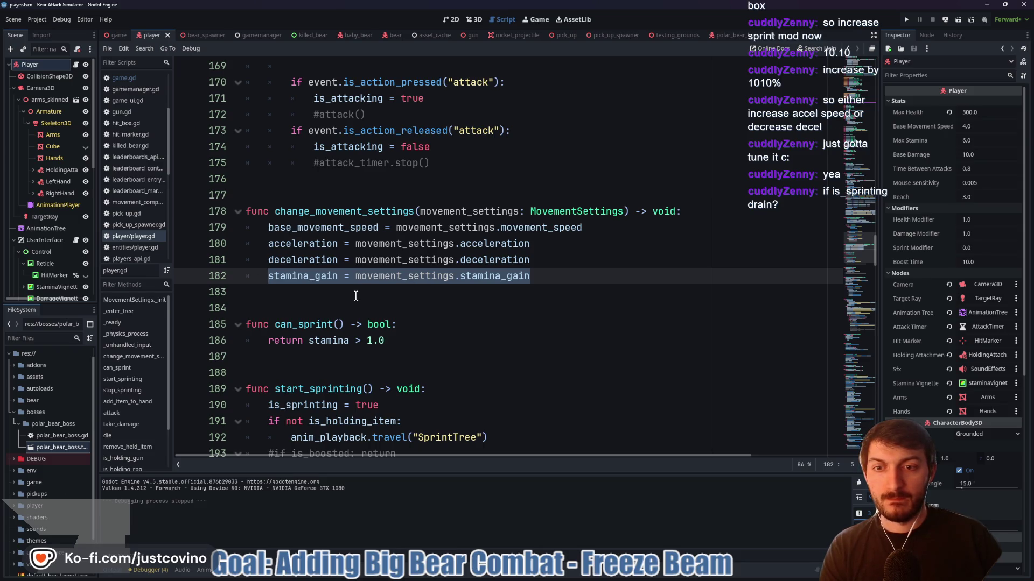
pyautogui.press('BackSpace')
pyautogui.press('BackSpace')
pyautogui.press('BackSpace')
pyautogui.scroll(20, 356, 295)
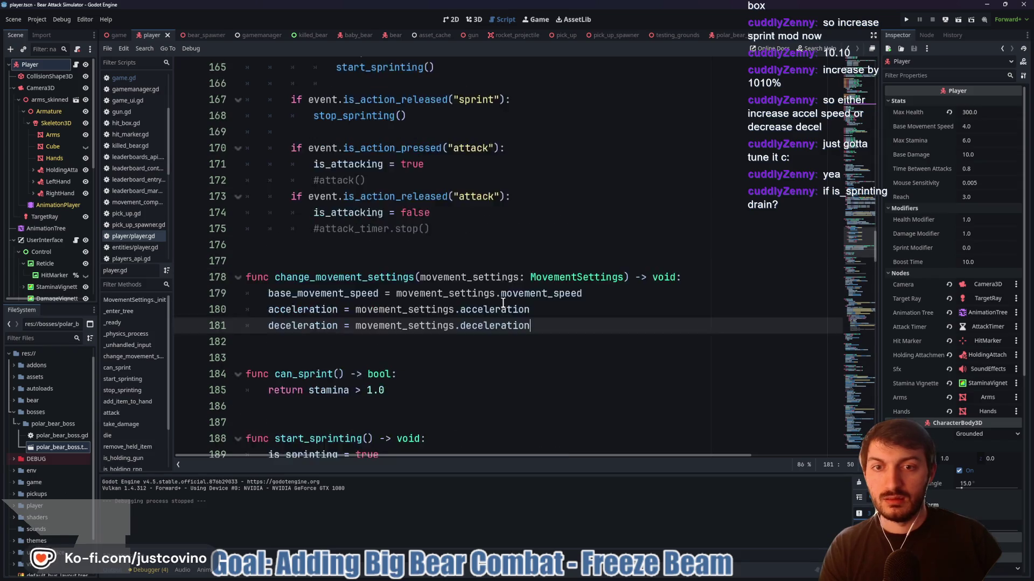
pyautogui.scroll(19, 496, 309)
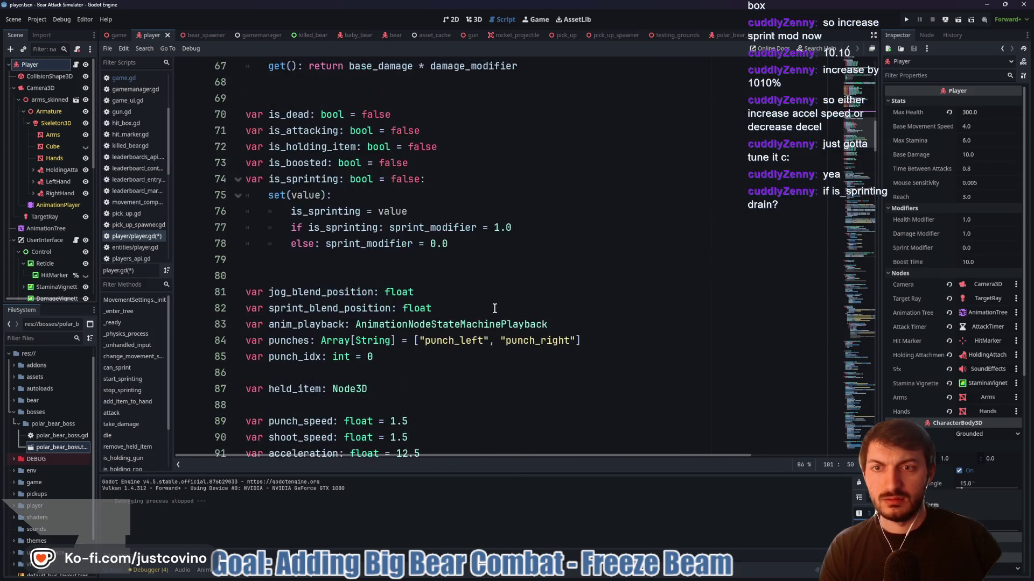
pyautogui.scroll(7, 485, 309)
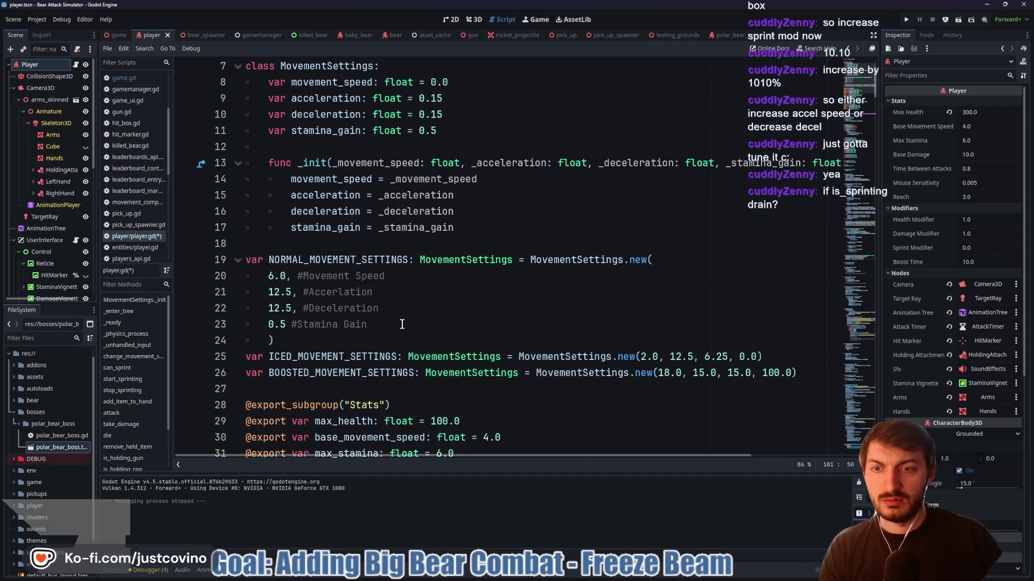
# Remove the stamina_gain variable, its constructor assignment and the _stamina_gain _init parameter
pyautogui.moveTo(470, 231); pyautogui.dragTo(221, 235)
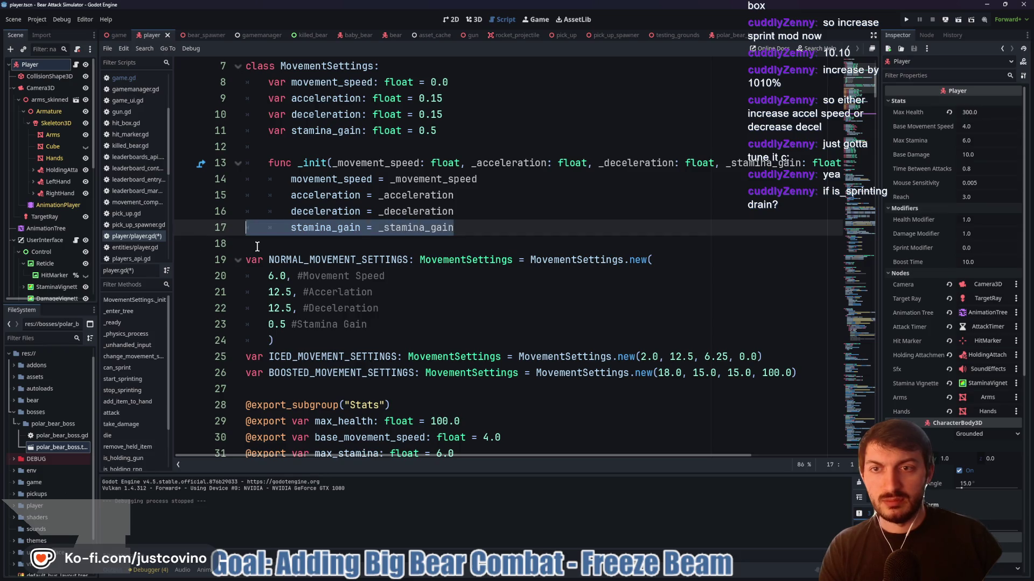
pyautogui.press('BackSpace')
pyautogui.moveTo(451, 132); pyautogui.dragTo(224, 138)
pyautogui.press('BackSpace')
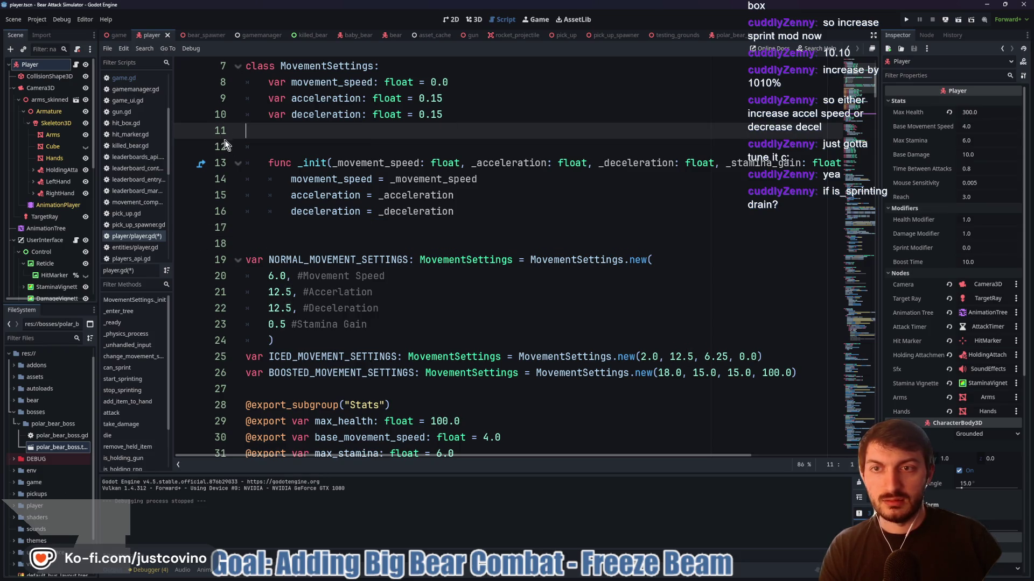
pyautogui.moveTo(728, 163)
pyautogui.mouseDown()
pyautogui.moveTo(834, 163)
pyautogui.moveTo(773, 163)
pyautogui.mouseUp()
pyautogui.press('BackSpace')
pyautogui.press('BackSpace')
pyautogui.press('BackSpace')
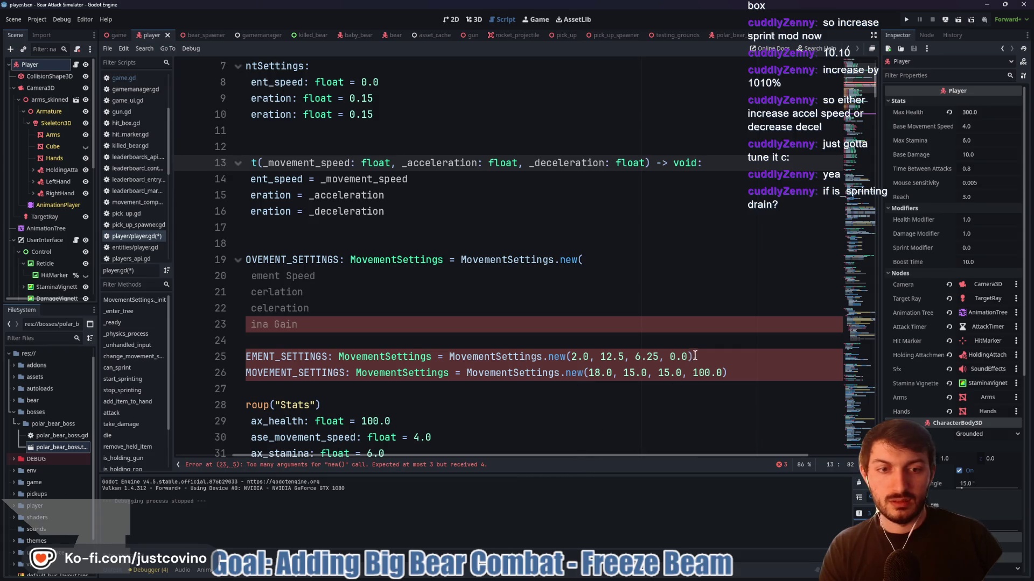
# Delete the extra 0.0 and 100.0 stamina arguments from the ICED and BOOSTED presets
pyautogui.moveTo(688, 357); pyautogui.dragTo(660, 357)
pyautogui.press('BackSpace')
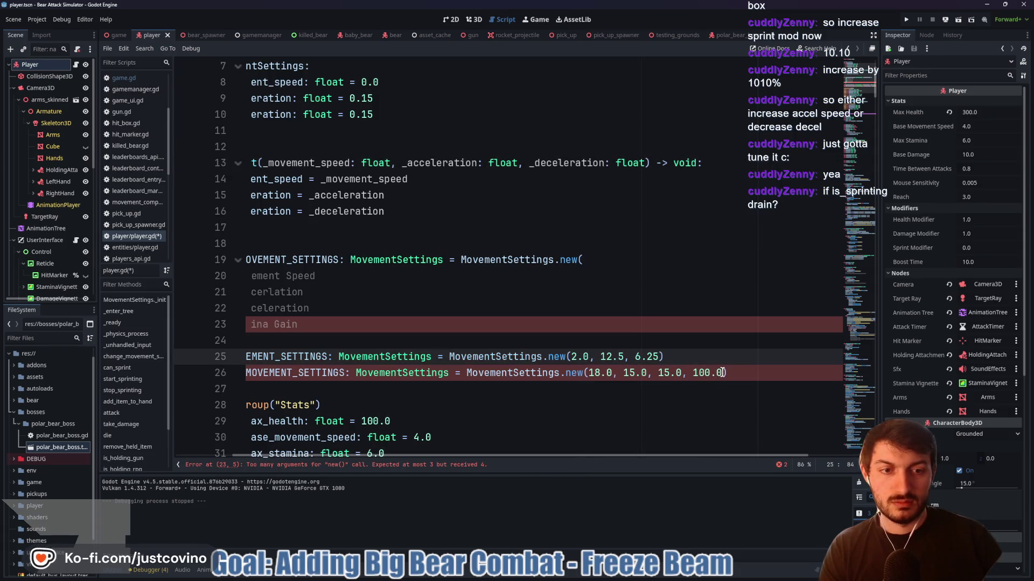
pyautogui.moveTo(726, 373); pyautogui.dragTo(682, 374)
pyautogui.press('BackSpace')
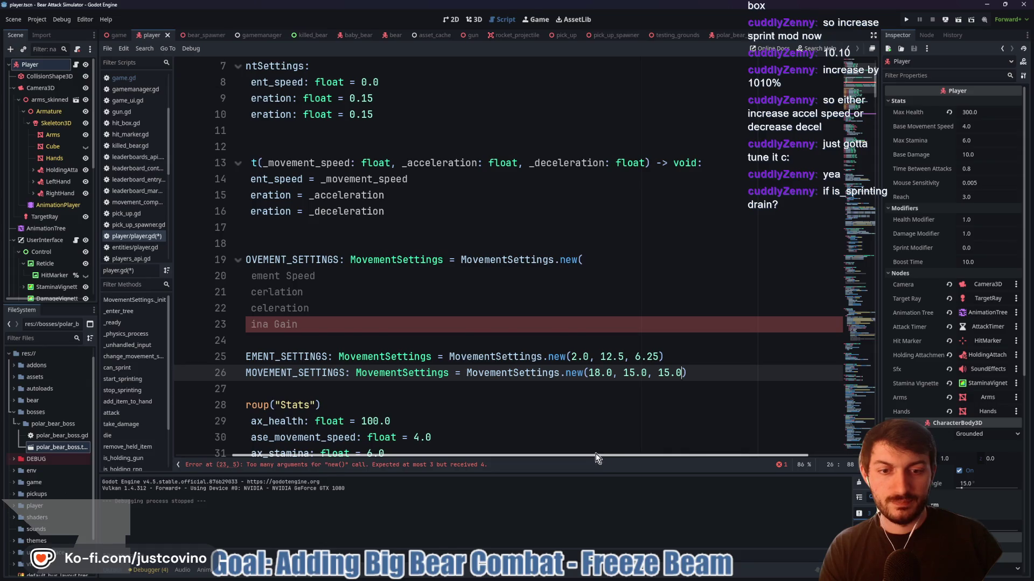
pyautogui.moveTo(596, 453); pyautogui.dragTo(587, 454)
# Remove the Stamina Gain argument and trailing comma from the NORMAL preset, then save player.gd
pyautogui.scroll(5, 538, 377)
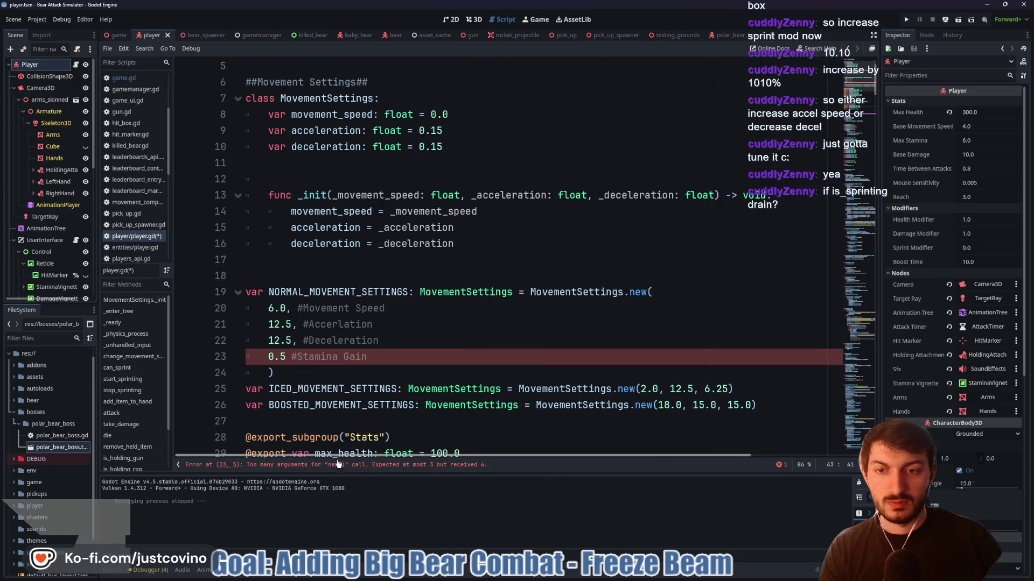
pyautogui.click(379, 357)
pyautogui.hotkey('shift', 'Home')
pyautogui.hotkey('shift', 'Home')
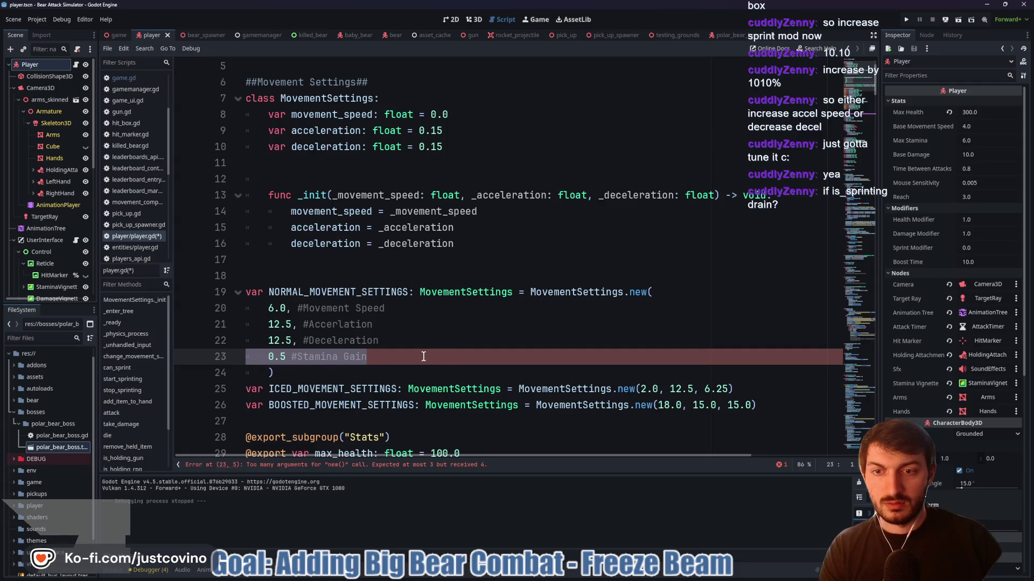
pyautogui.press('BackSpace')
pyautogui.press('BackSpace')
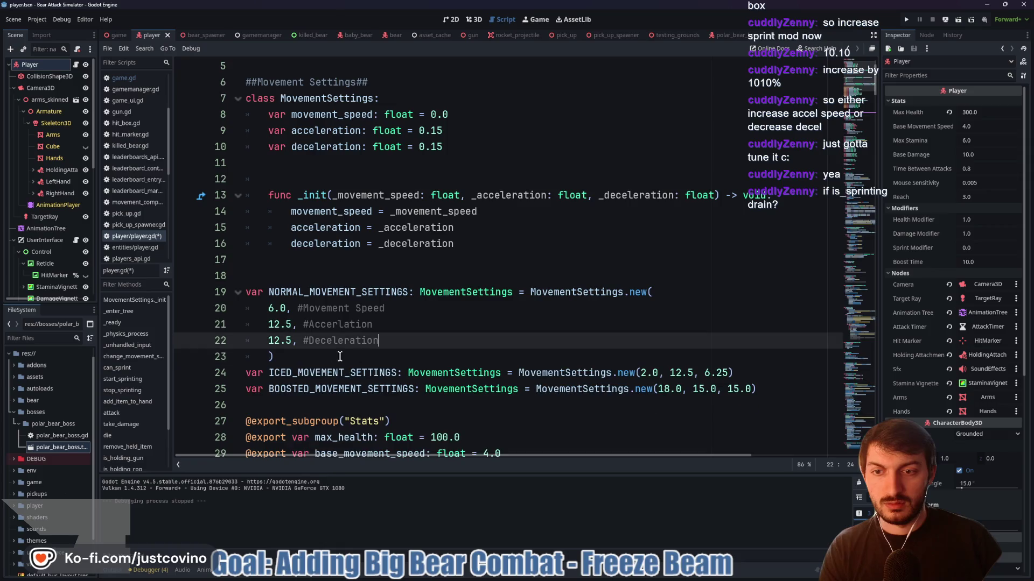
pyautogui.click(295, 341)
pyautogui.press('BackSpace')
pyautogui.click(401, 342)
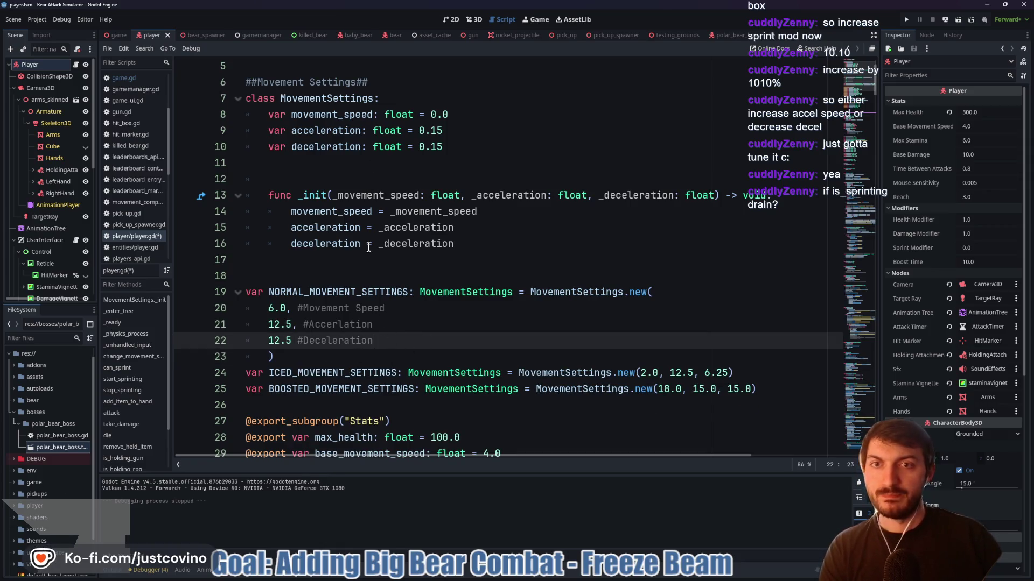
pyautogui.hotkey('ctrl', 's')
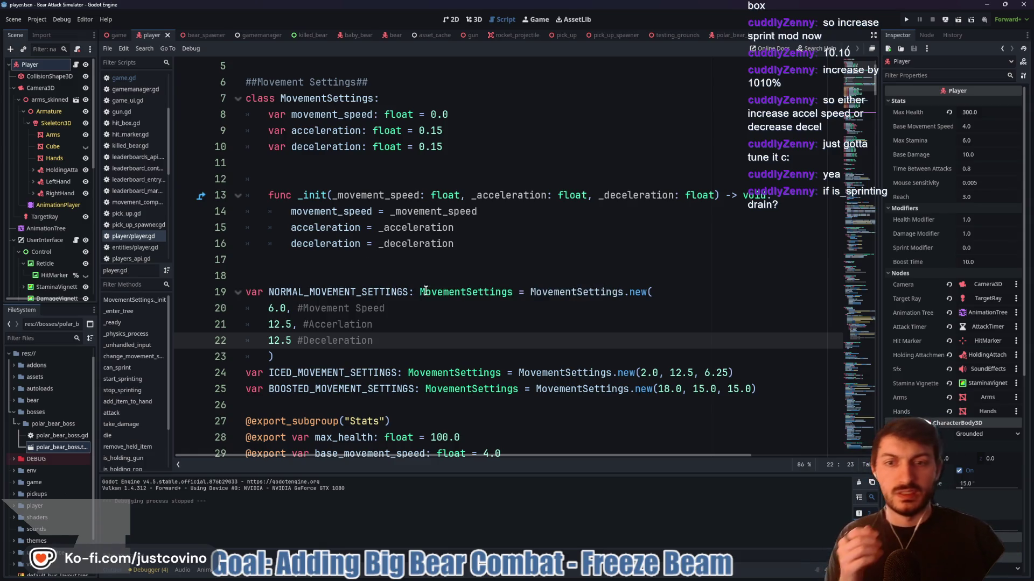
pyautogui.scroll(-2, 435, 290)
pyautogui.scroll(-20, 435, 290)
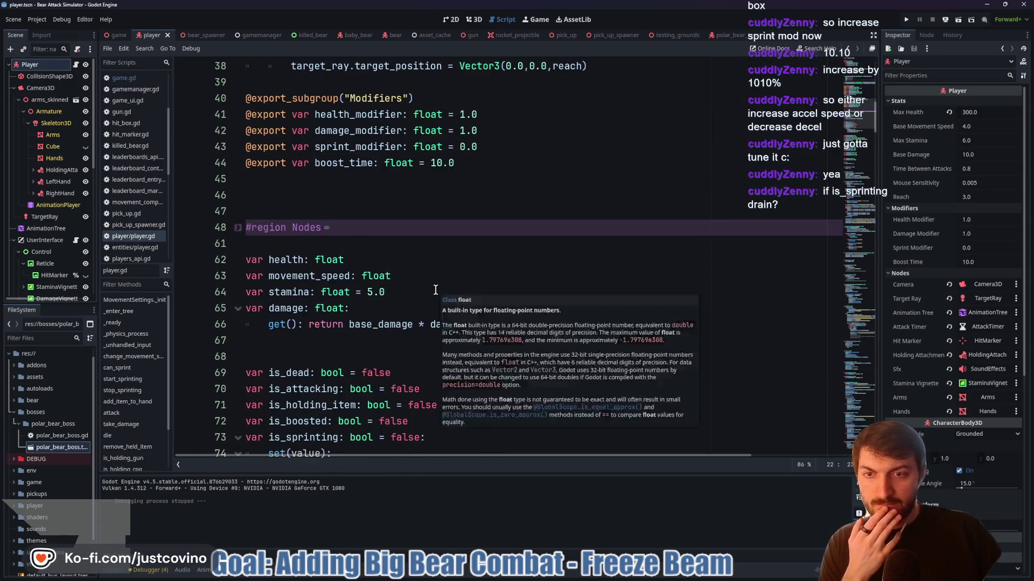
pyautogui.scroll(-20, 435, 289)
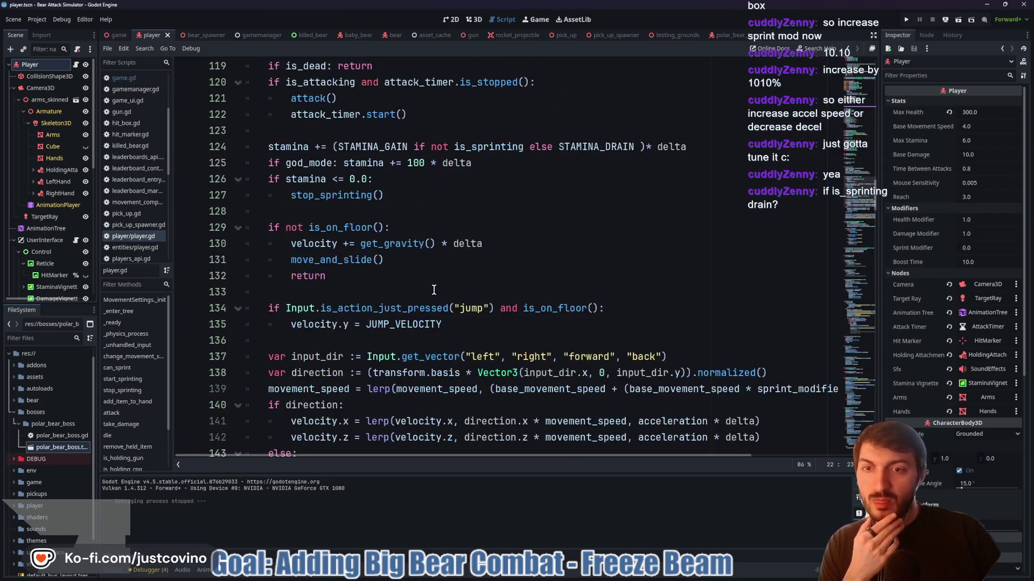
pyautogui.scroll(-4, 427, 292)
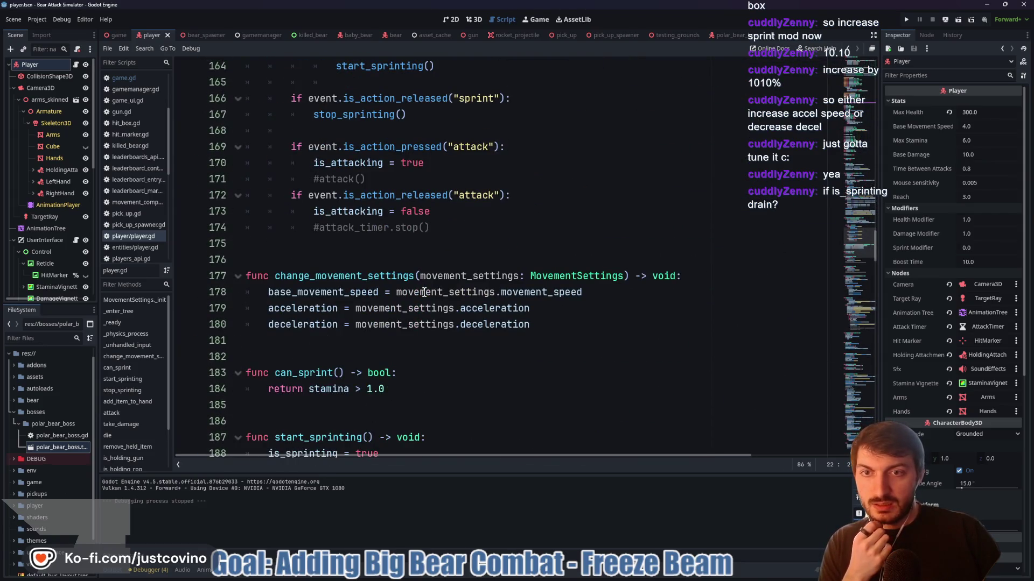
pyautogui.scroll(-6, 424, 292)
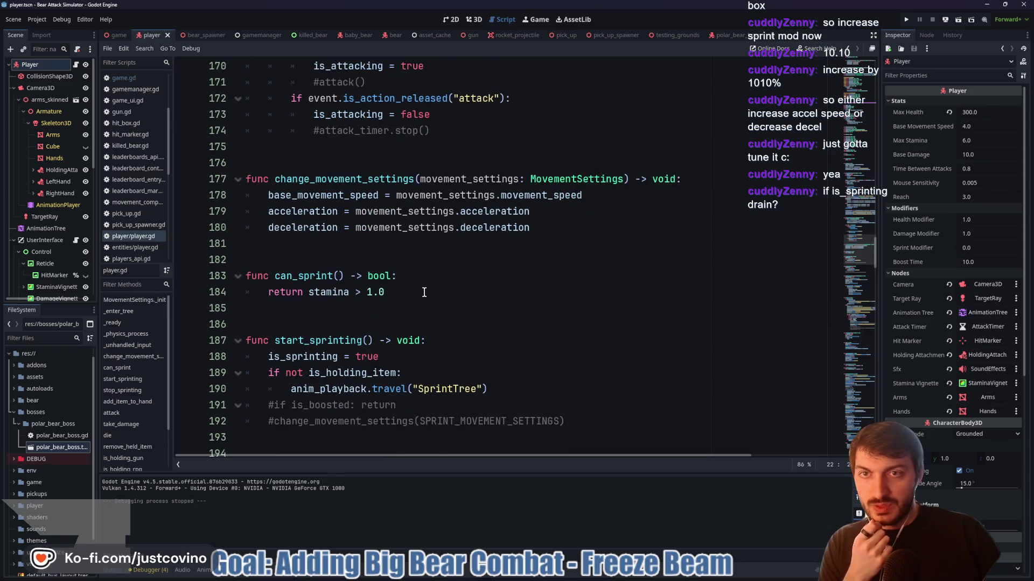
pyautogui.scroll(-10, 420, 292)
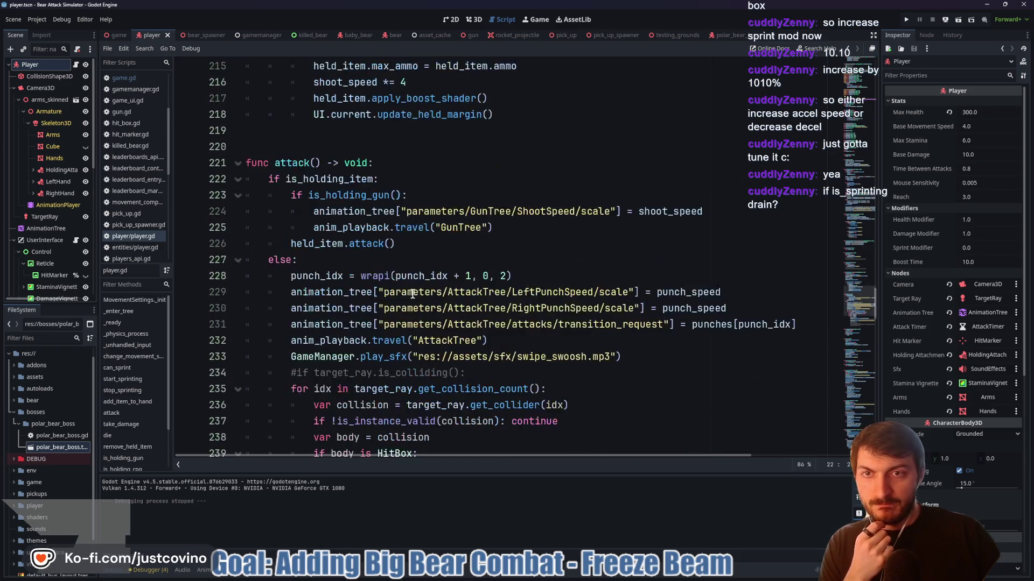
# Uncomment the max stamina boost lines in drink_energy_drink
pyautogui.scroll(-7, 408, 295)
pyautogui.scroll(-5, 405, 296)
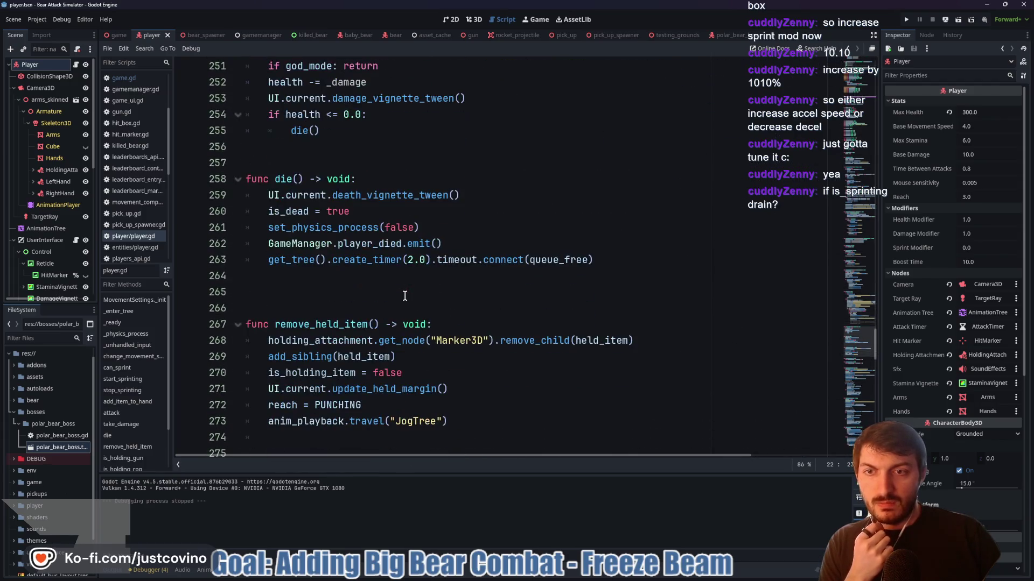
pyautogui.scroll(-5, 405, 297)
pyautogui.scroll(-6, 403, 295)
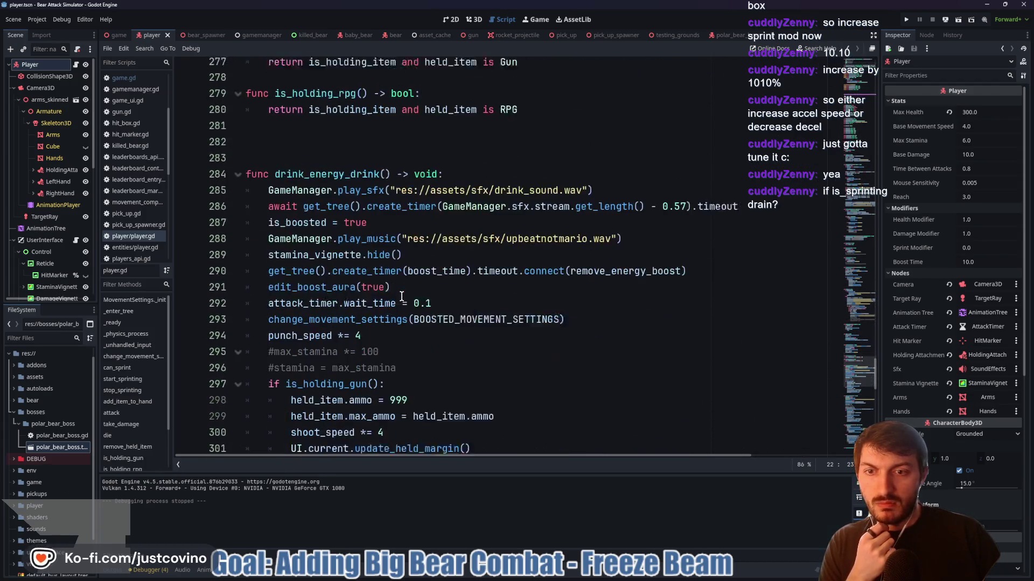
pyautogui.moveTo(233, 260); pyautogui.dragTo(233, 245)
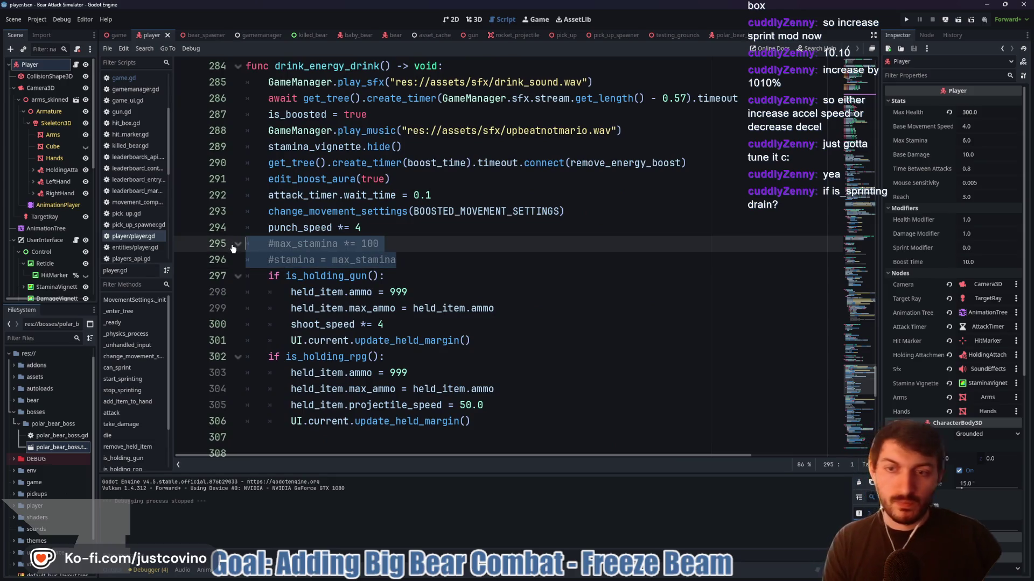
pyautogui.hotkey('ctrl', 'k')
pyautogui.scroll(-3, 424, 291)
pyautogui.scroll(3, 398, 269)
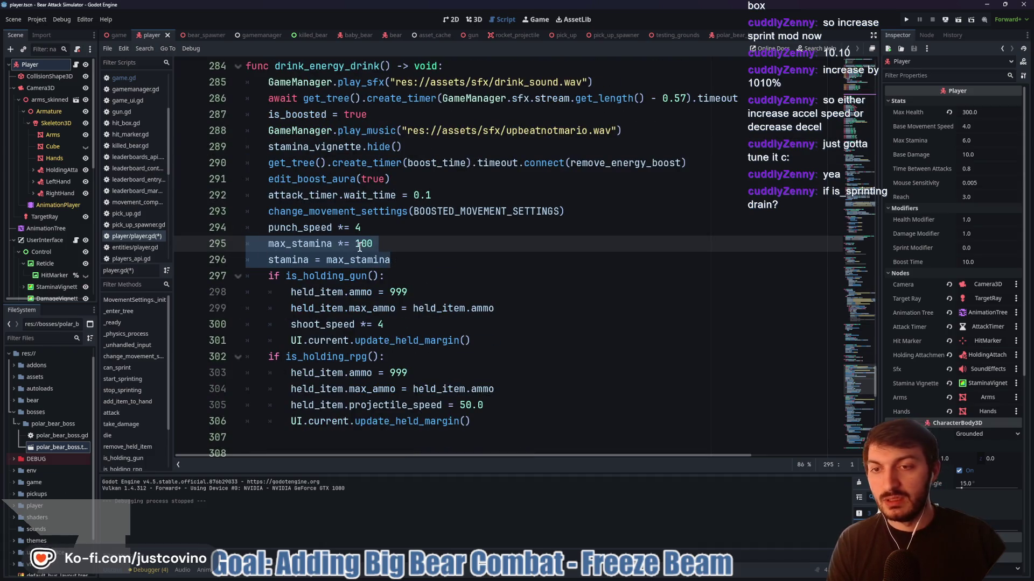
# Uncomment max_stamina /= 100 and stamina = max_stamina in remove_energy_boost, and save
pyautogui.moveTo(383, 244); pyautogui.dragTo(327, 243)
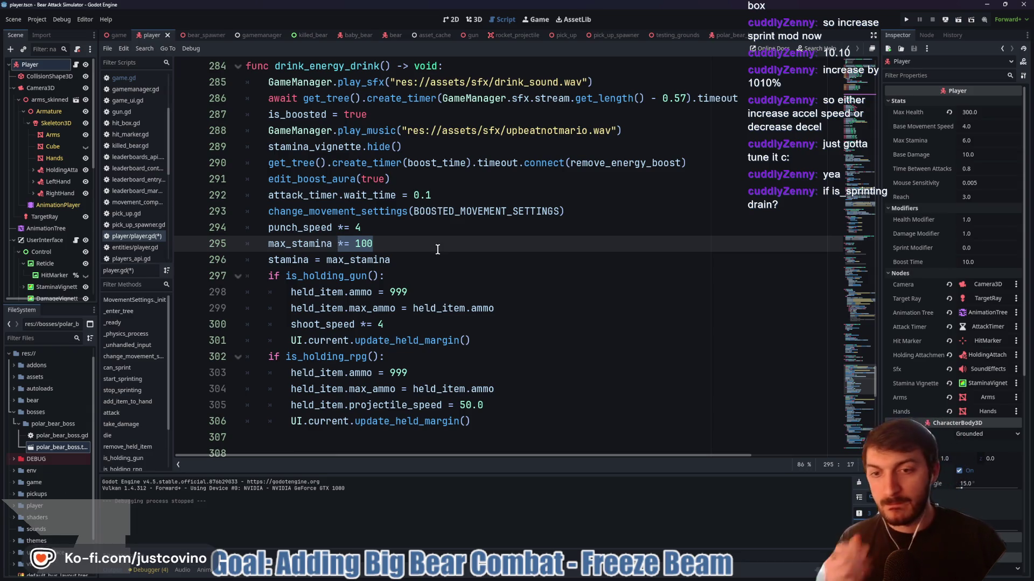
pyautogui.scroll(-4, 427, 252)
pyautogui.scroll(-3, 427, 251)
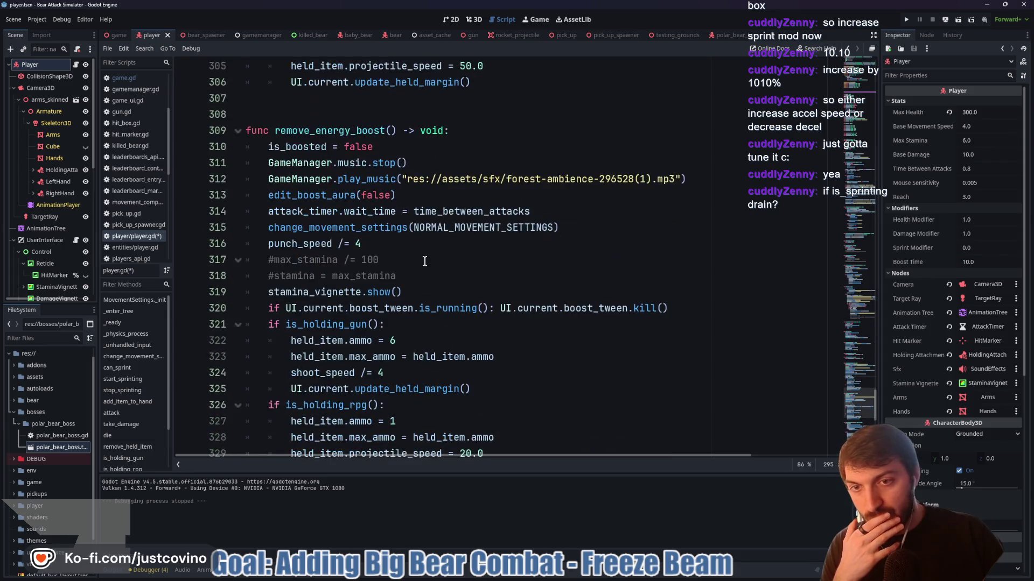
pyautogui.moveTo(397, 275); pyautogui.dragTo(244, 261)
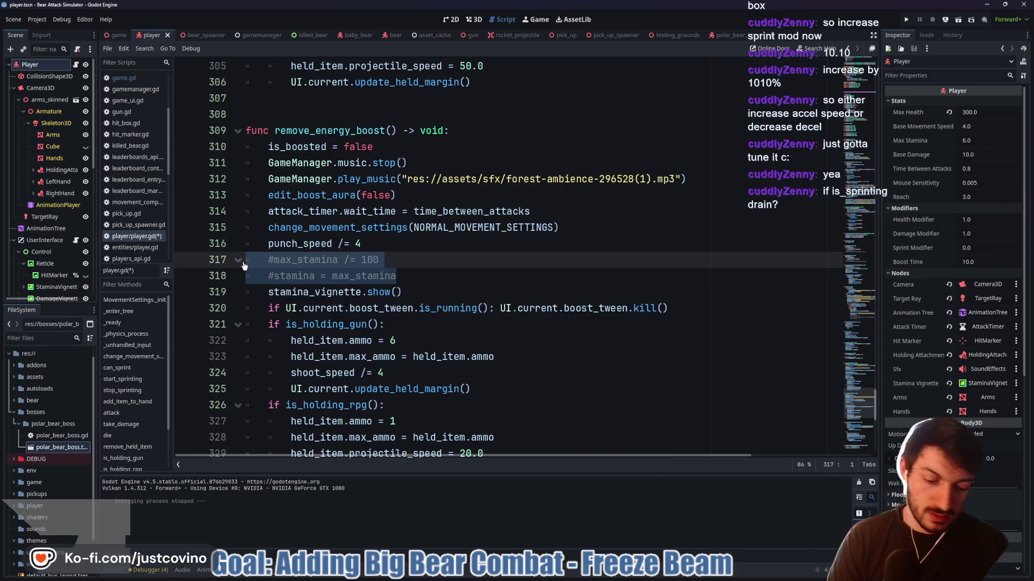
pyautogui.hotkey('ctrl', 'k')
pyautogui.click(398, 261)
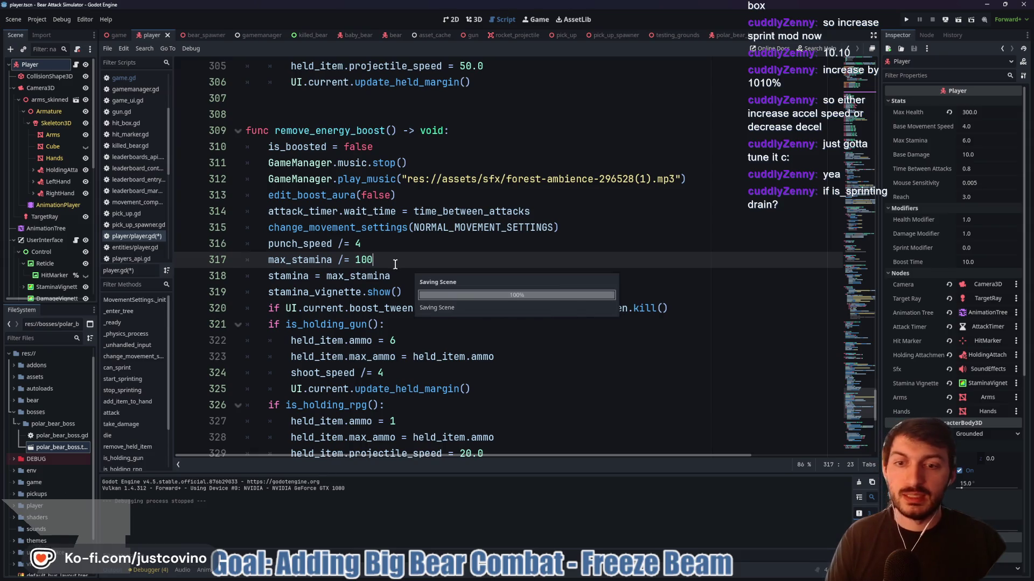
pyautogui.hotkey('ctrl', 's')
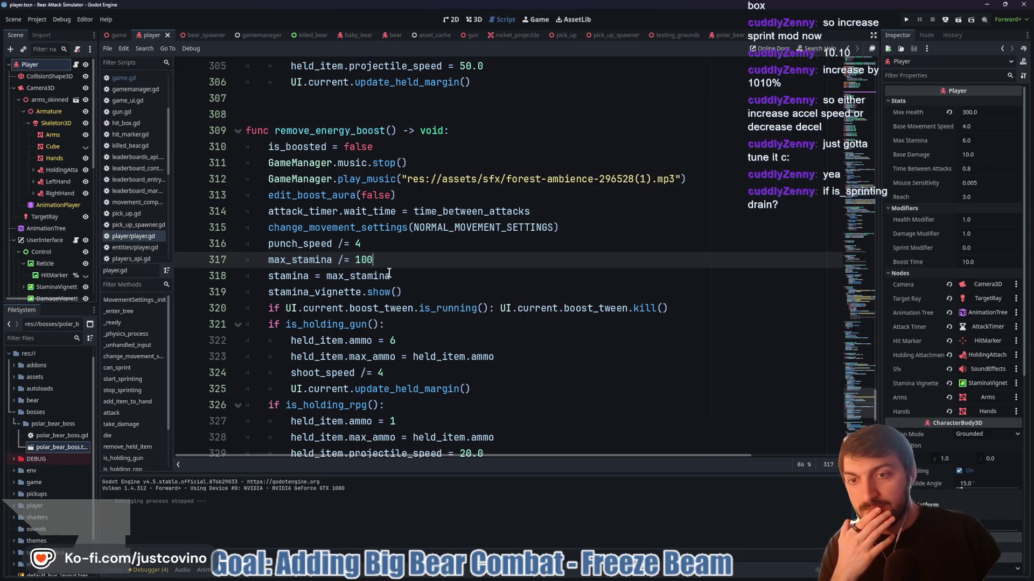
pyautogui.scroll(5, 390, 272)
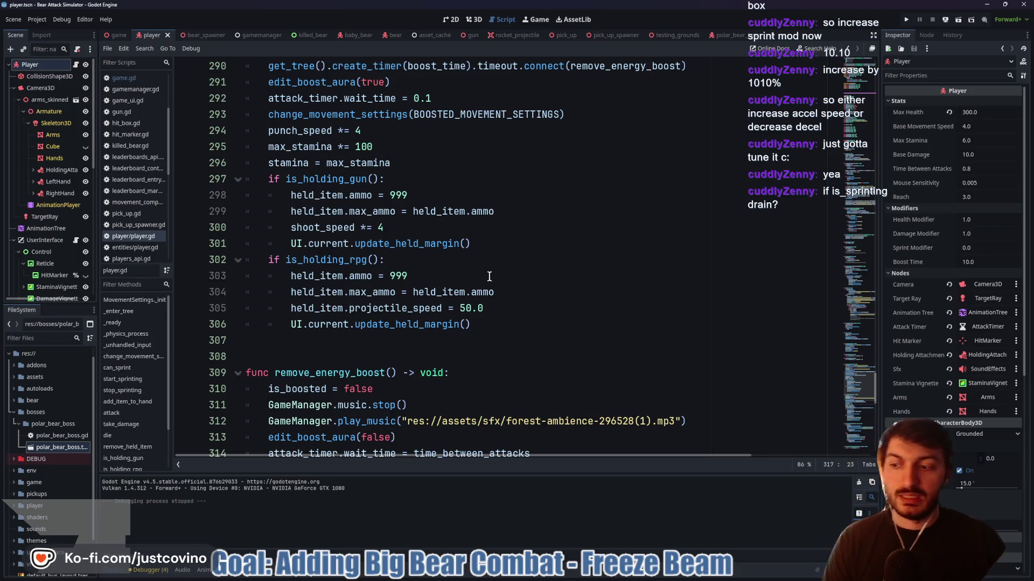
pyautogui.click(457, 261)
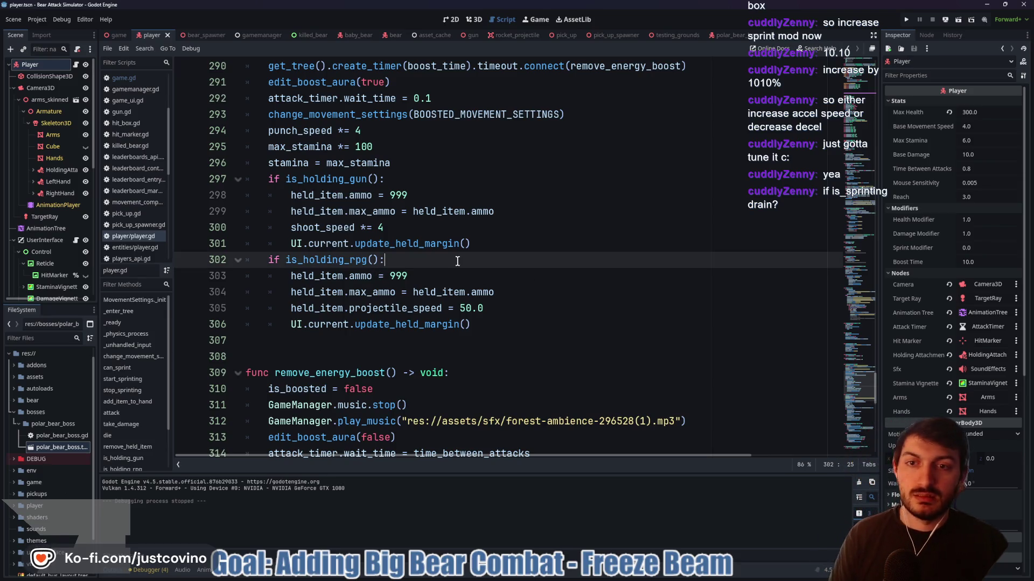
# Run the testing_grounds scene with F6 and sprint to test stamina drain
pyautogui.click(666, 35)
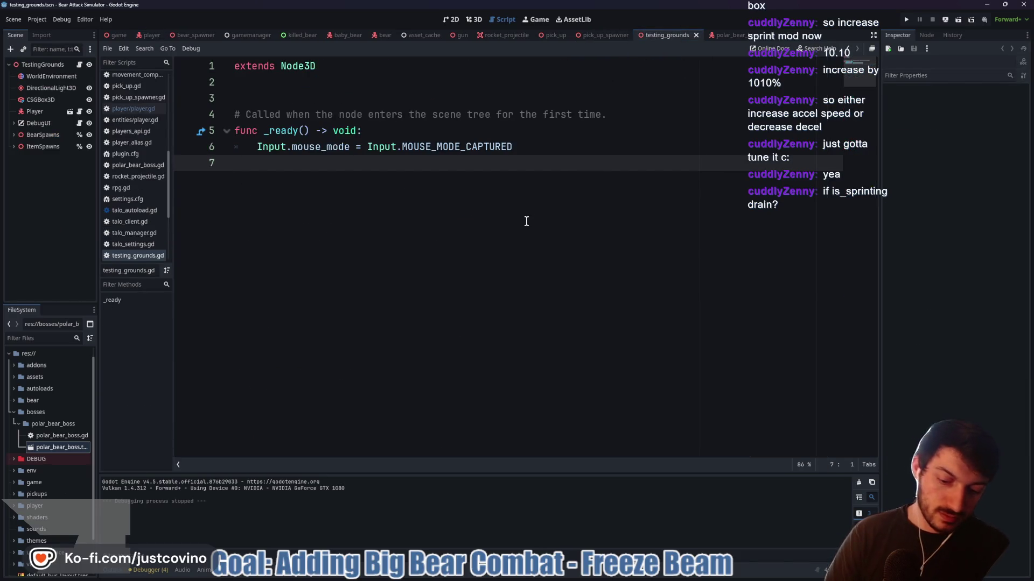
pyautogui.press('F6')
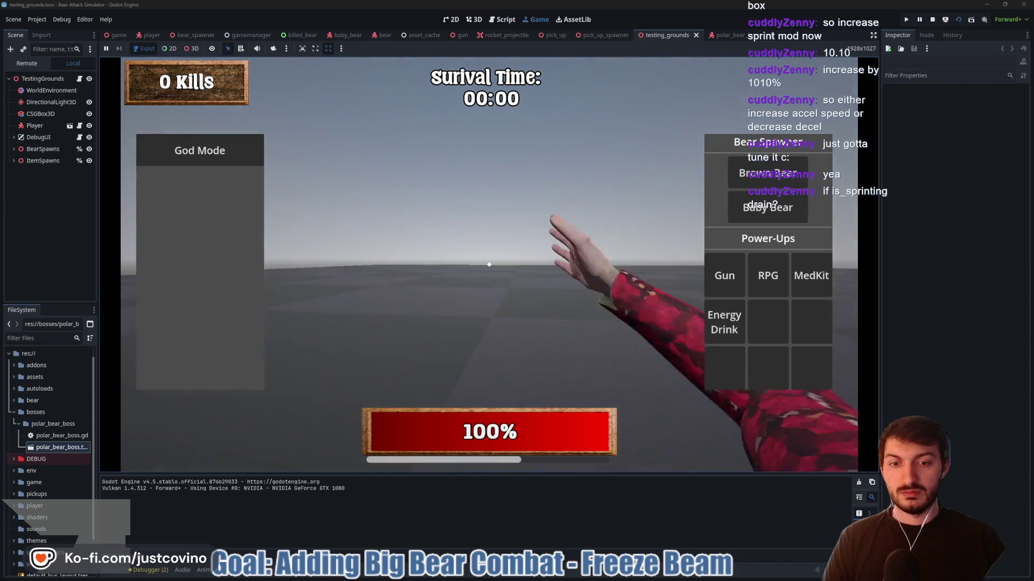
pyautogui.hotkey('shift', 'w')
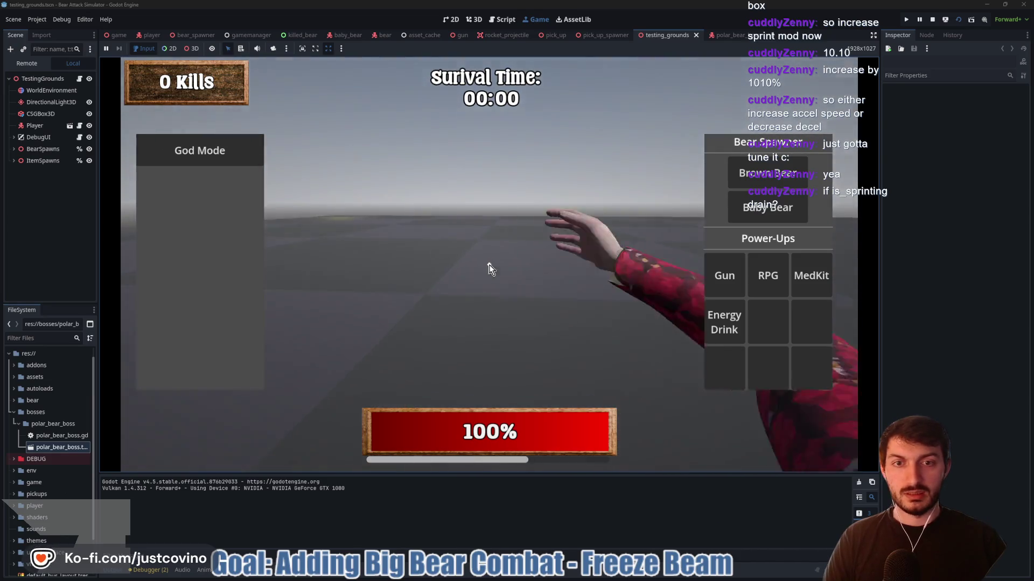
pyautogui.press('Escape')
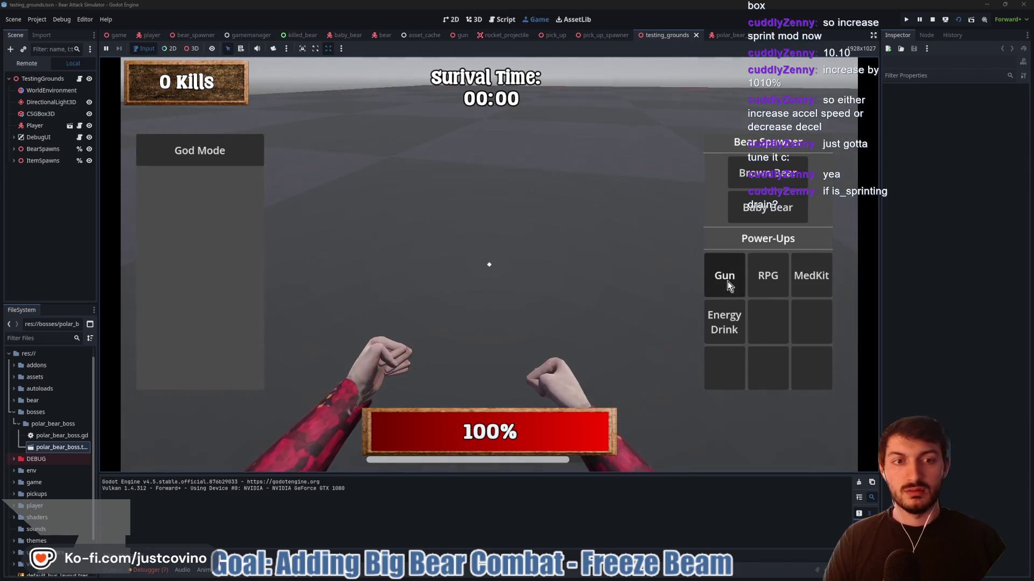
# Spawn the RPG pickup, trigger the energy drink boost, fire rockets, then stop the game
pyautogui.click(718, 279)
pyautogui.hotkey('shift', 'w')
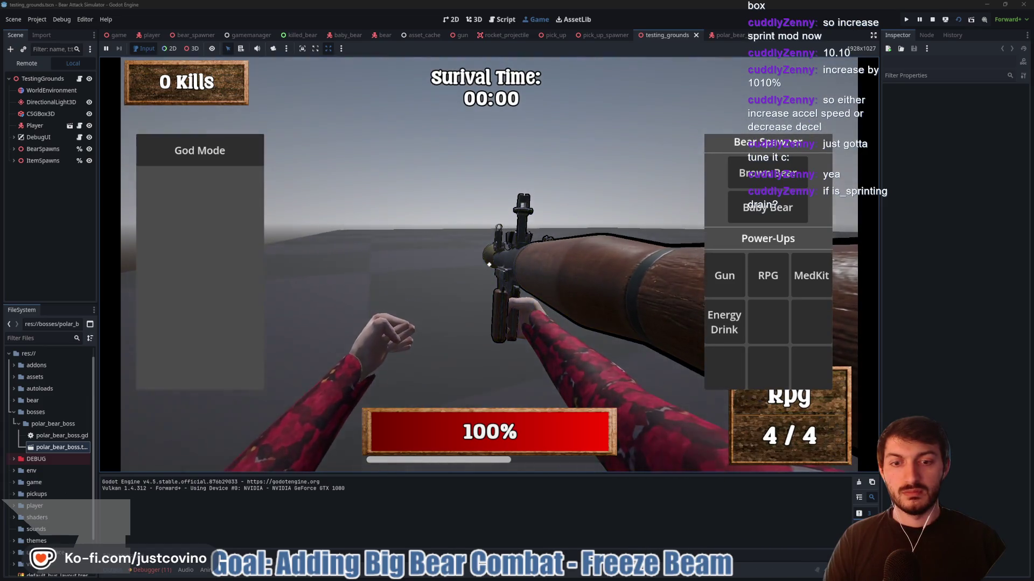
pyautogui.press('g')
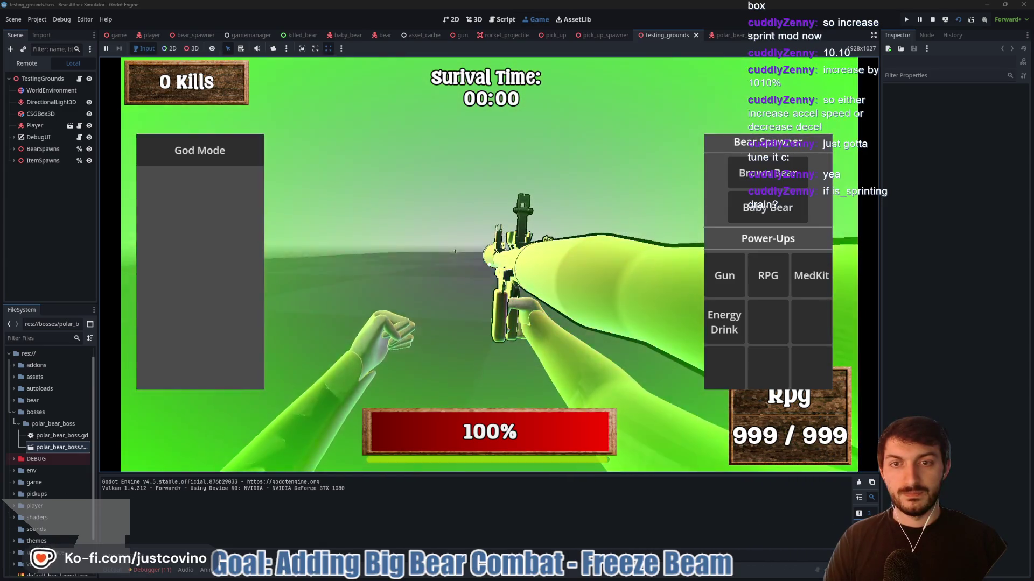
pyautogui.click(488, 265)
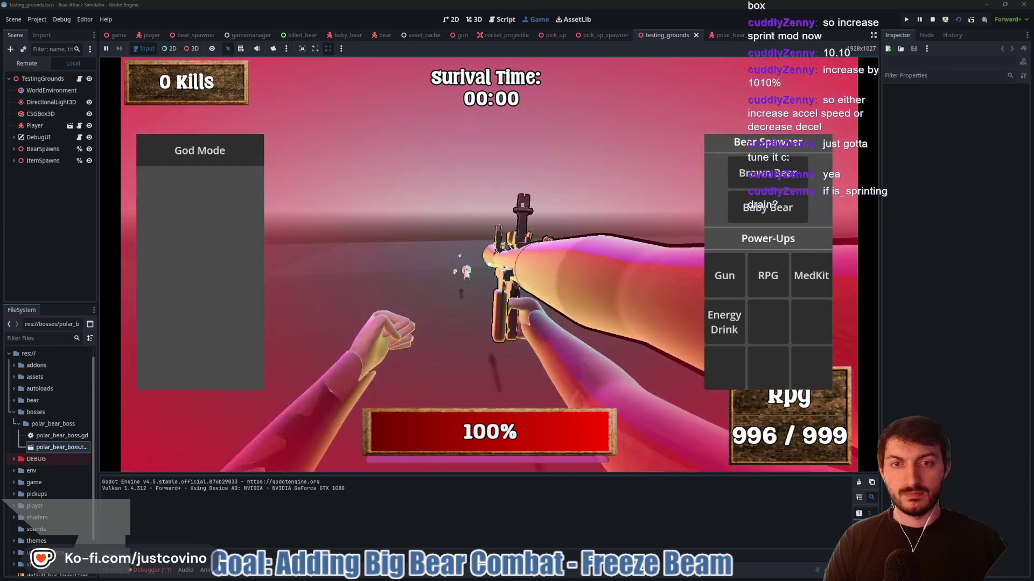
pyautogui.click(489, 265)
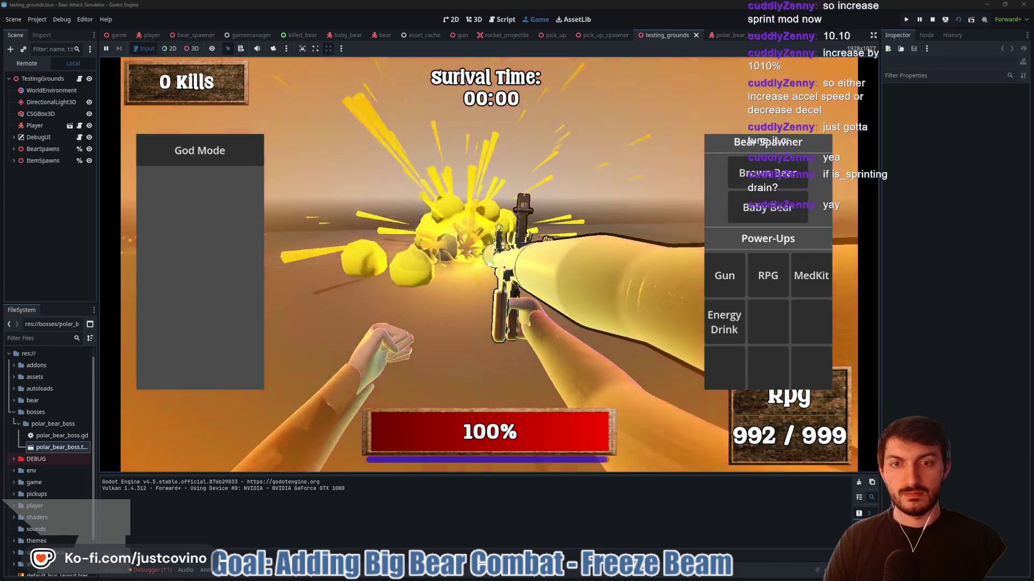
pyautogui.press('F8')
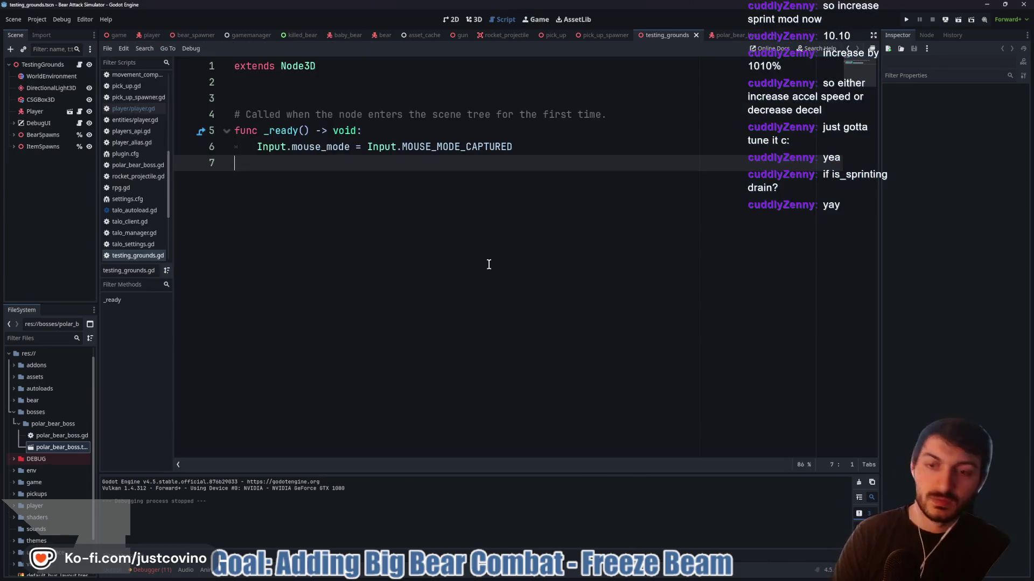
# Commit 'Refactored Movement Stuff' to Bear-Class-Rework in GitHub Desktop and push to origin
pyautogui.hotkey('alt', 'Tab')
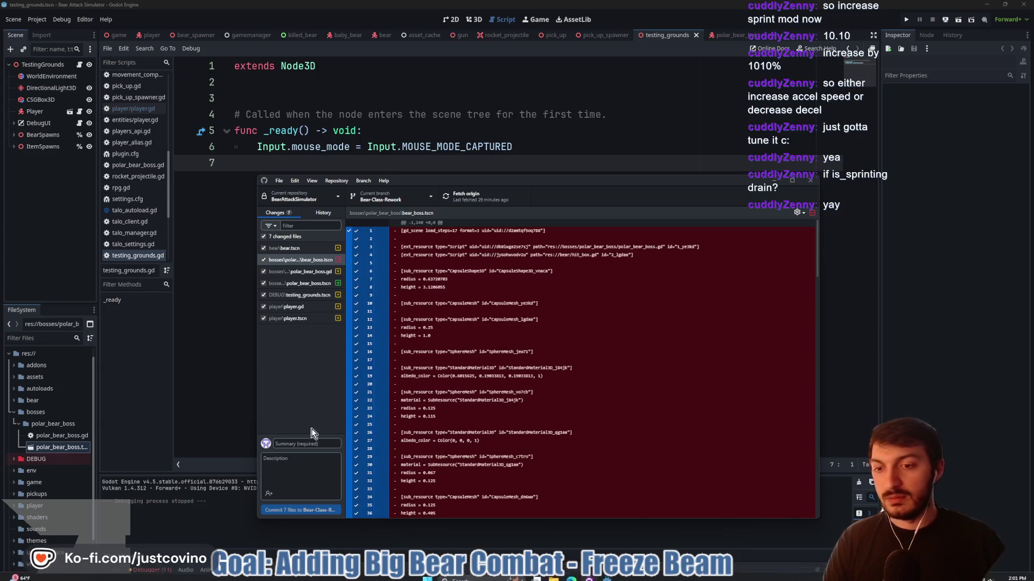
pyautogui.write('Refac')
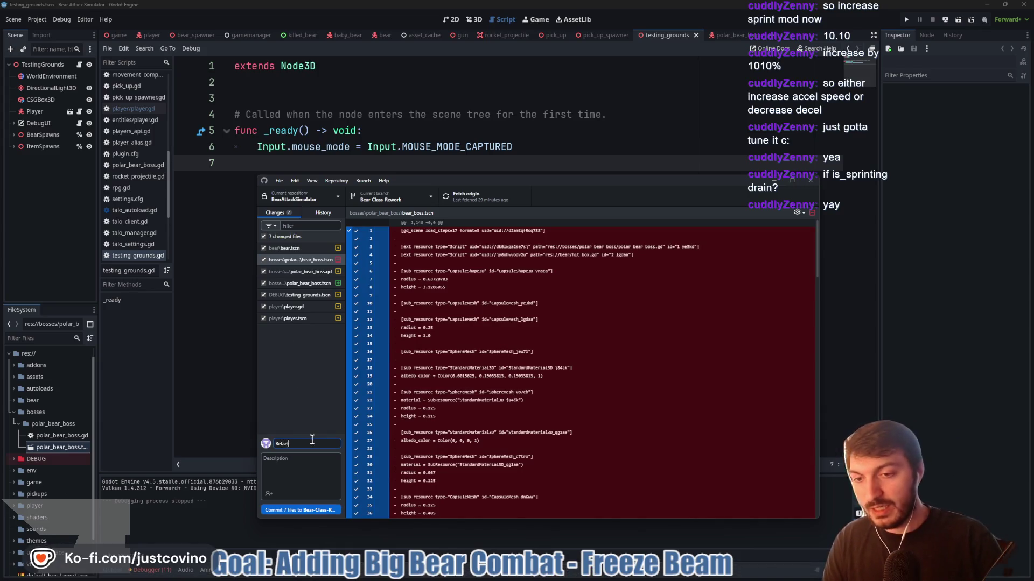
pyautogui.write('tored Movement')
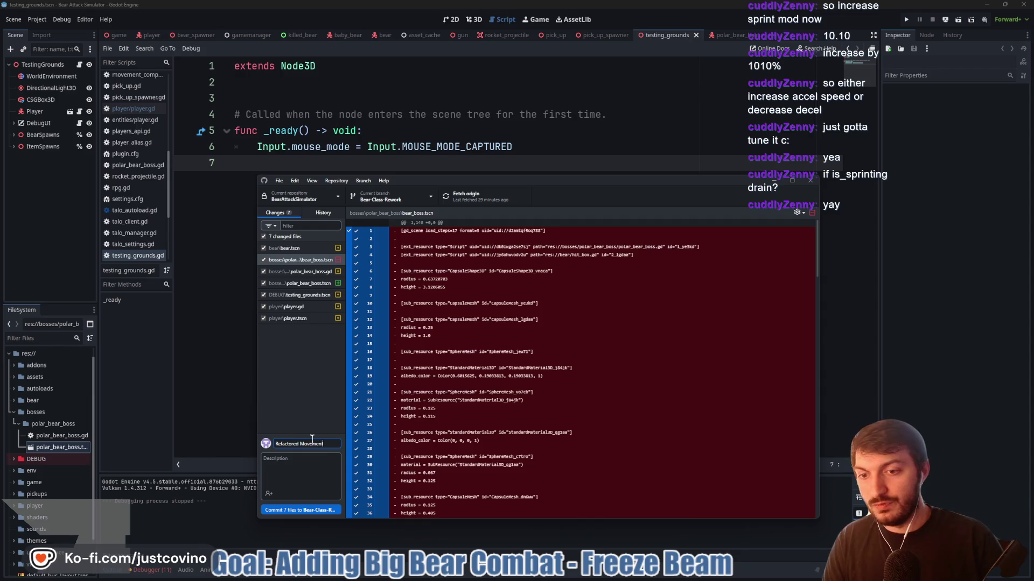
pyautogui.write(' Stuff')
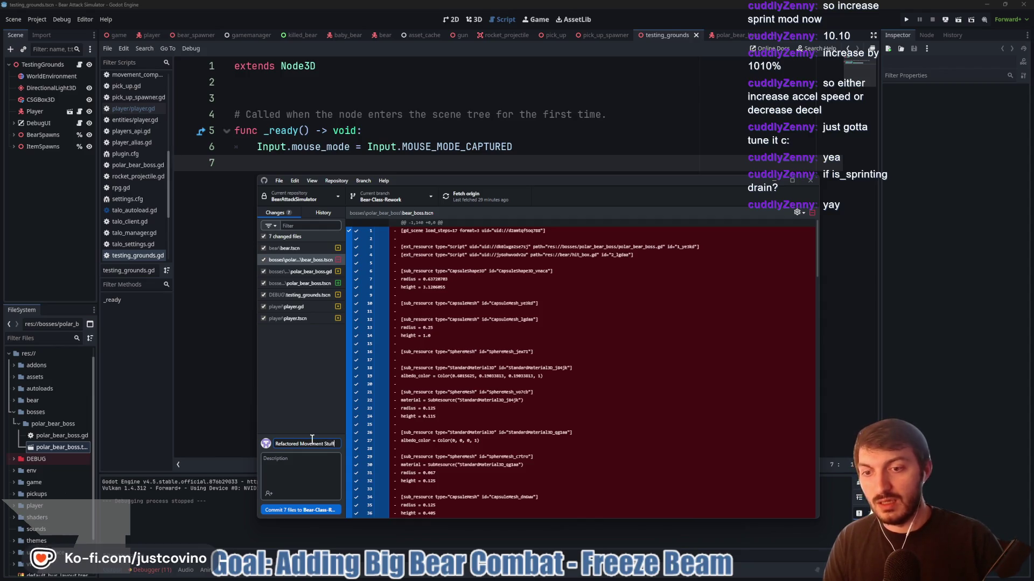
pyautogui.click(318, 511)
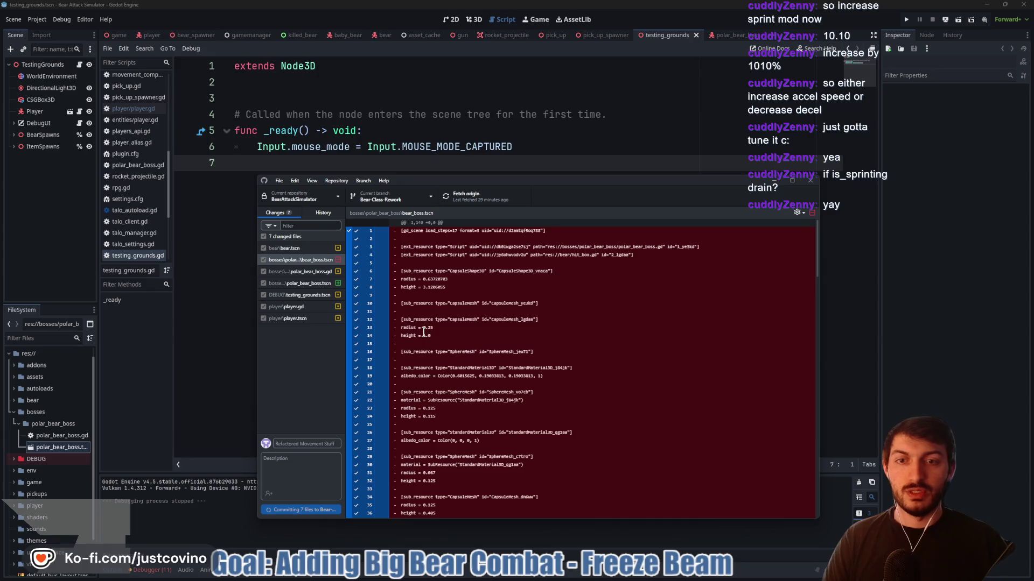
pyautogui.click(678, 289)
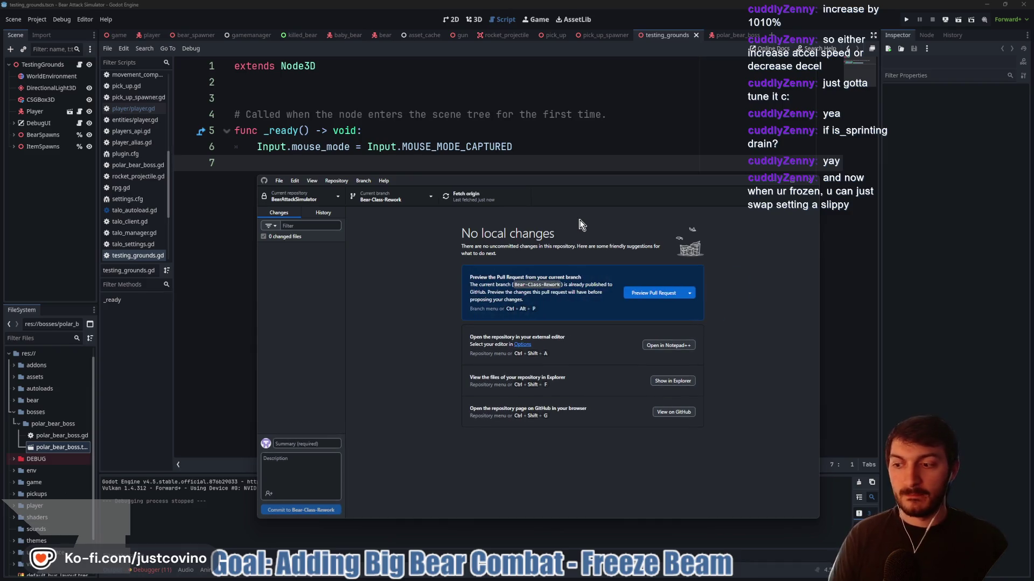
pyautogui.click(582, 132)
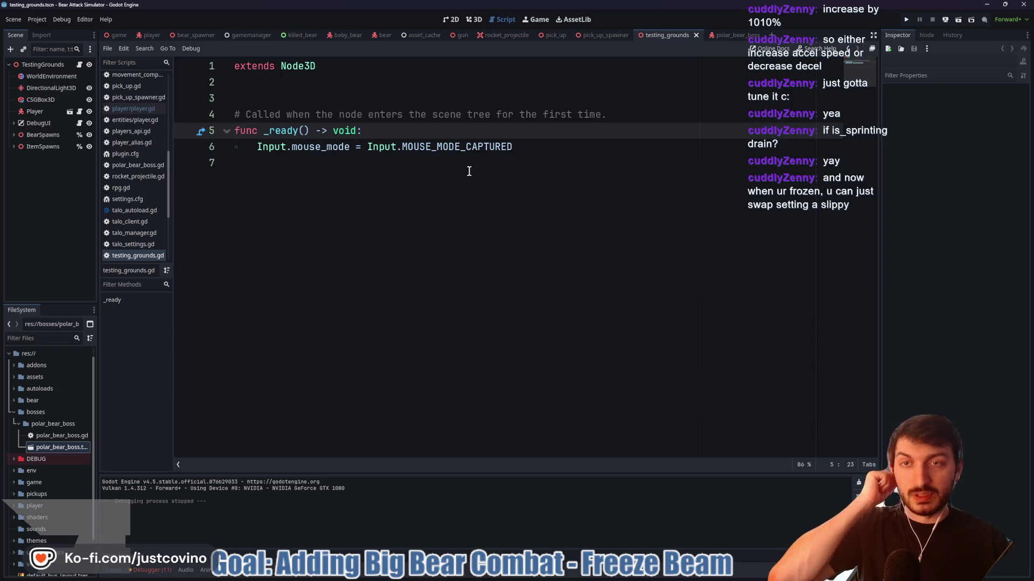
# Delete the commented #if is_boosted / change_movement_settings lines in stop_sprinting
pyautogui.click(147, 41)
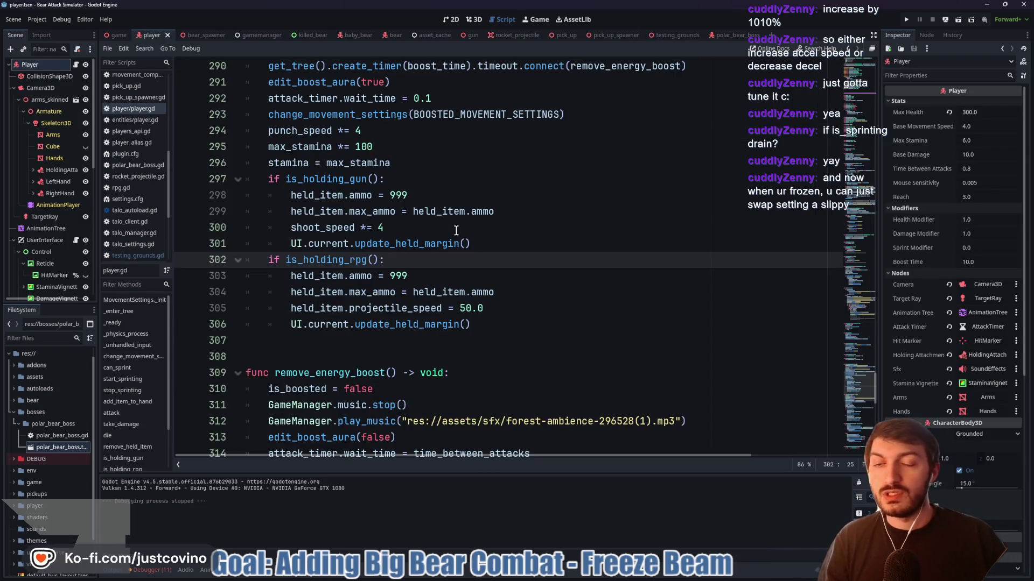
pyautogui.scroll(10, 458, 232)
pyautogui.scroll(2, 458, 231)
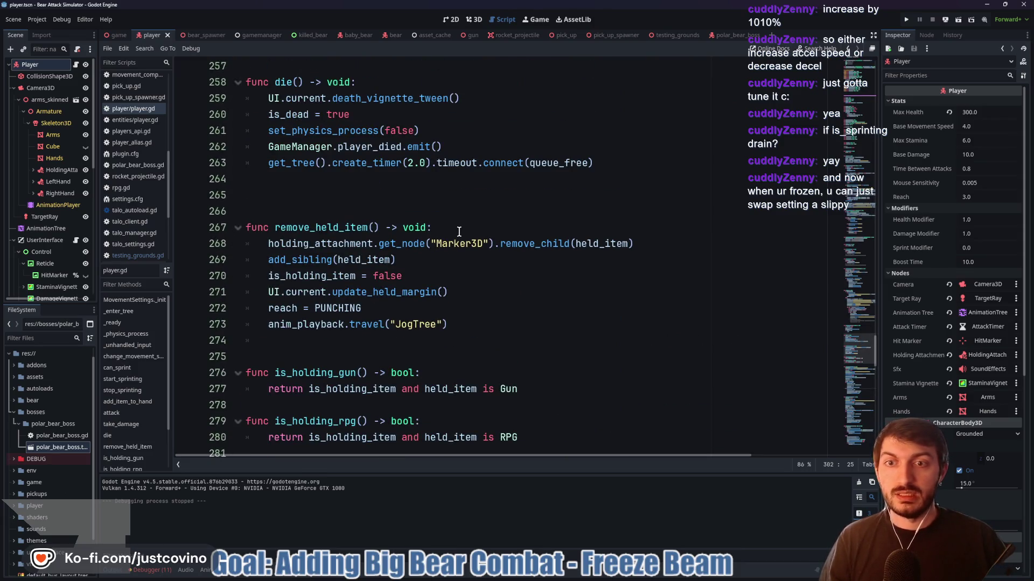
pyautogui.scroll(9, 458, 231)
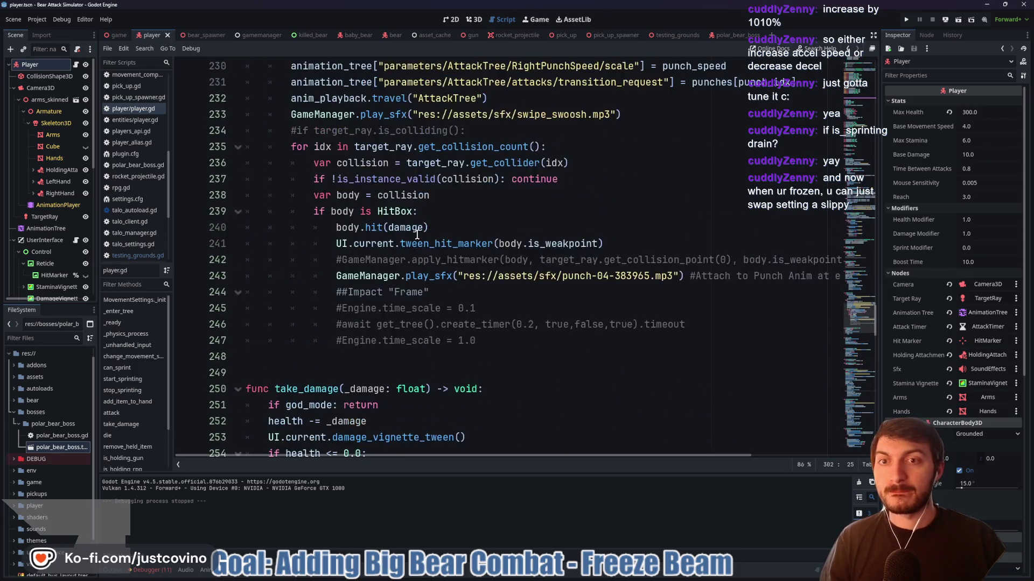
pyautogui.scroll(6, 417, 234)
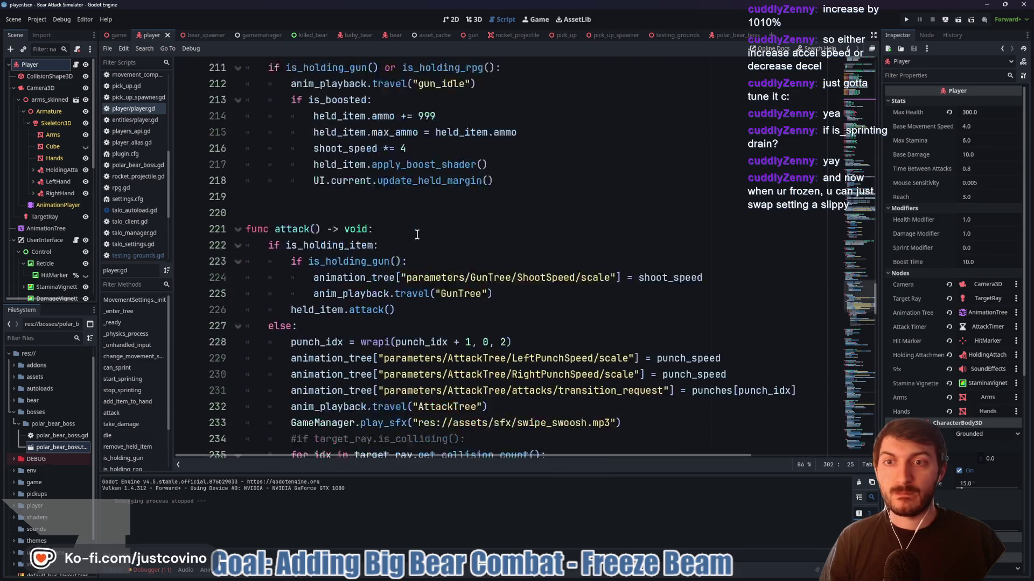
pyautogui.scroll(4, 417, 234)
pyautogui.scroll(1, 436, 235)
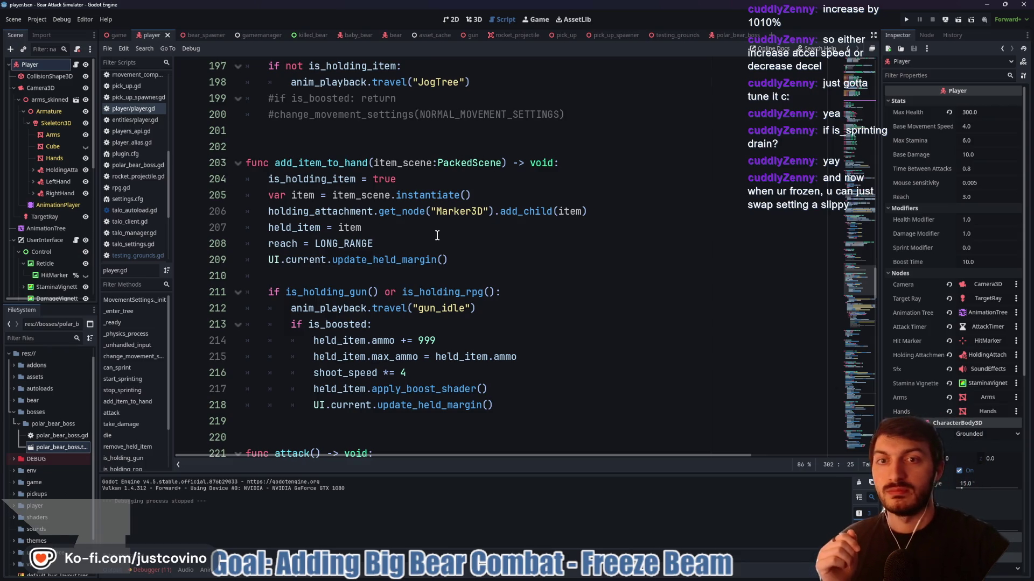
pyautogui.scroll(4, 436, 235)
pyautogui.moveTo(564, 301); pyautogui.dragTo(229, 300)
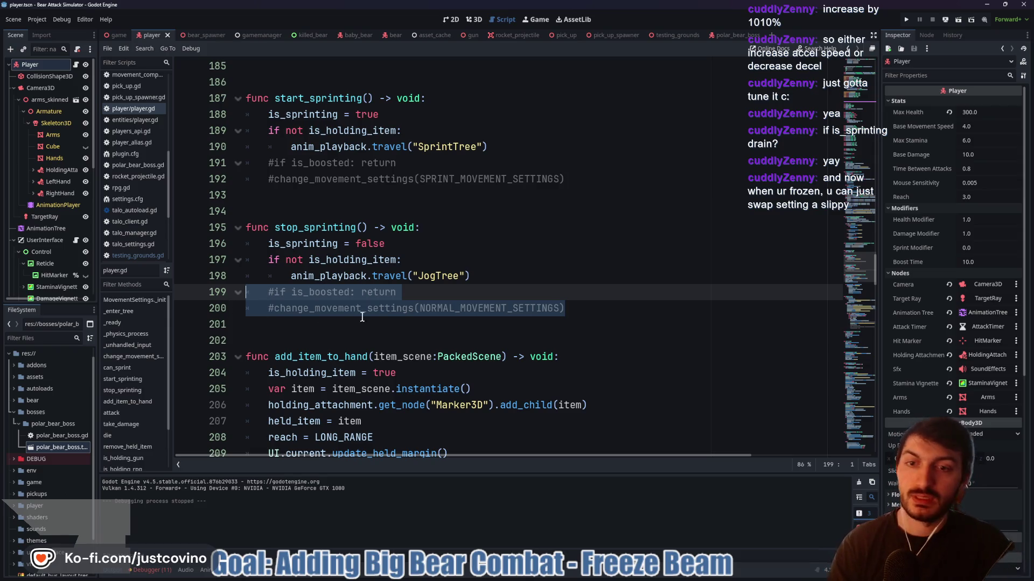
pyautogui.press('BackSpace')
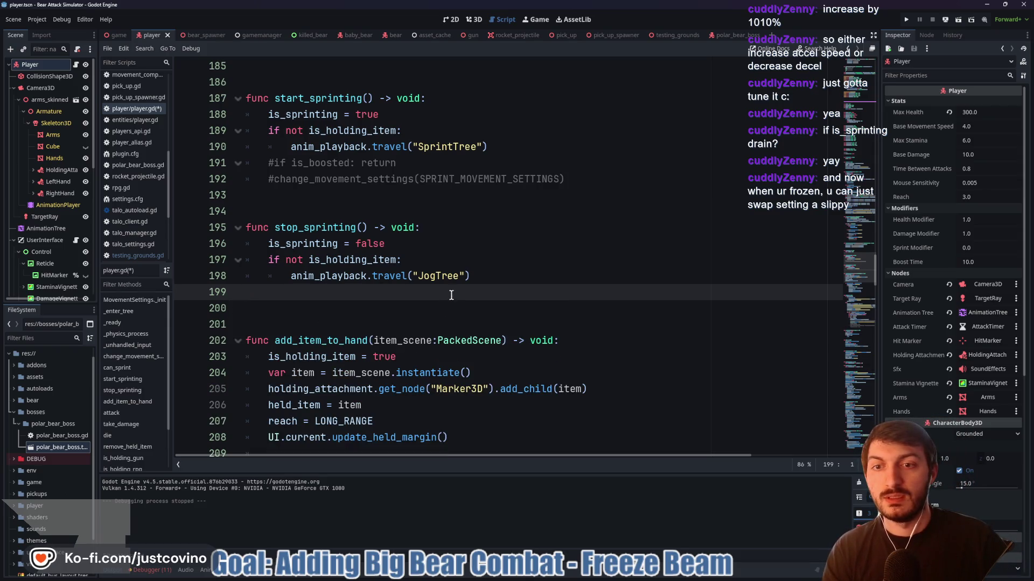
# Delete the matching commented boost lines in start_sprinting and the leftover blank line
pyautogui.scroll(1, 450, 293)
pyautogui.moveTo(593, 231)
pyautogui.mouseDown()
pyautogui.moveTo(247, 229)
pyautogui.moveTo(240, 214)
pyautogui.mouseUp()
pyautogui.press('BackSpace')
pyautogui.press('BackSpace')
pyautogui.click(277, 339)
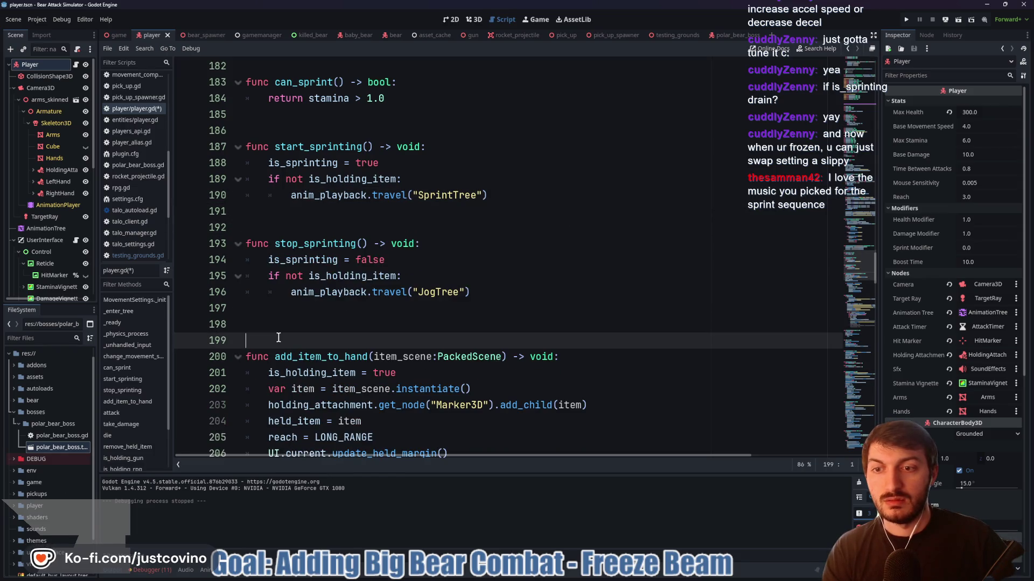
pyautogui.press('BackSpace')
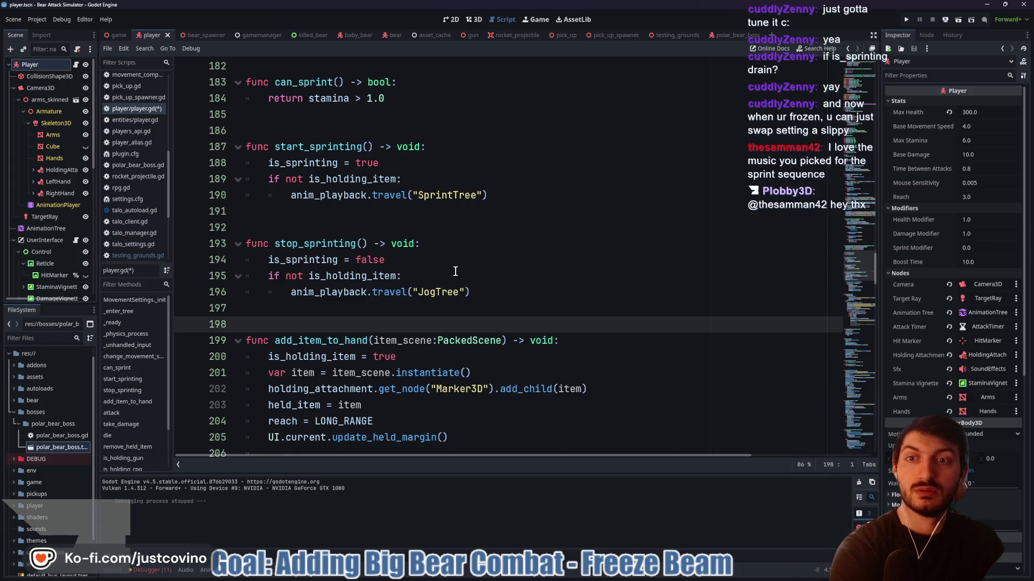
# Select the commented #attack_timer.stop() line, then open polar_bear_boss.gd
pyautogui.scroll(2, 456, 271)
pyautogui.scroll(2, 456, 272)
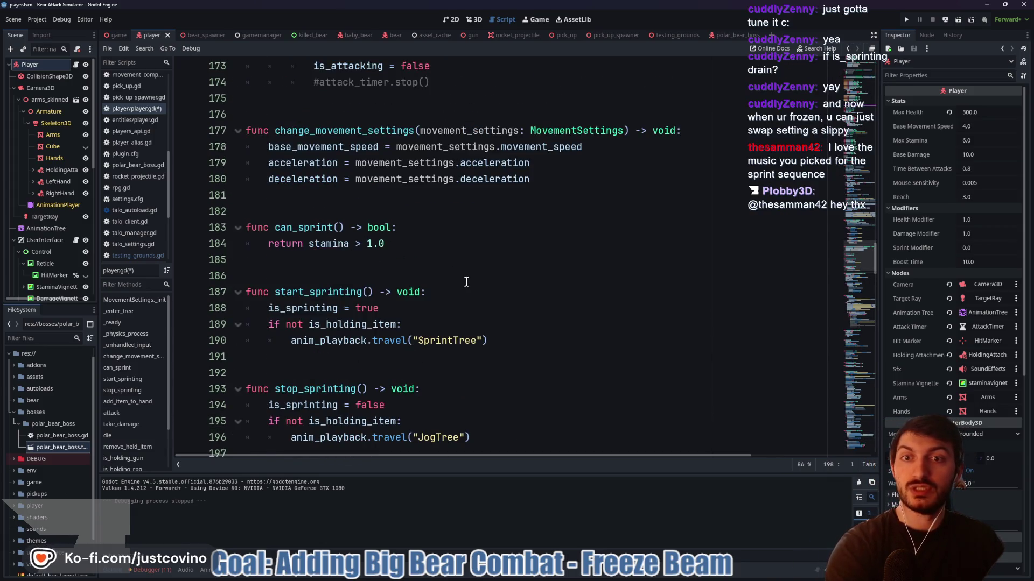
pyautogui.scroll(2, 462, 281)
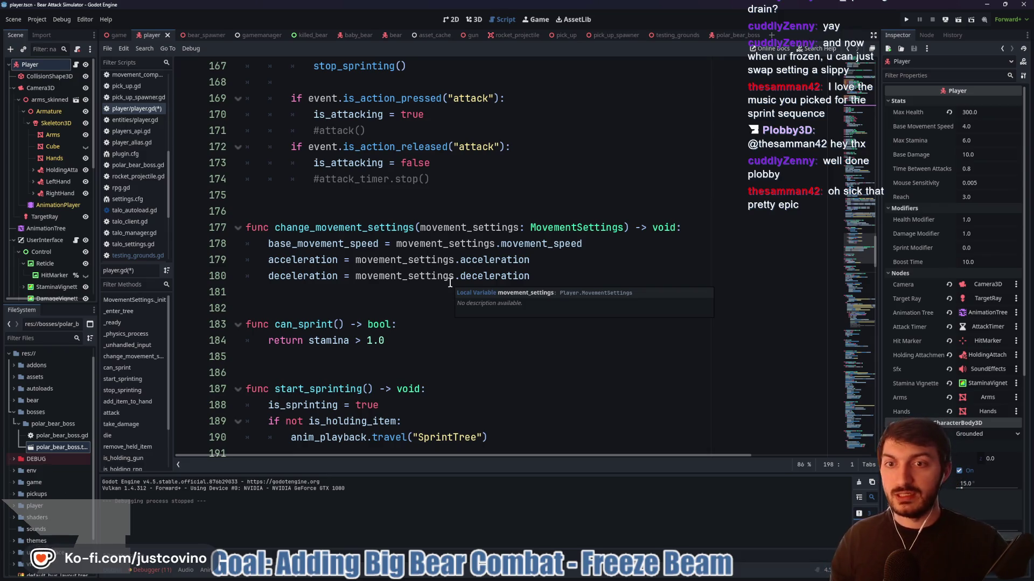
pyautogui.scroll(3, 440, 278)
pyautogui.moveTo(449, 322); pyautogui.dragTo(264, 325)
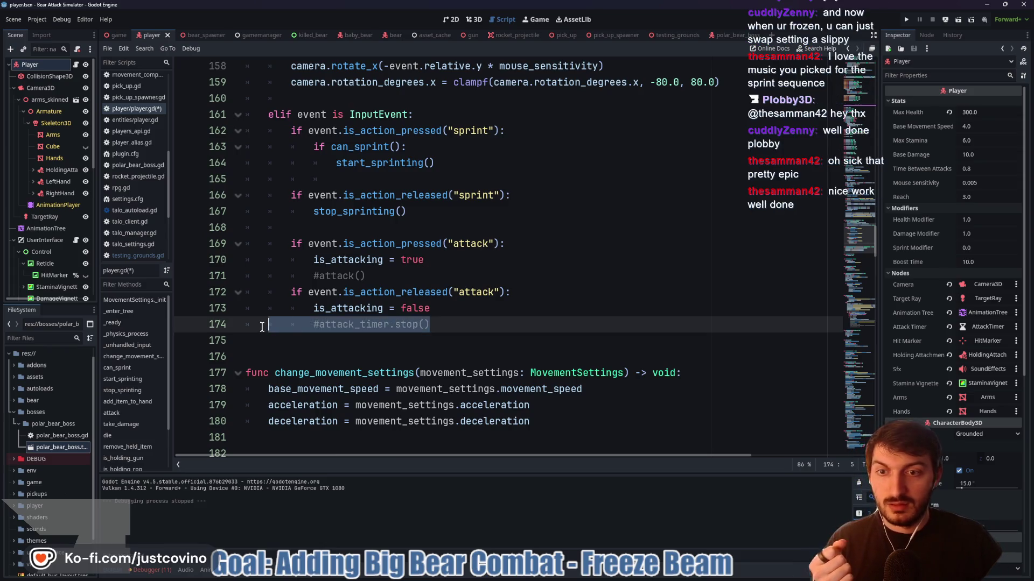
pyautogui.scroll(5, 376, 283)
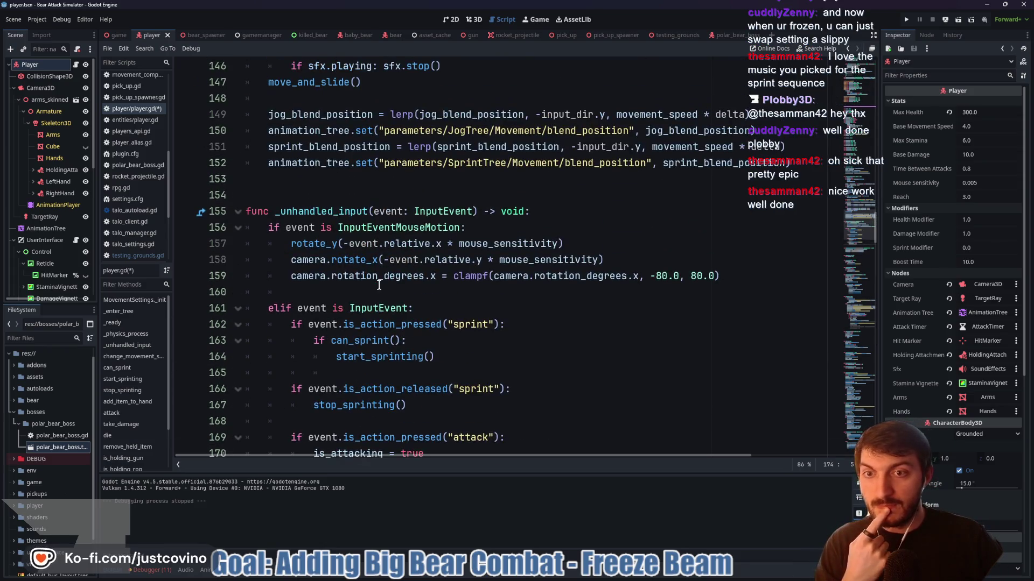
pyautogui.scroll(6, 379, 285)
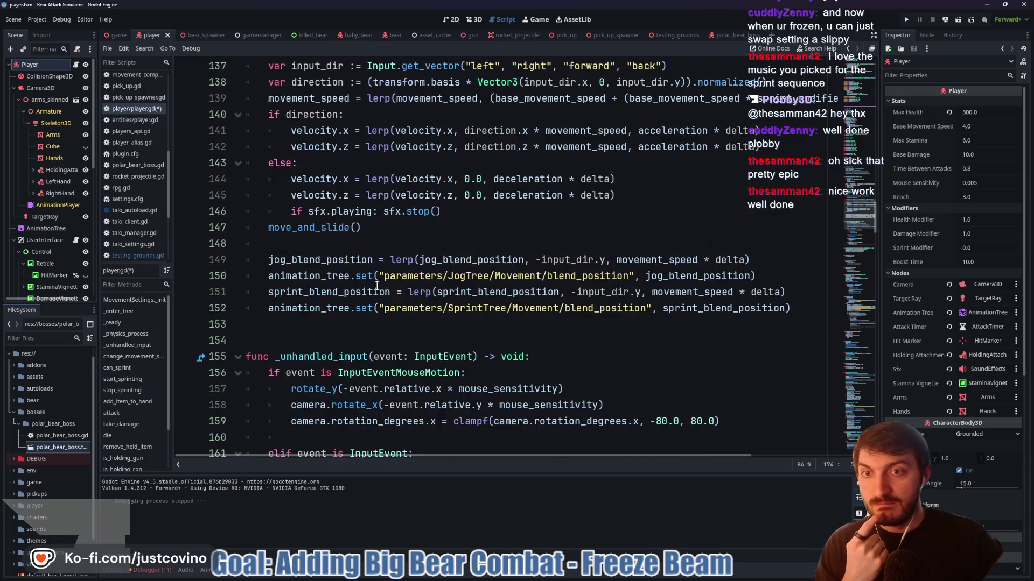
pyautogui.scroll(11, 374, 287)
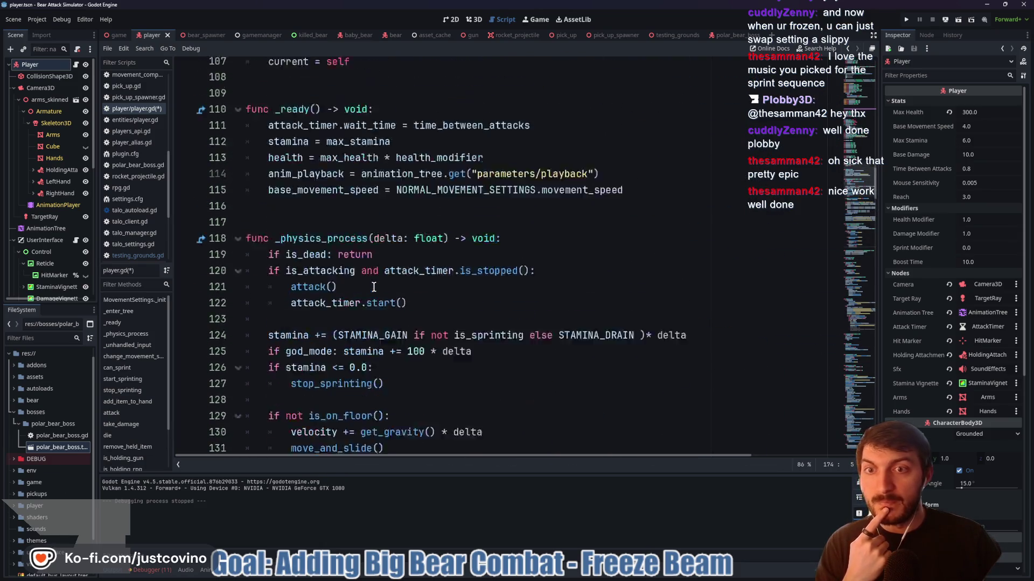
pyautogui.scroll(1, 373, 287)
pyautogui.click(727, 35)
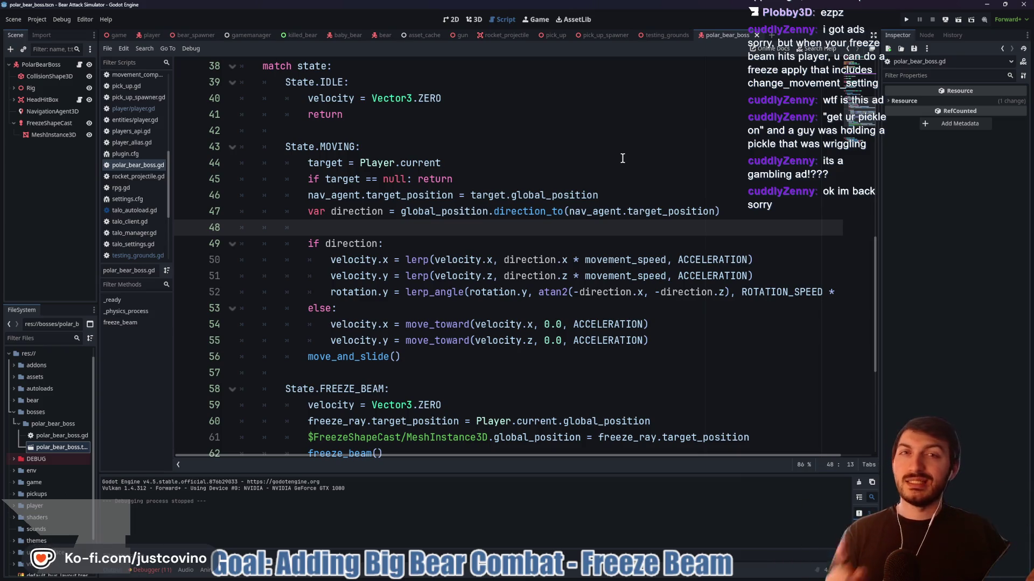
# Place the caret on the blank line after the IDLE state, then start a new empty scene
pyautogui.click(388, 135)
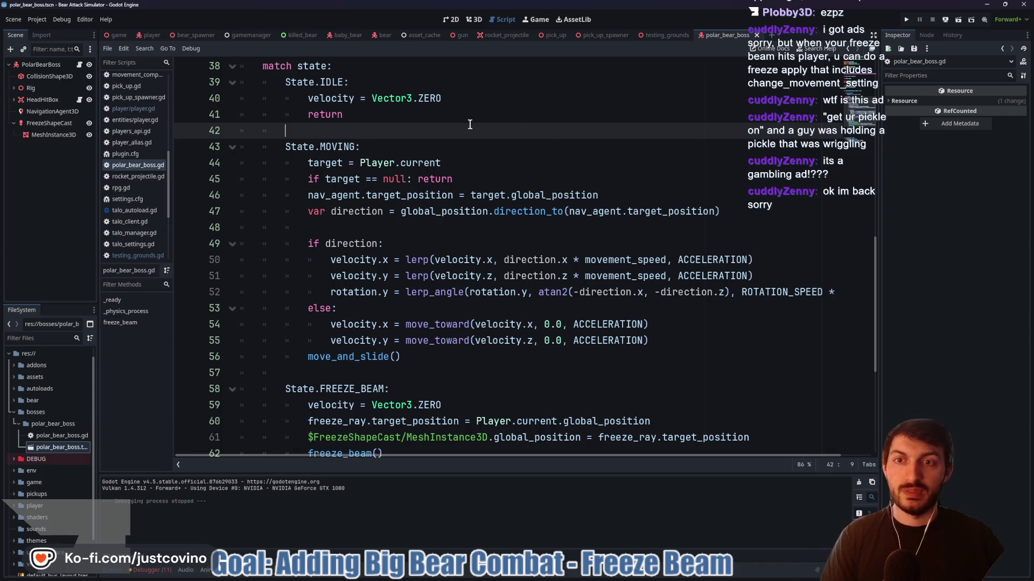
pyautogui.click(771, 35)
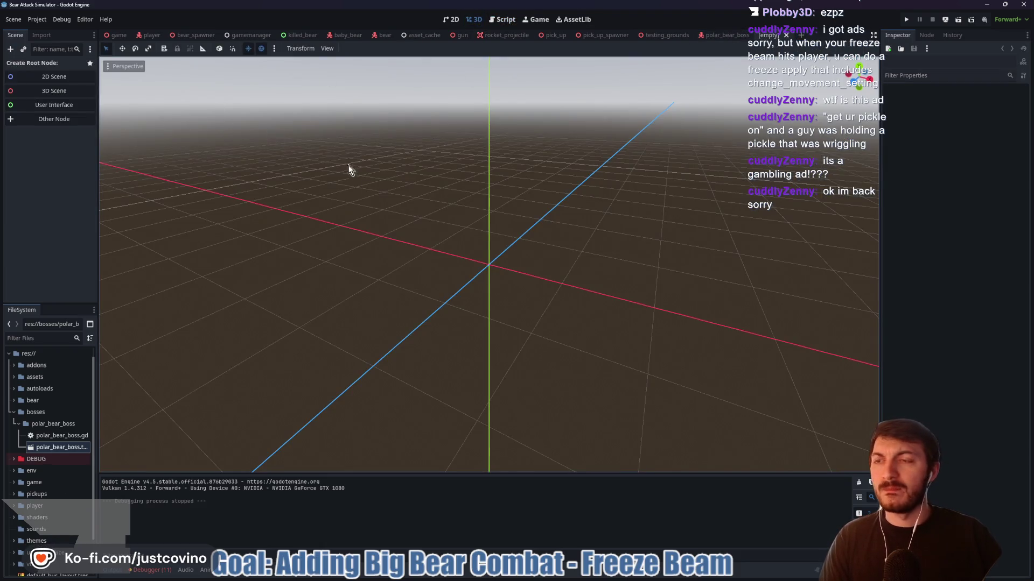
pyautogui.moveTo(432, 218)
pyautogui.mouseDown()
pyautogui.moveTo(434, 266)
pyautogui.moveTo(461, 277)
pyautogui.moveTo(502, 260)
pyautogui.mouseUp()
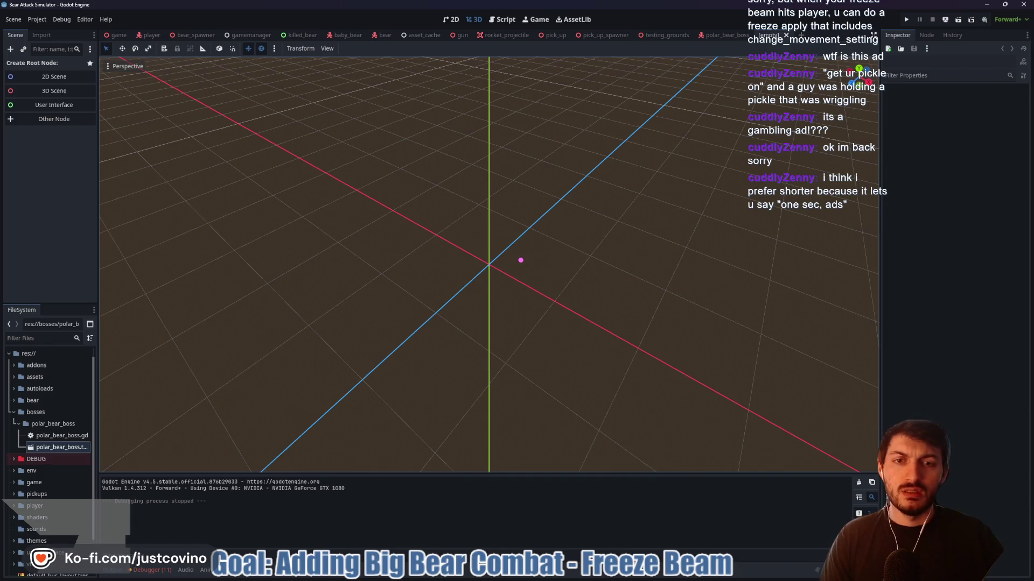
pyautogui.moveTo(520, 310)
pyautogui.mouseDown()
pyautogui.moveTo(557, 272)
pyautogui.moveTo(541, 250)
pyautogui.mouseUp()
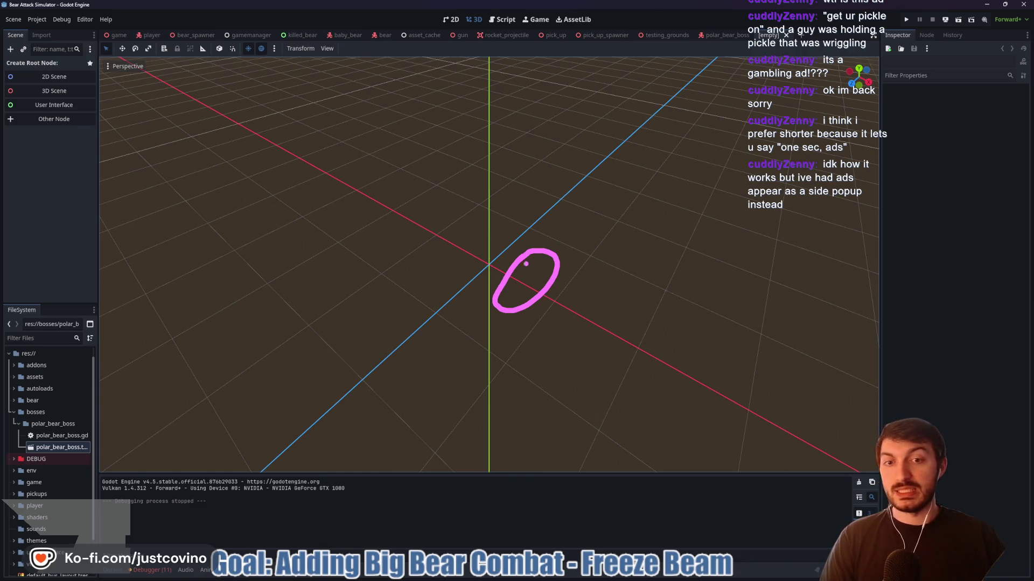
pyautogui.moveTo(512, 262); pyautogui.dragTo(419, 209)
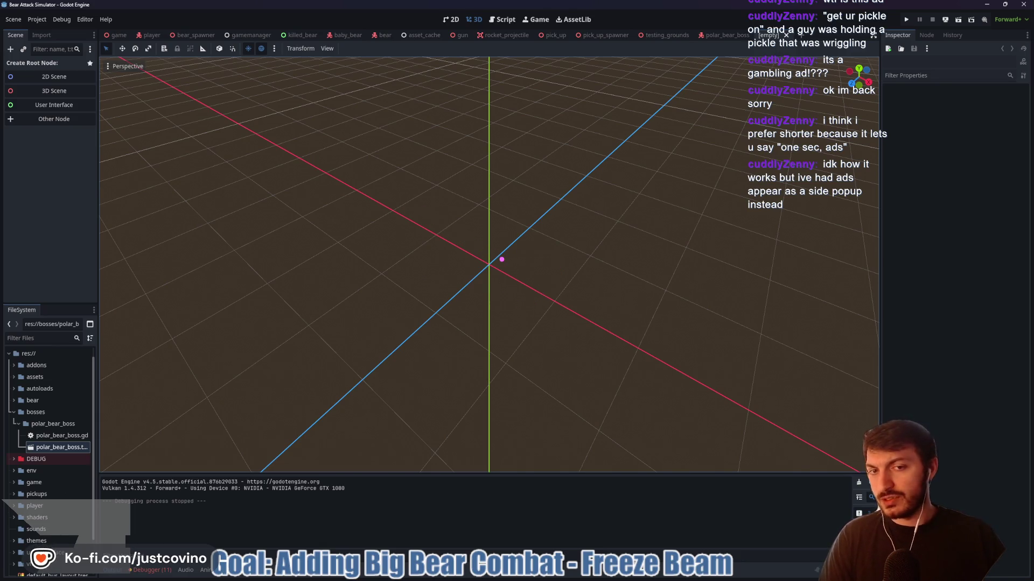
pyautogui.moveTo(451, 216)
pyautogui.mouseDown()
pyautogui.moveTo(392, 244)
pyautogui.moveTo(434, 227)
pyautogui.moveTo(512, 266)
pyautogui.mouseUp()
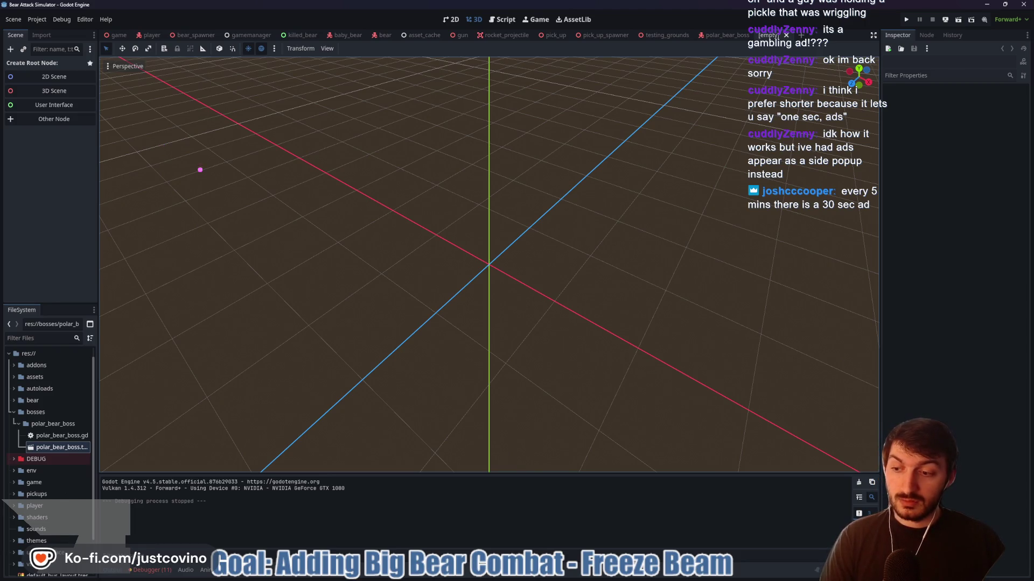
pyautogui.moveTo(463, 256); pyautogui.dragTo(200, 160)
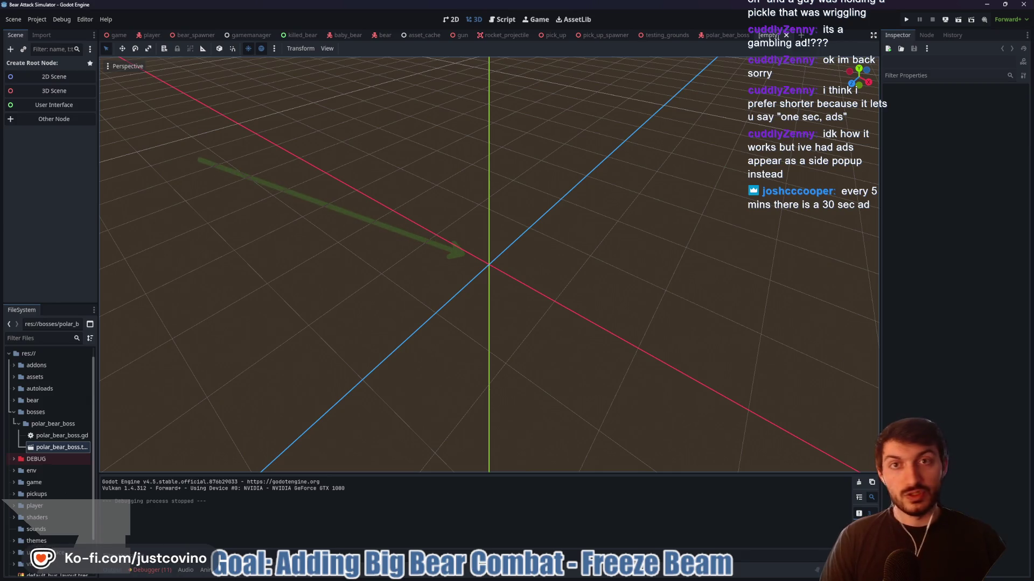
pyautogui.moveTo(476, 232)
pyautogui.mouseDown()
pyautogui.moveTo(462, 272)
pyautogui.moveTo(514, 295)
pyautogui.moveTo(539, 266)
pyautogui.moveTo(504, 225)
pyautogui.moveTo(477, 231)
pyautogui.mouseUp()
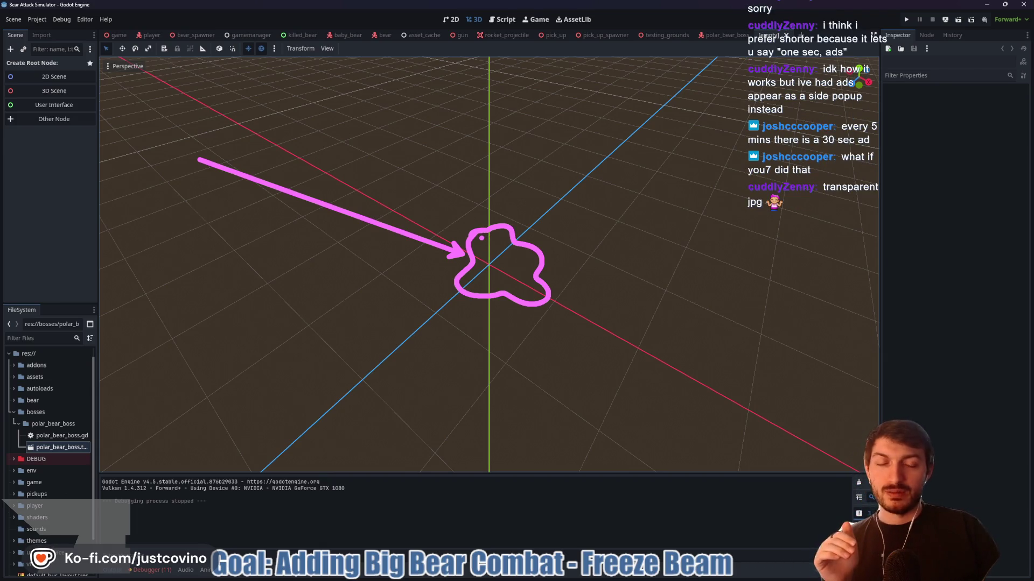
pyautogui.moveTo(477, 258); pyautogui.dragTo(498, 229)
pyautogui.moveTo(488, 256)
pyautogui.mouseDown()
pyautogui.moveTo(478, 267)
pyautogui.moveTo(519, 247)
pyautogui.mouseUp()
pyautogui.moveTo(486, 293); pyautogui.dragTo(521, 262)
pyautogui.moveTo(518, 267); pyautogui.dragTo(533, 251)
pyautogui.moveTo(509, 295); pyautogui.dragTo(535, 271)
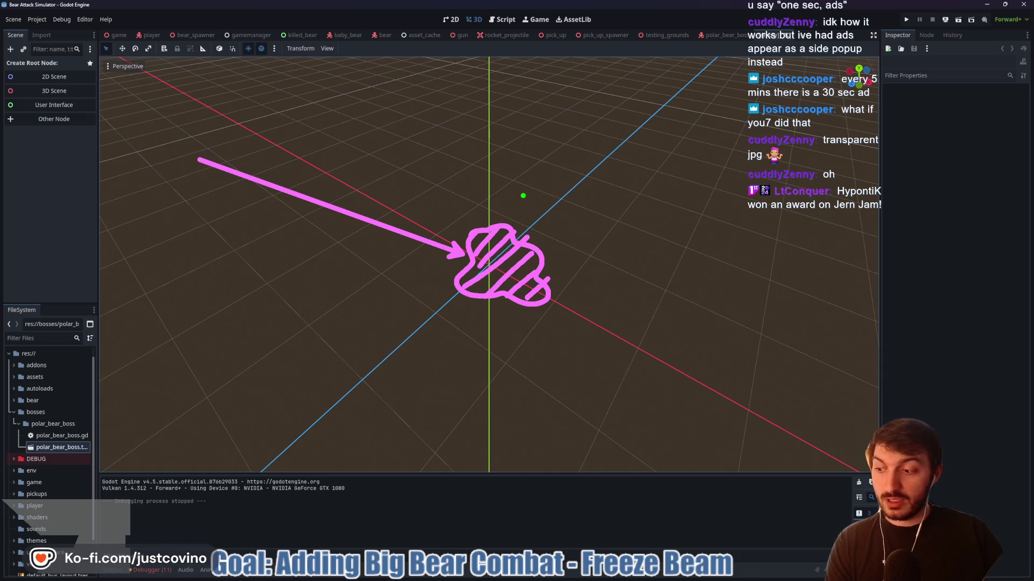
pyautogui.press('Escape')
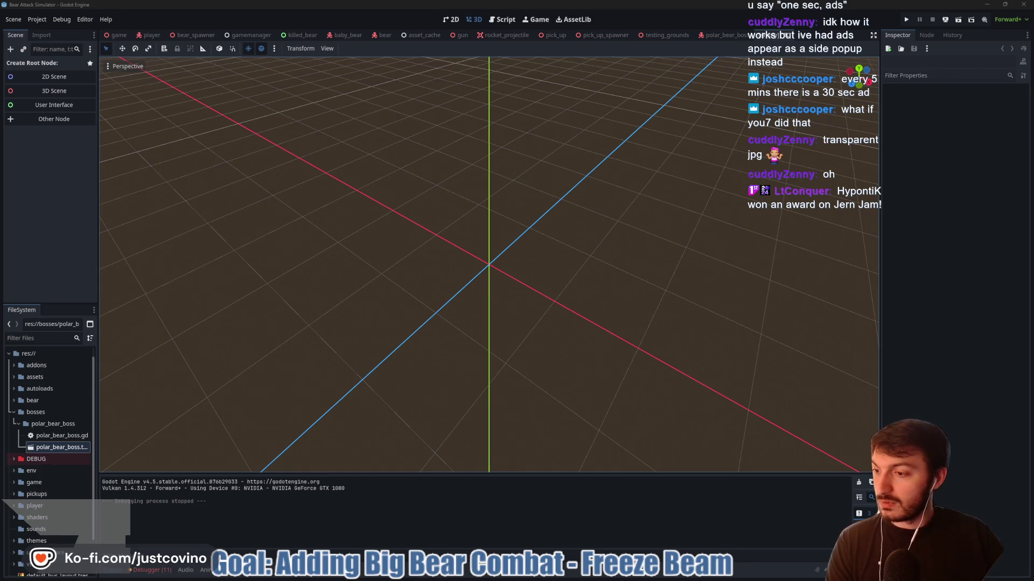
pyautogui.hotkey('alt', 'Tab')
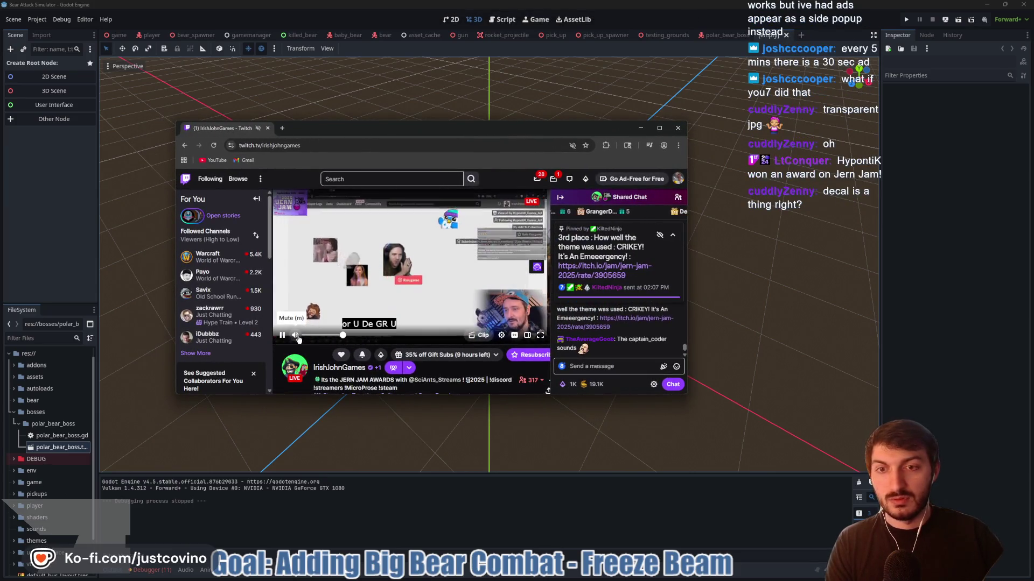
# Unmute the Twitch site and collapse the For You channel sidebar
pyautogui.rightClick(205, 127)
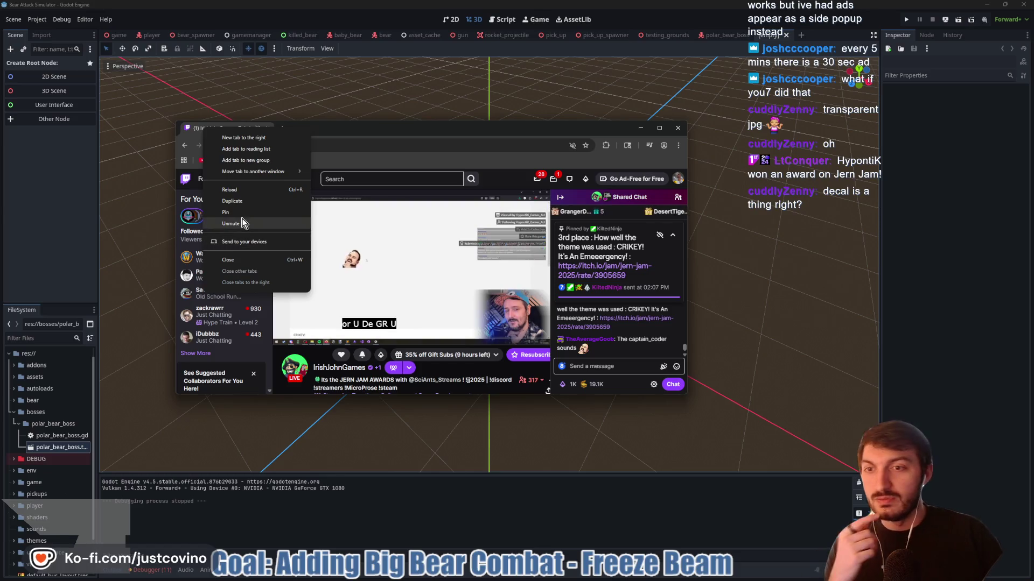
pyautogui.click(229, 203)
pyautogui.click(257, 199)
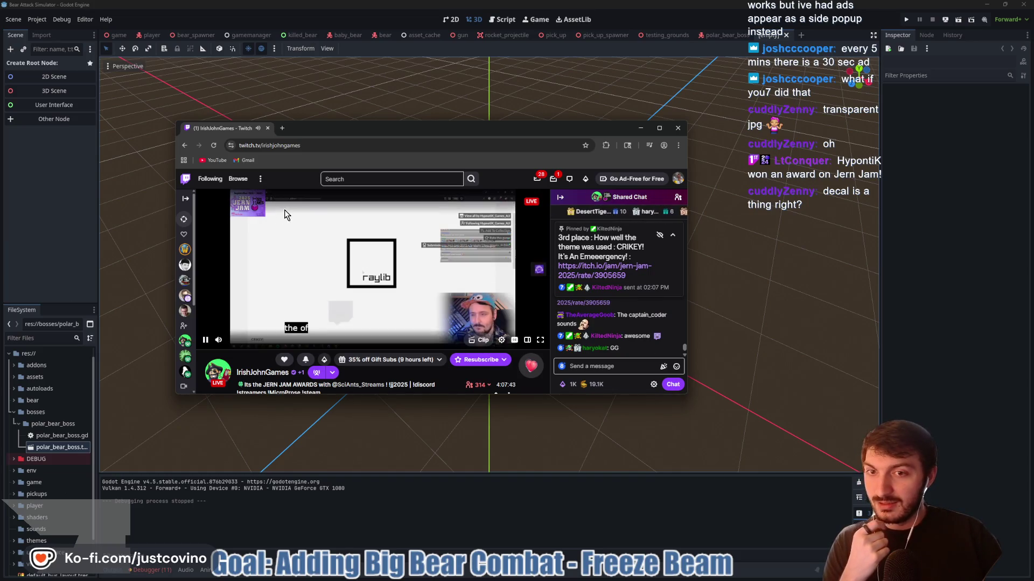
# Mute the Twitch site again and bring the Godot editor back to the front
pyautogui.rightClick(247, 131)
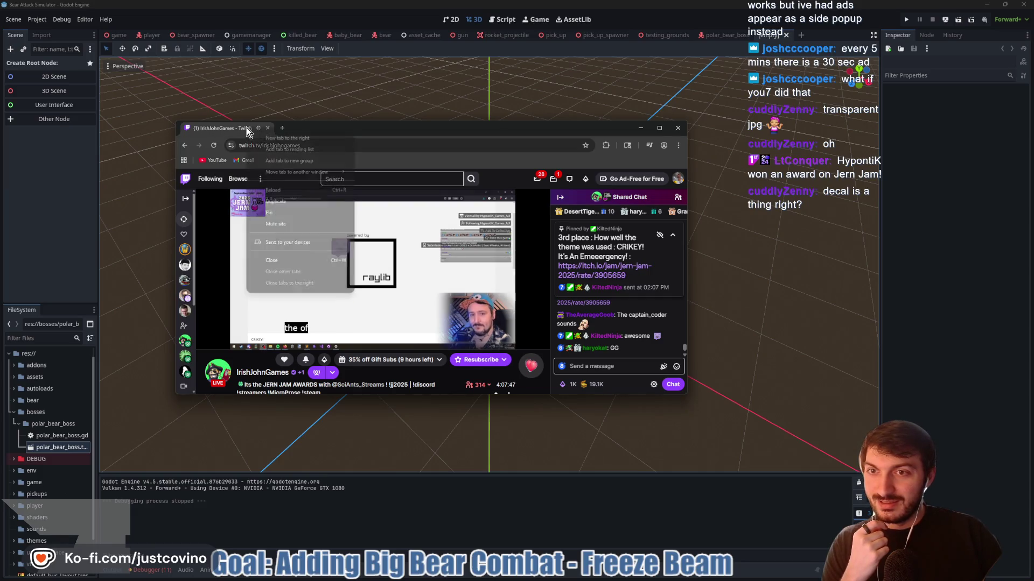
pyautogui.click(278, 222)
pyautogui.hotkey('alt', 'Tab')
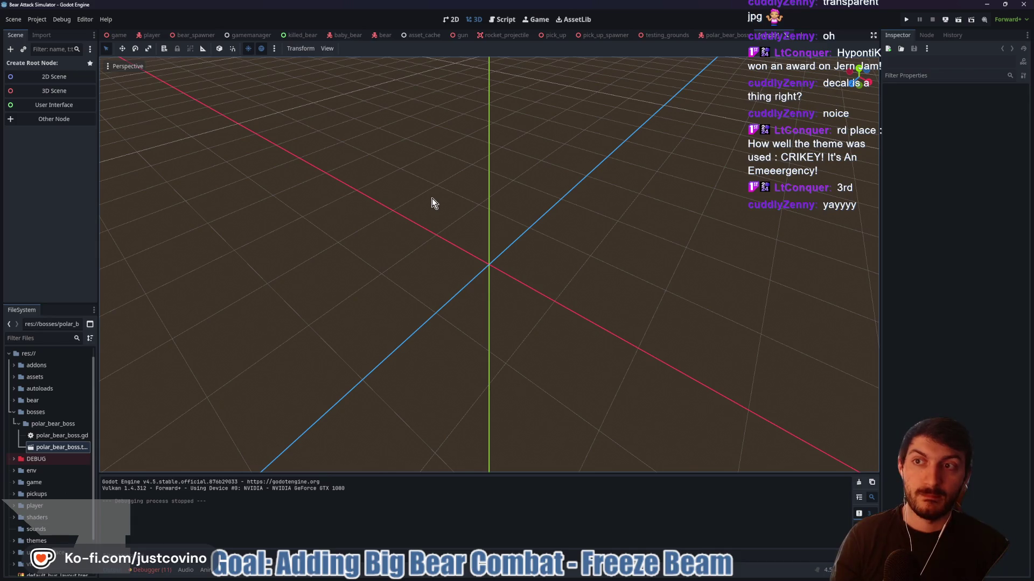
# Create an Area3D as the scene root and add a Decal child under it
pyautogui.hotkey('ctrl', 'a')
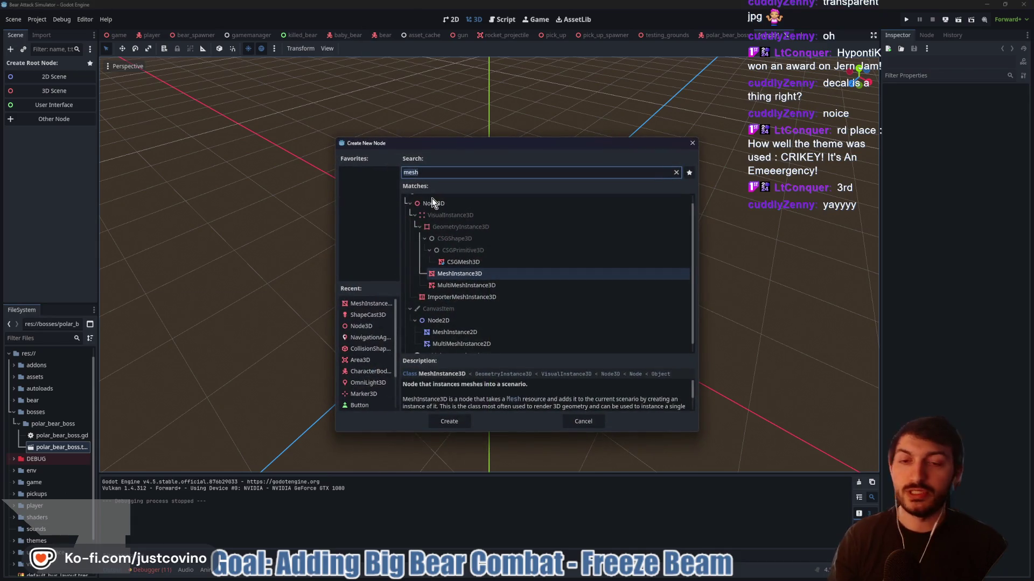
pyautogui.write('area')
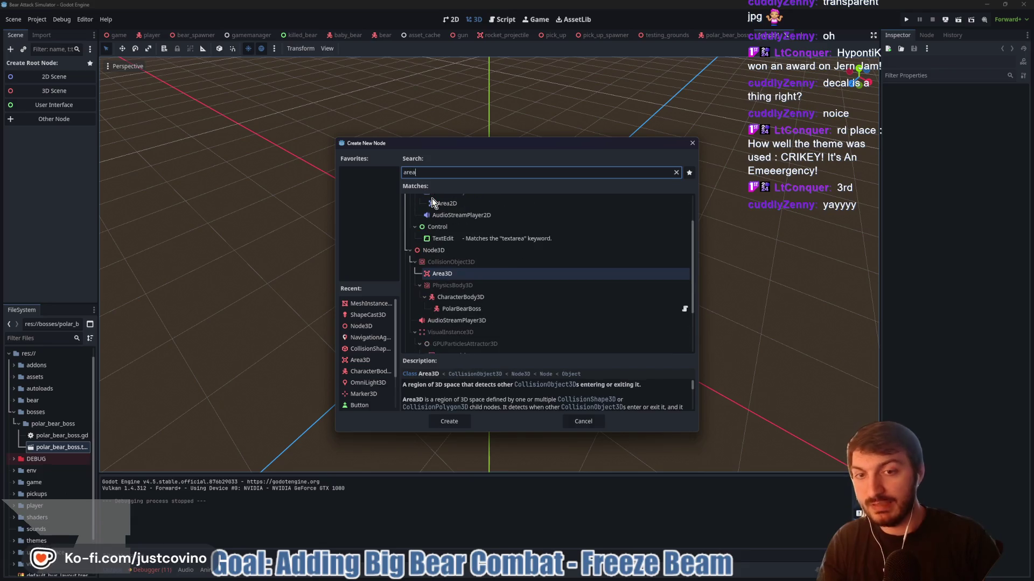
pyautogui.press('Return')
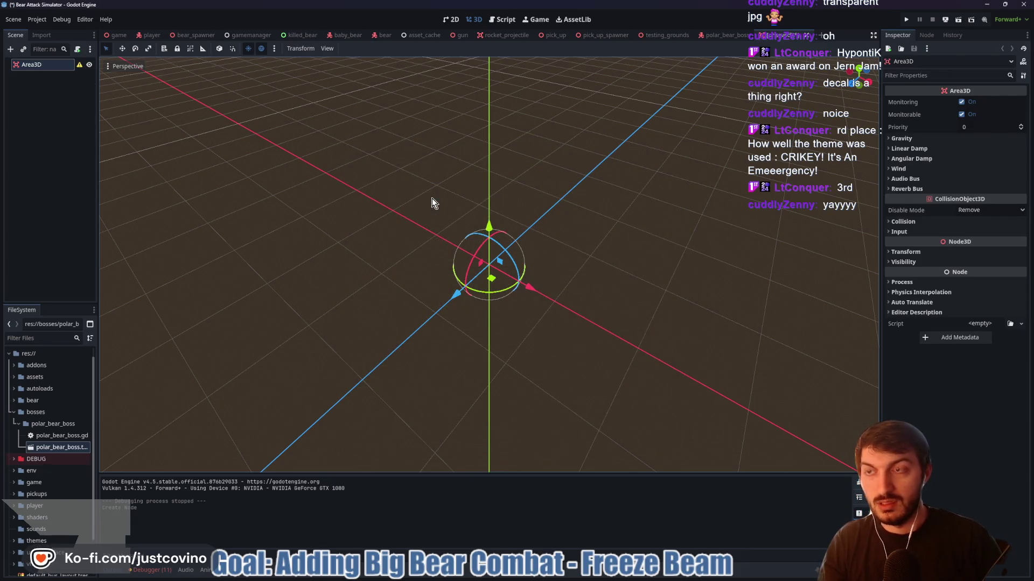
pyautogui.hotkey('ctrl', 'a')
pyautogui.write('deca')
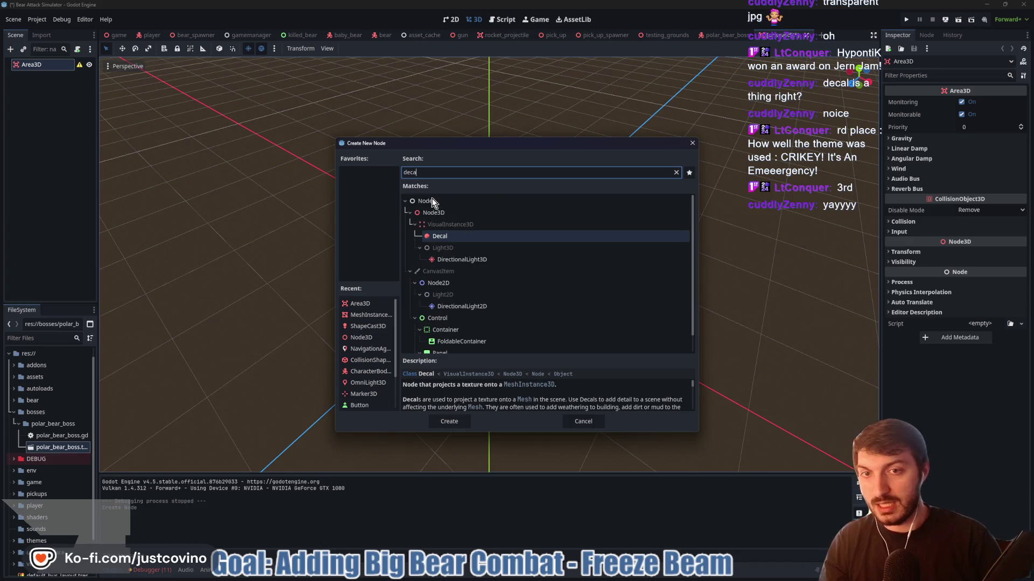
pyautogui.press('Return')
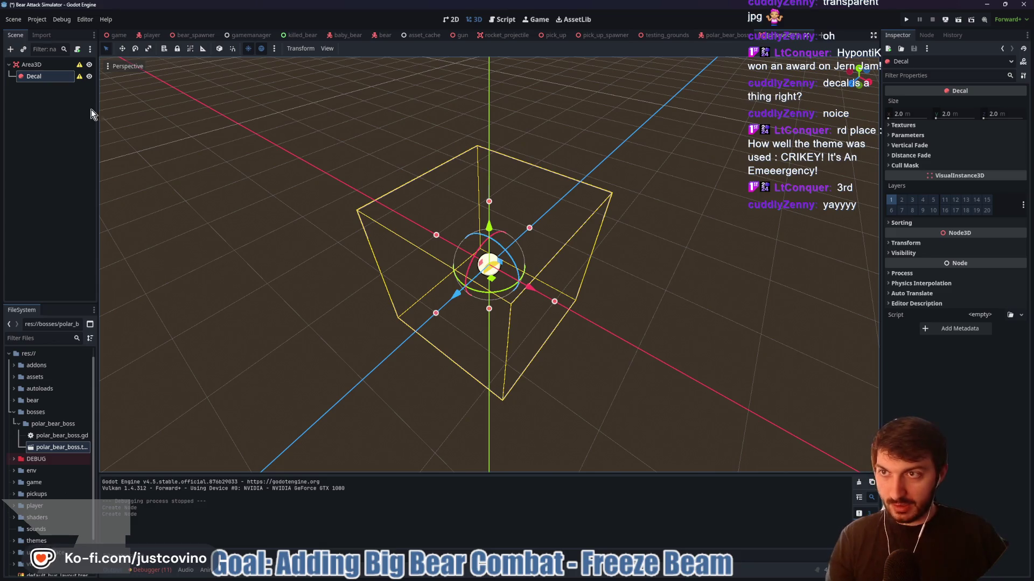
# Add a CollisionShape3D under Area3D and move it above the Decal
pyautogui.click(31, 64)
pyautogui.hotkey('ctrl', 'a')
pyautogui.write('c')
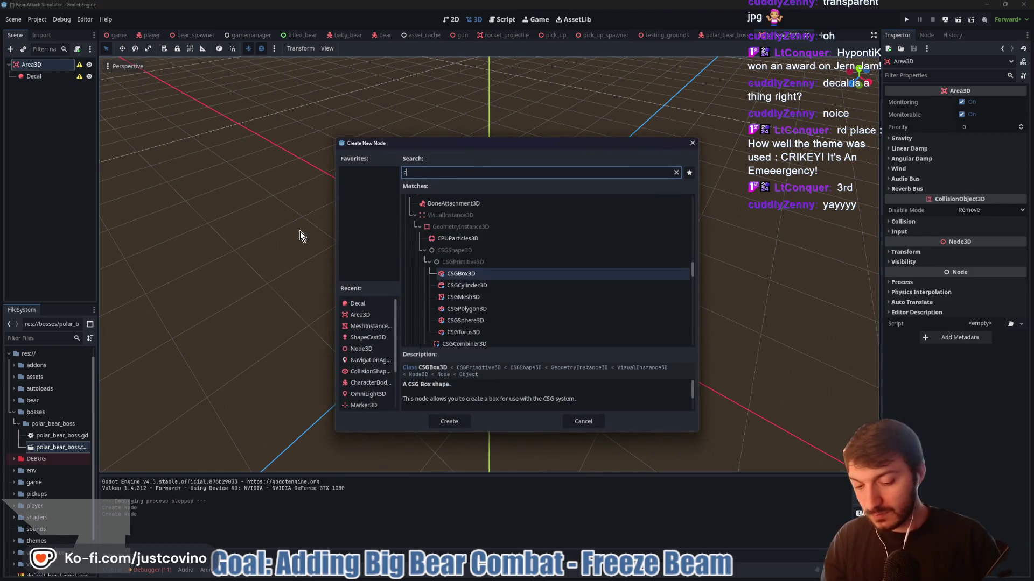
pyautogui.write('ollision')
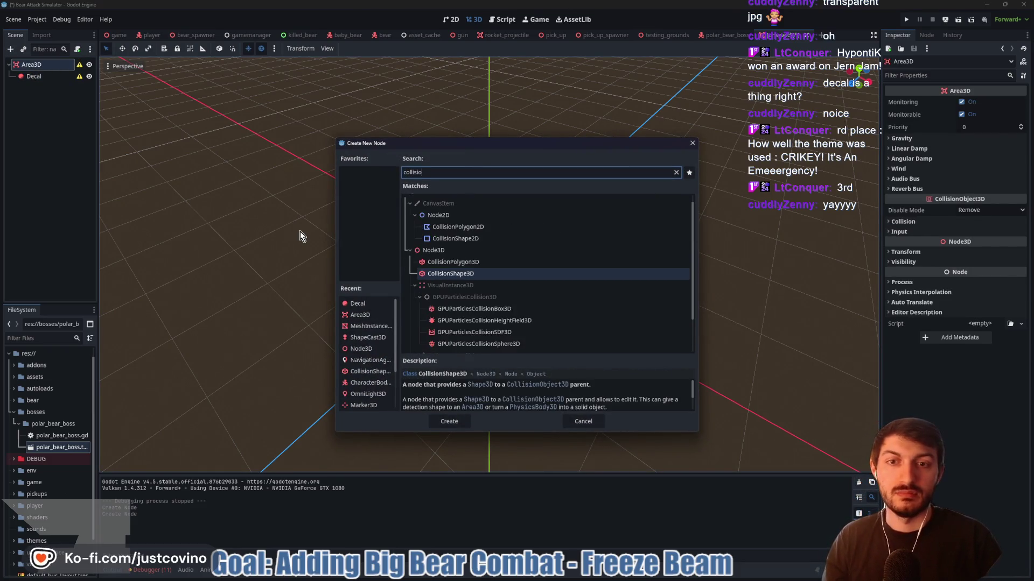
pyautogui.press('Return')
pyautogui.moveTo(18, 89); pyautogui.dragTo(23, 72)
# Assign icon.svg as the Decal's Albedo texture, then open the CollisionShape3D's Shape options
pyautogui.click(31, 88)
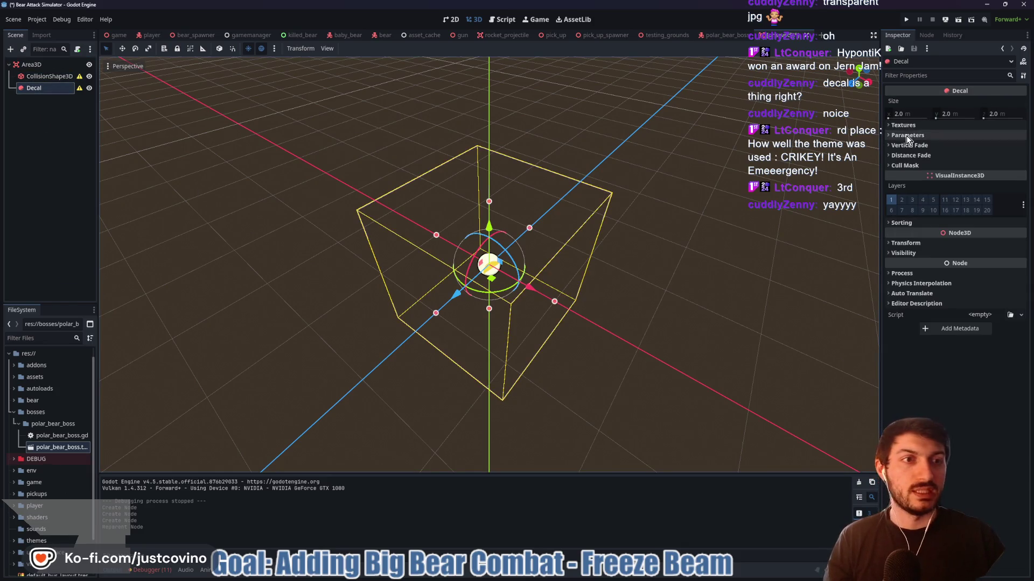
pyautogui.scroll(-2, 50, 490)
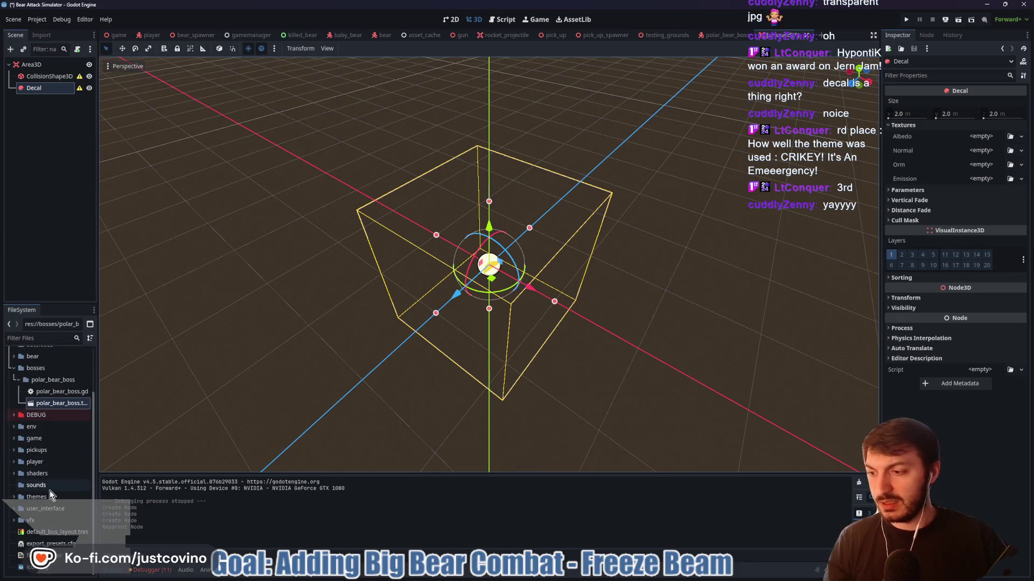
pyautogui.moveTo(33, 566)
pyautogui.mouseDown()
pyautogui.moveTo(245, 513)
pyautogui.moveTo(979, 135)
pyautogui.mouseUp()
pyautogui.moveTo(578, 288)
pyautogui.mouseDown()
pyautogui.moveTo(674, 273)
pyautogui.moveTo(705, 255)
pyautogui.moveTo(672, 264)
pyautogui.mouseUp()
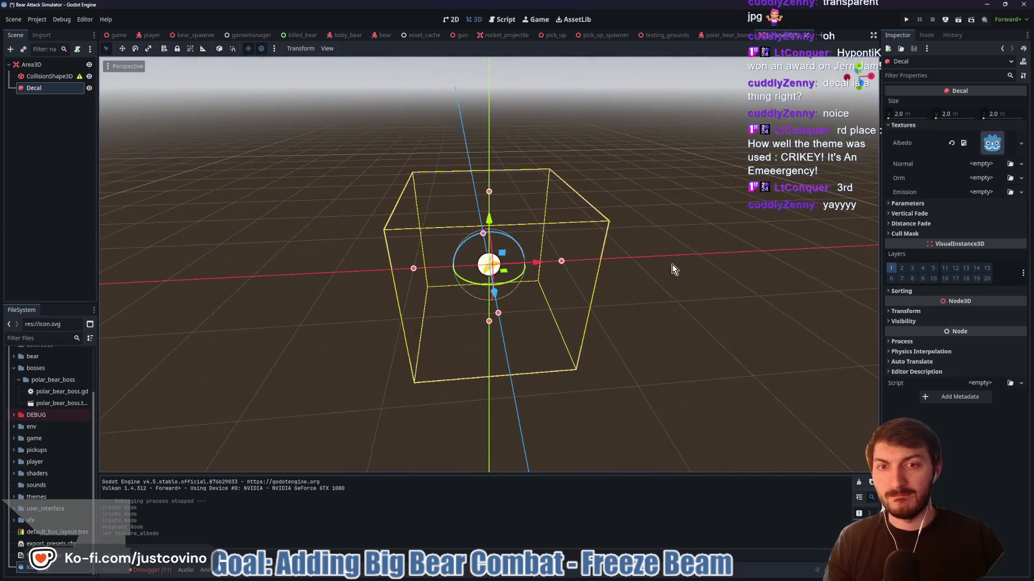
pyautogui.click(51, 78)
pyautogui.click(980, 101)
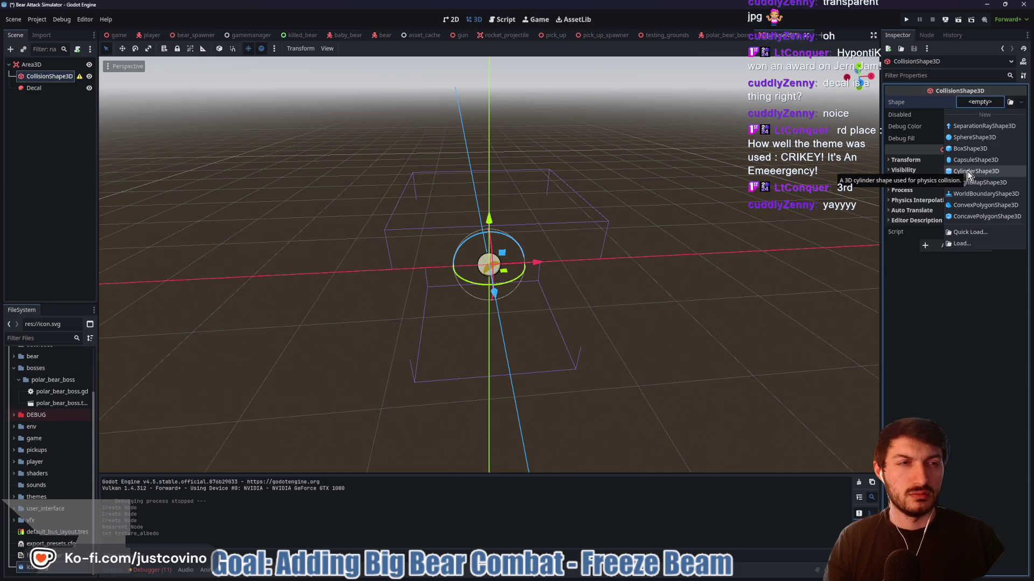
# Give the collision a new CylinderShape3D and flatten it to about 0.2 high in front view
pyautogui.click(969, 173)
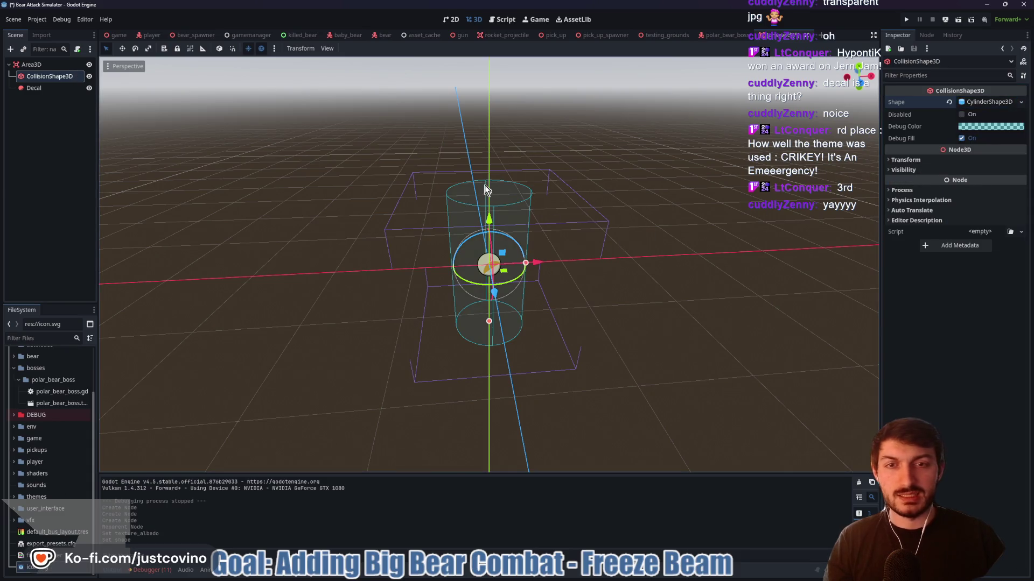
pyautogui.click(860, 84)
pyautogui.moveTo(487, 186); pyautogui.dragTo(488, 260)
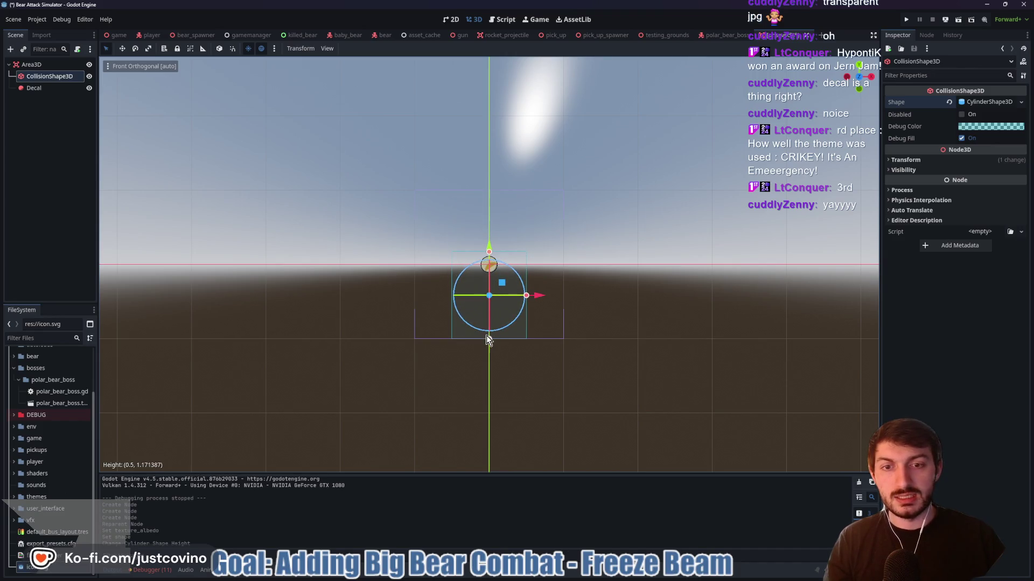
pyautogui.moveTo(487, 338); pyautogui.dragTo(489, 266)
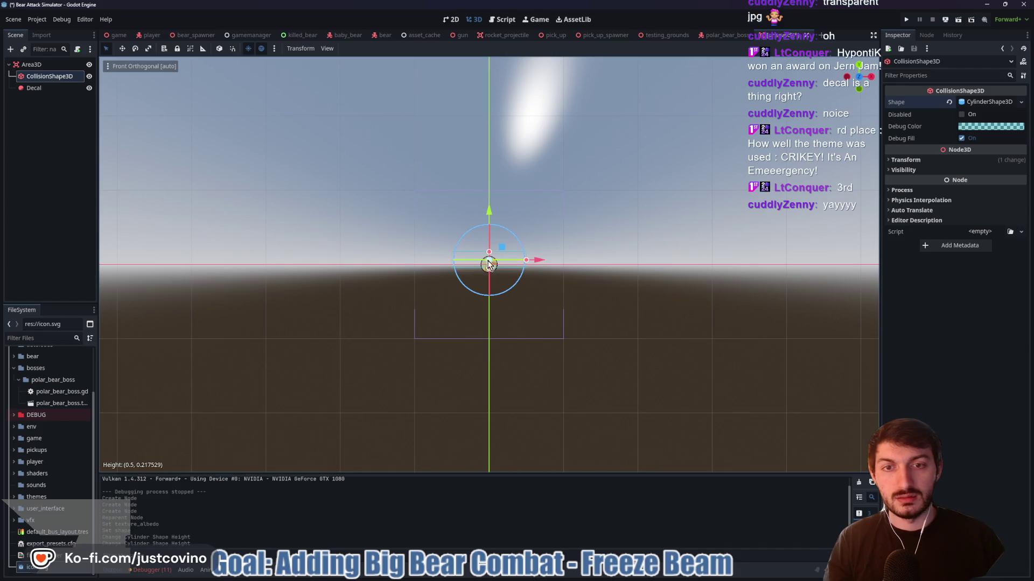
# Widen the cylinder's radius to about 0.68 and bring up saving the scene
pyautogui.moveTo(575, 230)
pyautogui.mouseDown()
pyautogui.moveTo(576, 301)
pyautogui.moveTo(580, 257)
pyautogui.mouseUp()
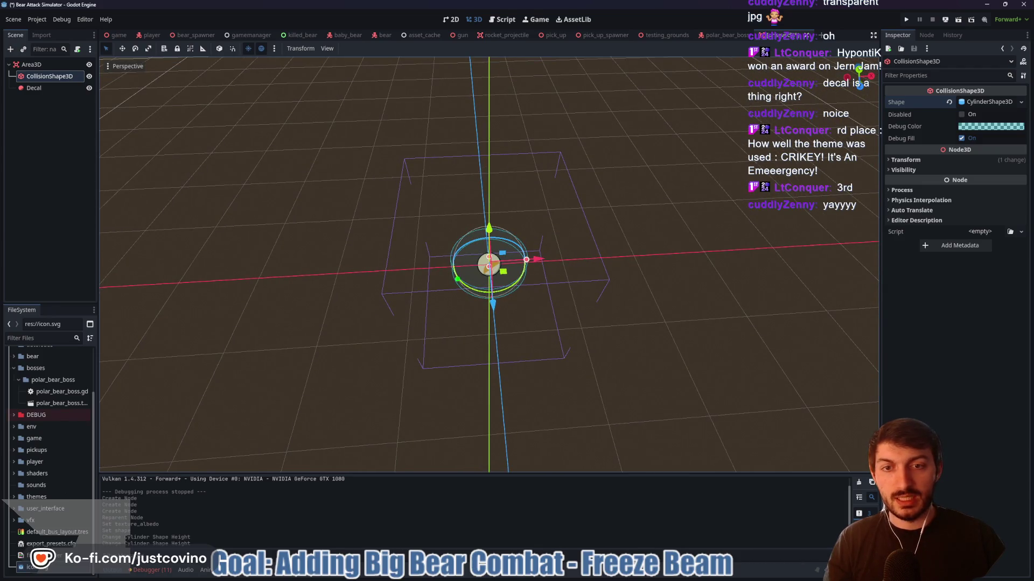
pyautogui.moveTo(440, 245)
pyautogui.mouseDown()
pyautogui.moveTo(492, 210)
pyautogui.moveTo(559, 258)
pyautogui.moveTo(487, 293)
pyautogui.moveTo(458, 281)
pyautogui.mouseUp()
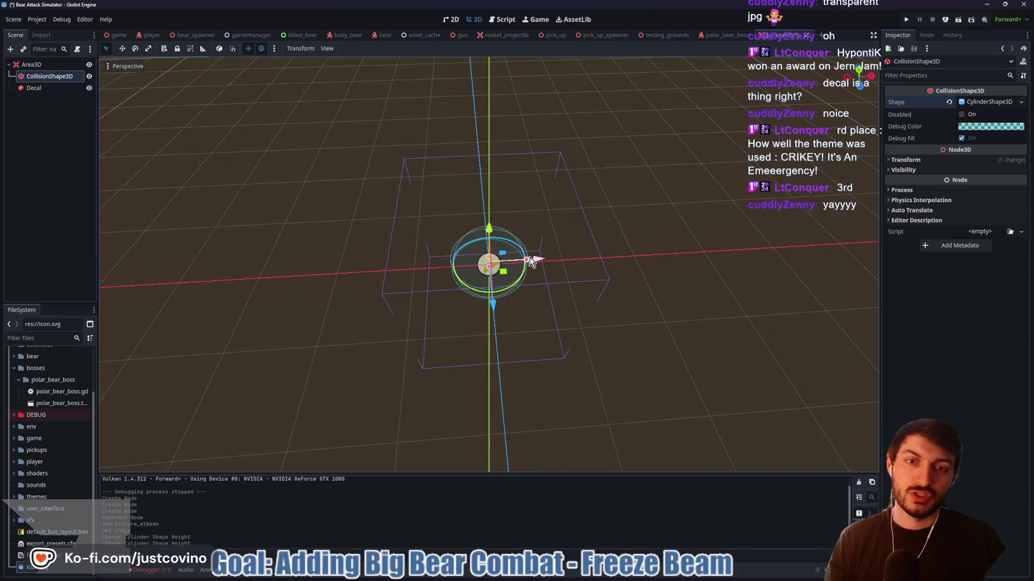
pyautogui.moveTo(526, 258); pyautogui.dragTo(539, 260)
pyautogui.moveTo(629, 268); pyautogui.dragTo(618, 236)
pyautogui.hotkey('ctrl', 's')
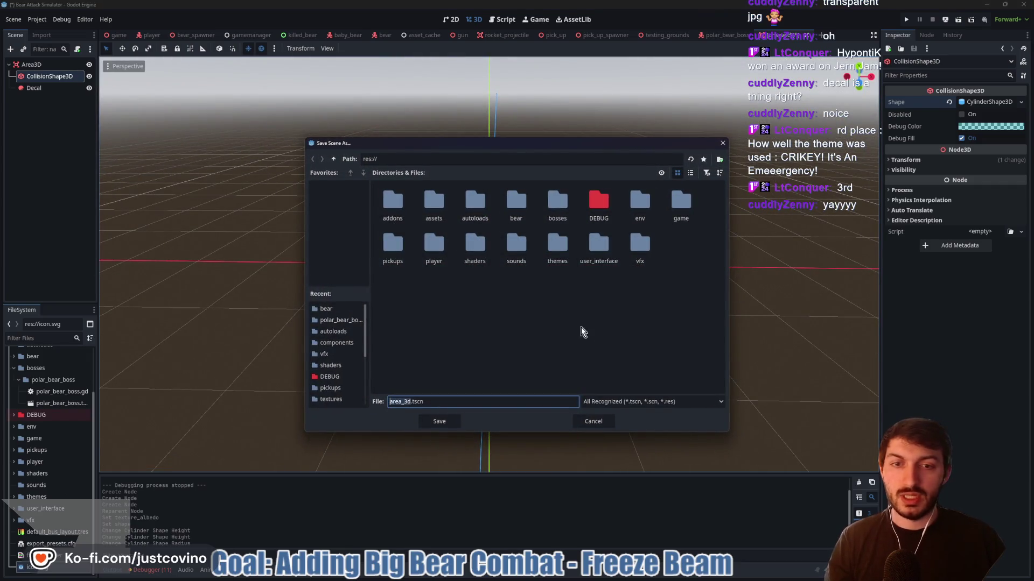
# Cancel the save and rename the root Area3D node to IceGround
pyautogui.click(601, 423)
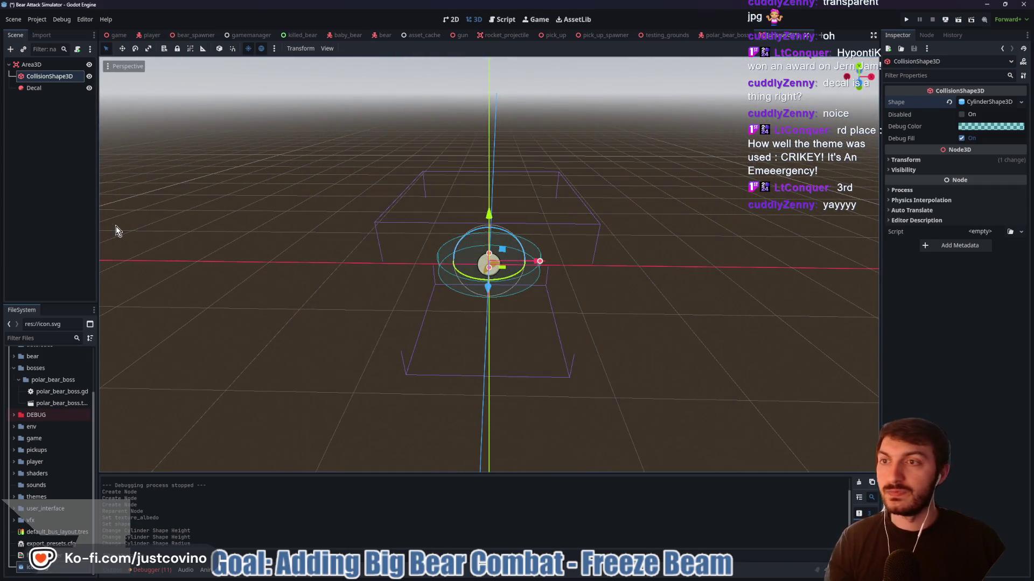
pyautogui.click(30, 64)
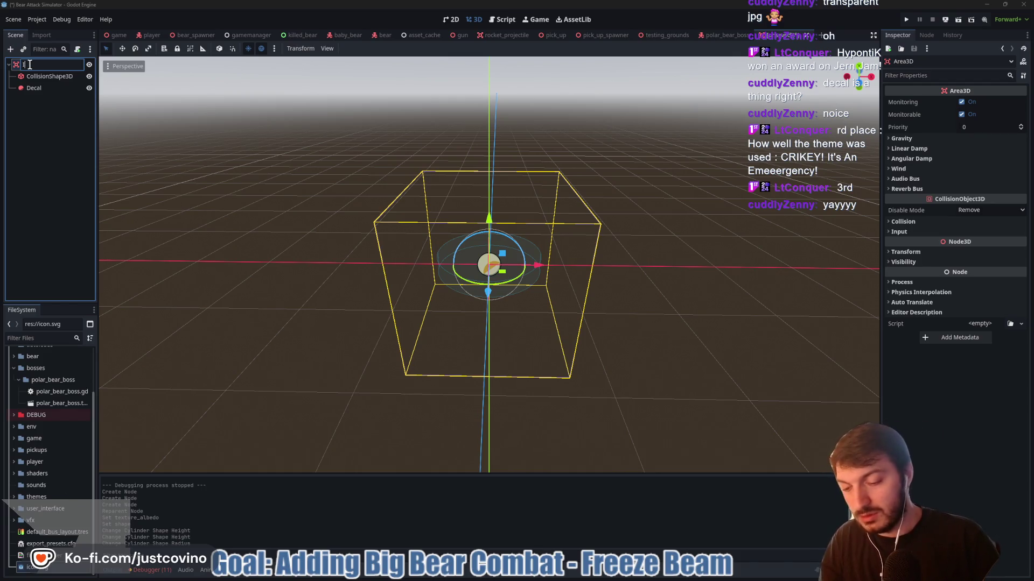
pyautogui.write('IceGround')
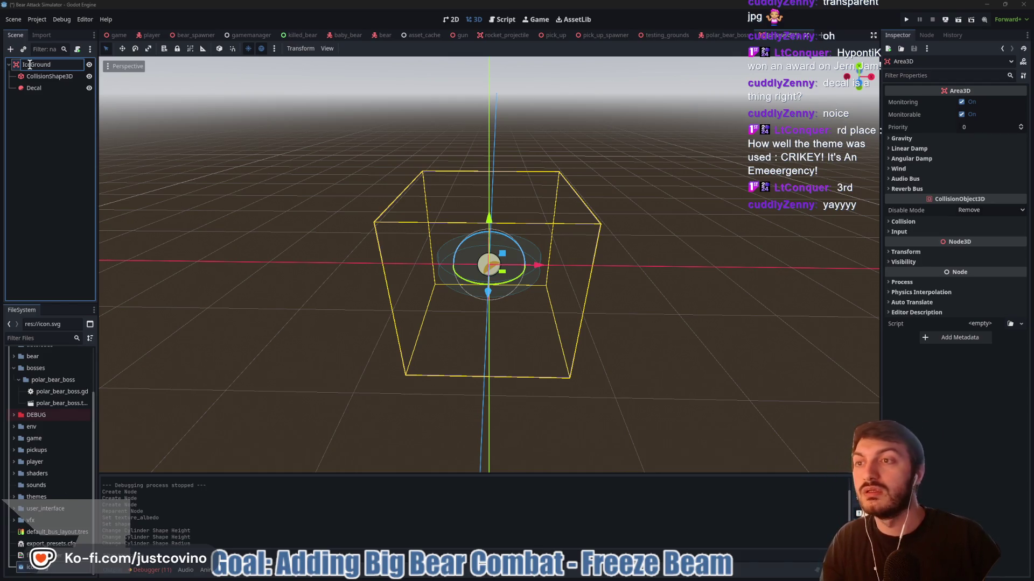
pyautogui.press('Return')
# Save the scene as ice_ground.tscn in a new folder, bosses/polar_bear_boss/abilities
pyautogui.hotkey('ctrl', 's')
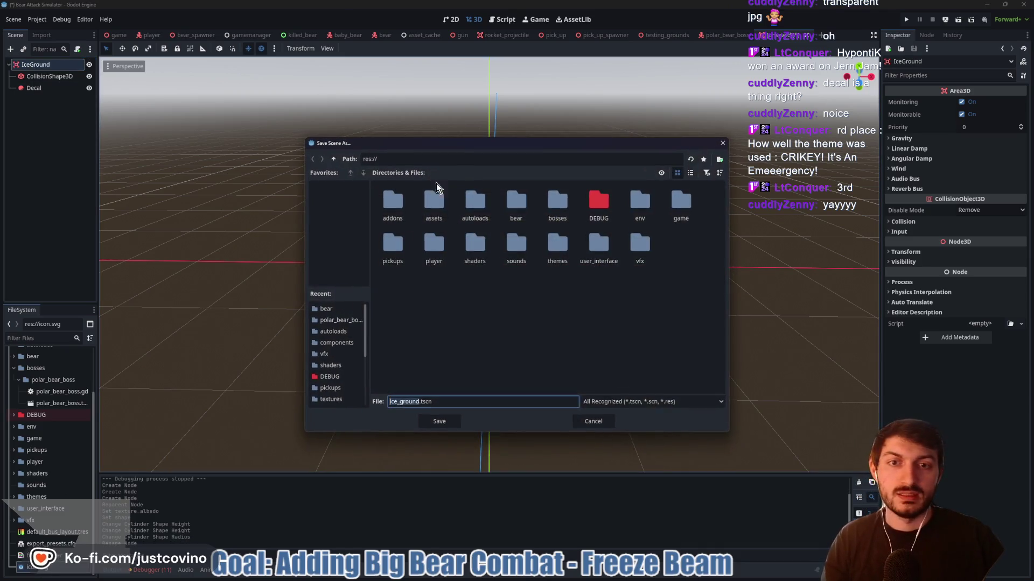
pyautogui.doubleClick(554, 210)
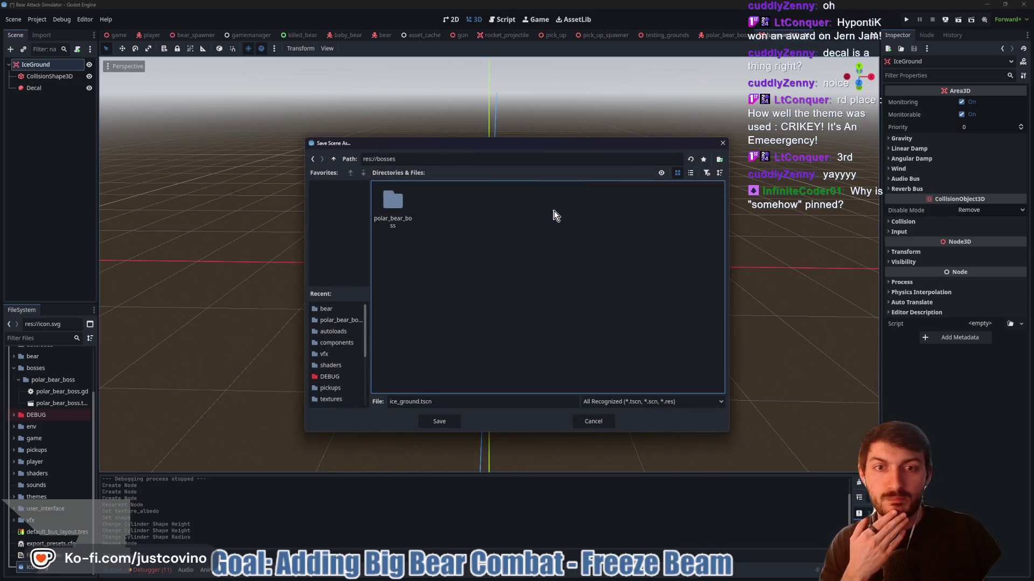
pyautogui.doubleClick(400, 210)
pyautogui.rightClick(452, 207)
pyautogui.click(462, 214)
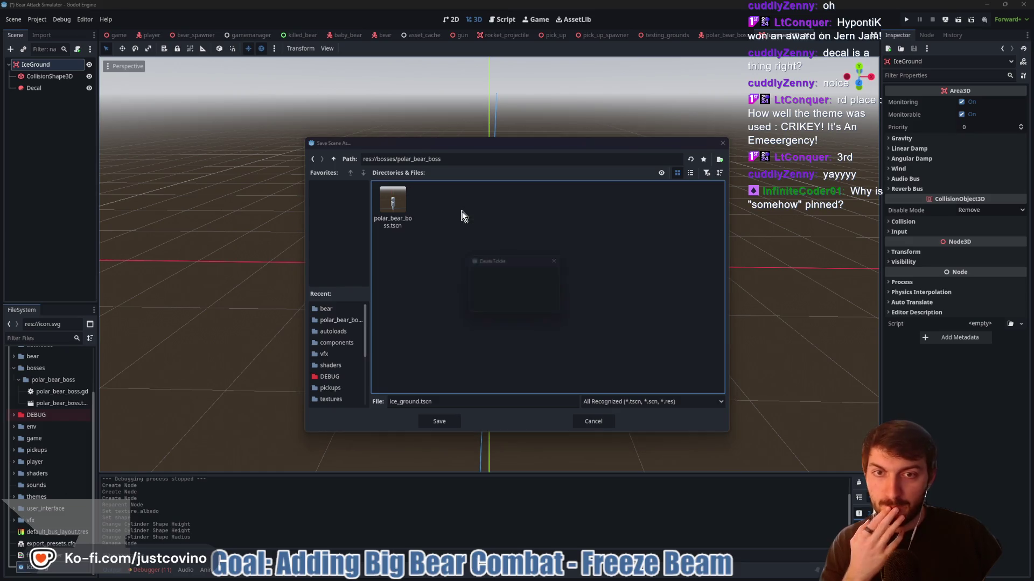
pyautogui.write('abilities')
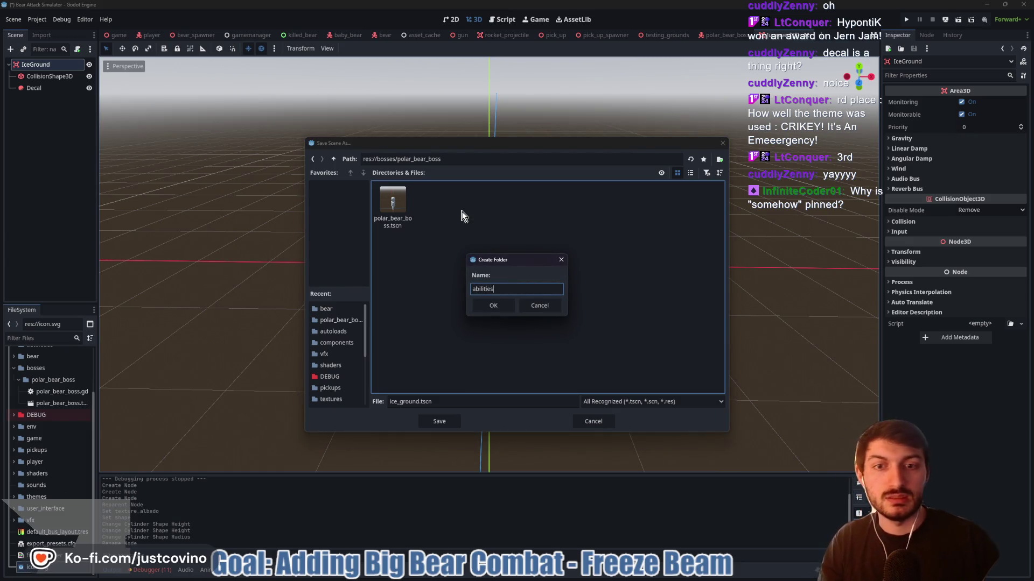
pyautogui.click(489, 304)
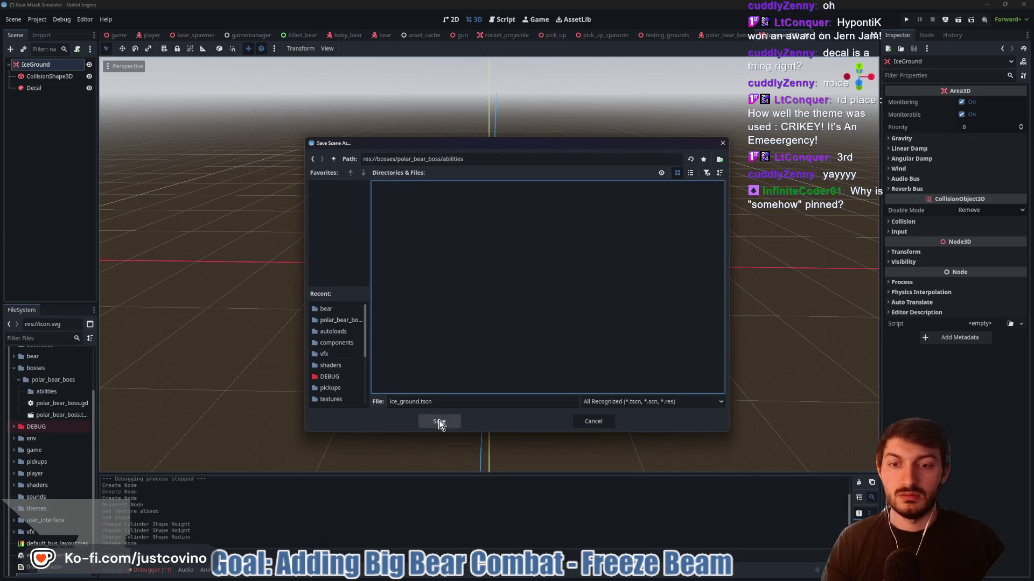
pyautogui.click(439, 421)
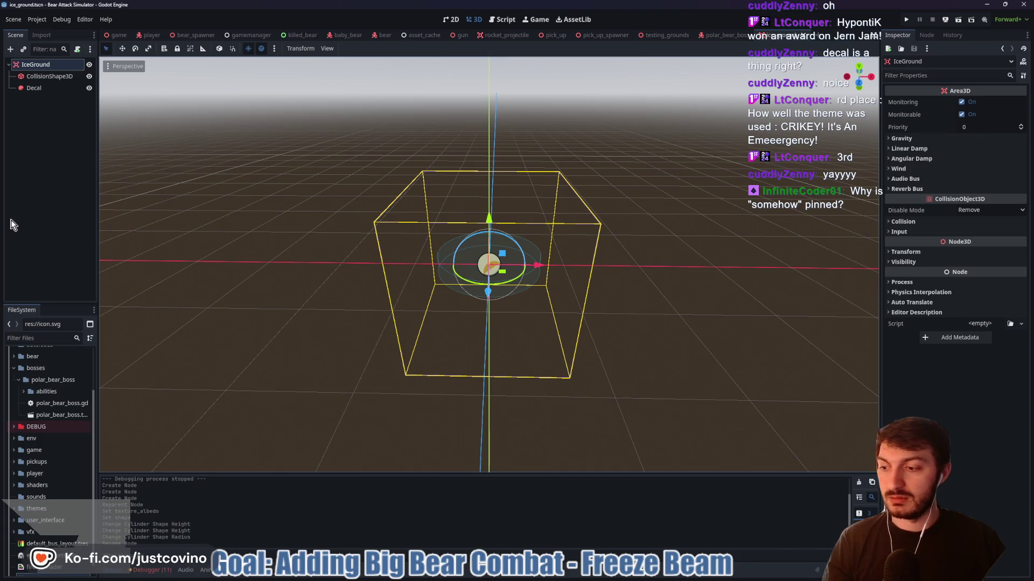
# Unpin the 'smh' pinned chat message and drag the chat window to the left edge
pyautogui.hotkey('alt', 'Tab')
pyautogui.click(475, 119)
pyautogui.click(463, 118)
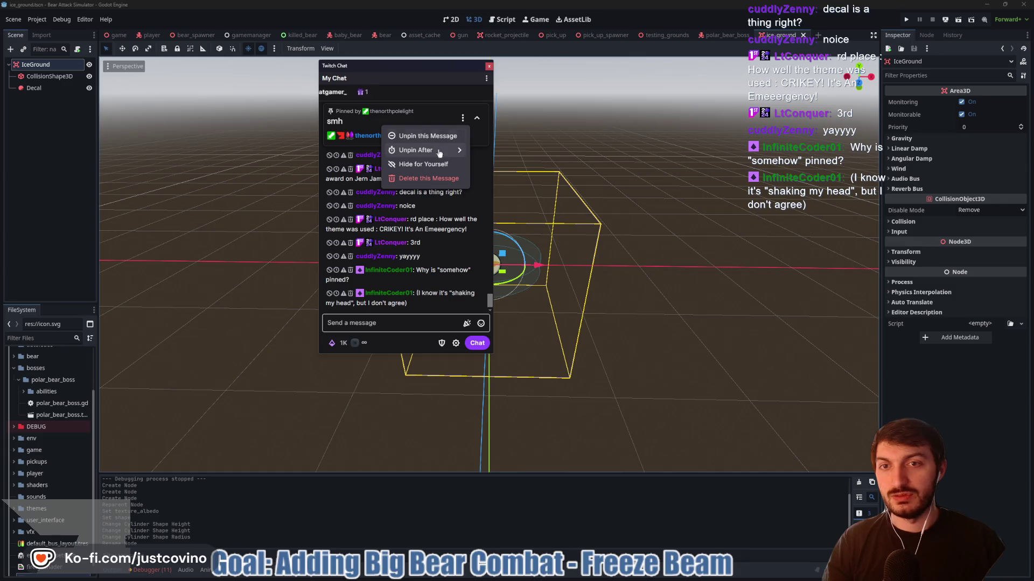
pyautogui.click(424, 165)
pyautogui.moveTo(384, 72)
pyautogui.mouseDown()
pyautogui.moveTo(181, 73)
pyautogui.moveTo(0, 103)
pyautogui.moveTo(0, 140)
pyautogui.mouseUp()
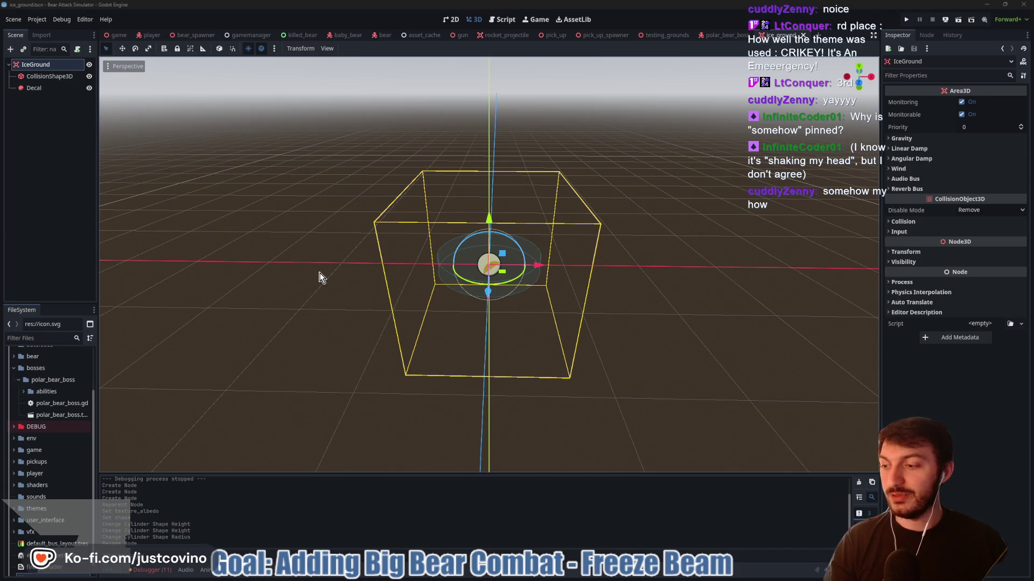
# Select the Decal and inspect its Distance Fade and Parameters settings
pyautogui.moveTo(357, 267); pyautogui.dragTo(383, 266)
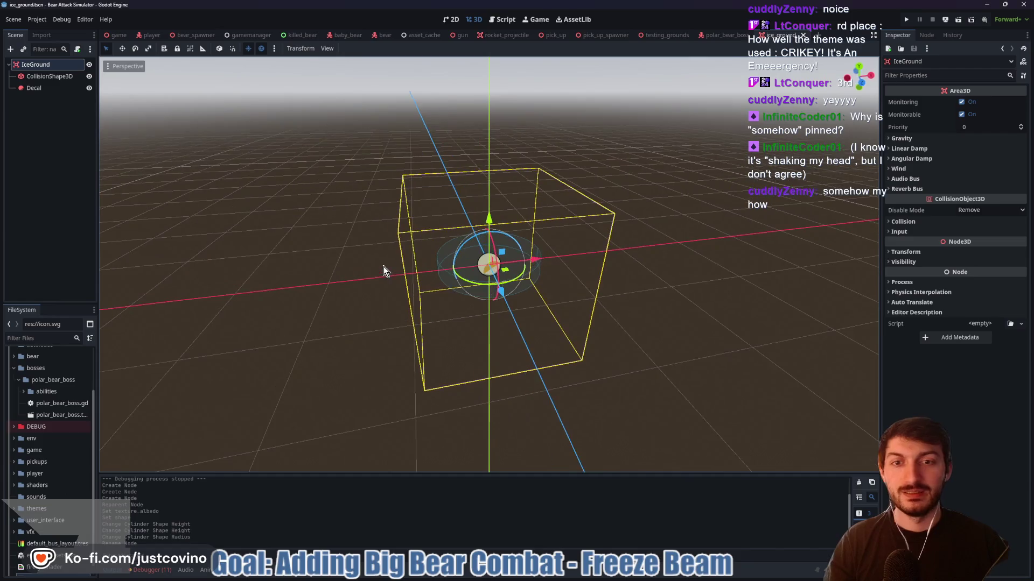
pyautogui.click(46, 88)
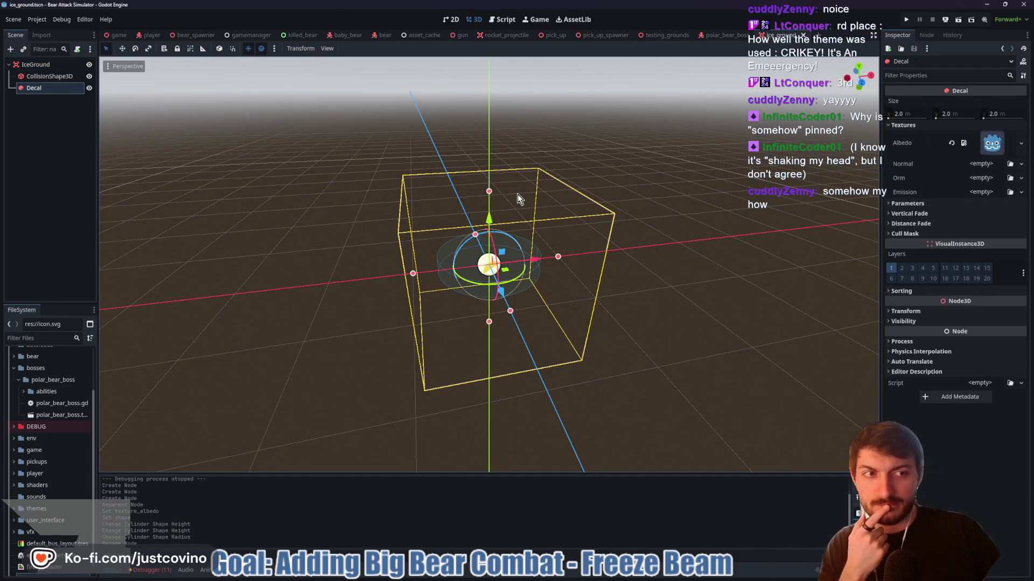
pyautogui.click(915, 224)
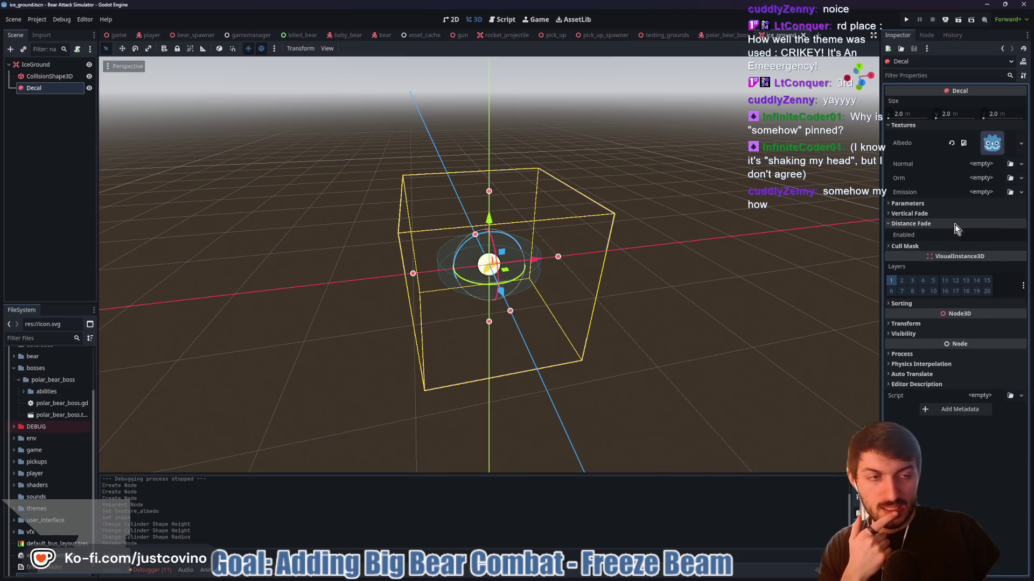
pyautogui.click(921, 223)
pyautogui.click(909, 203)
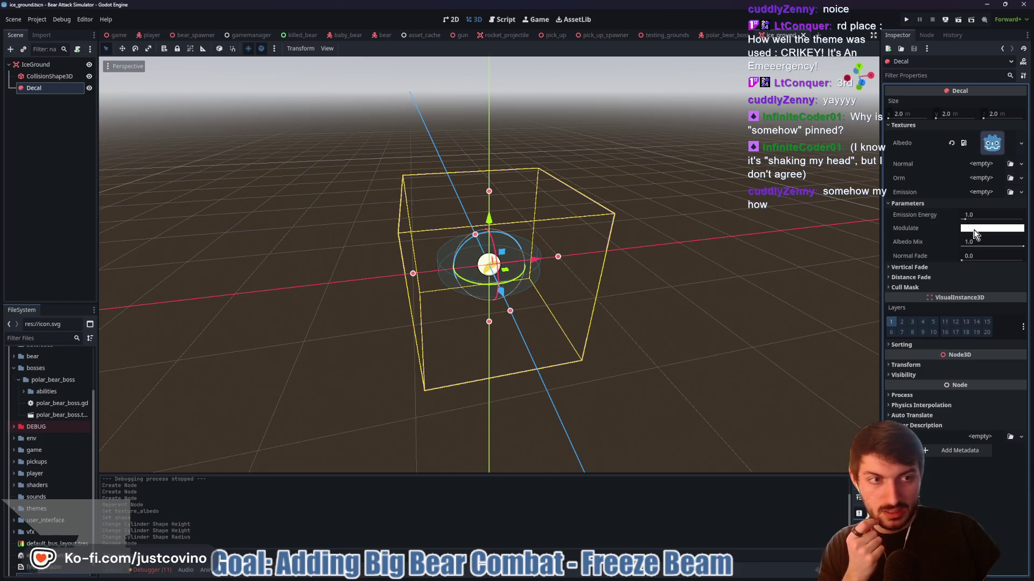
# Rename the Decal to Ice, mark it Access as Unique Name, and start attaching a script to IceGround
pyautogui.doubleClick(39, 89)
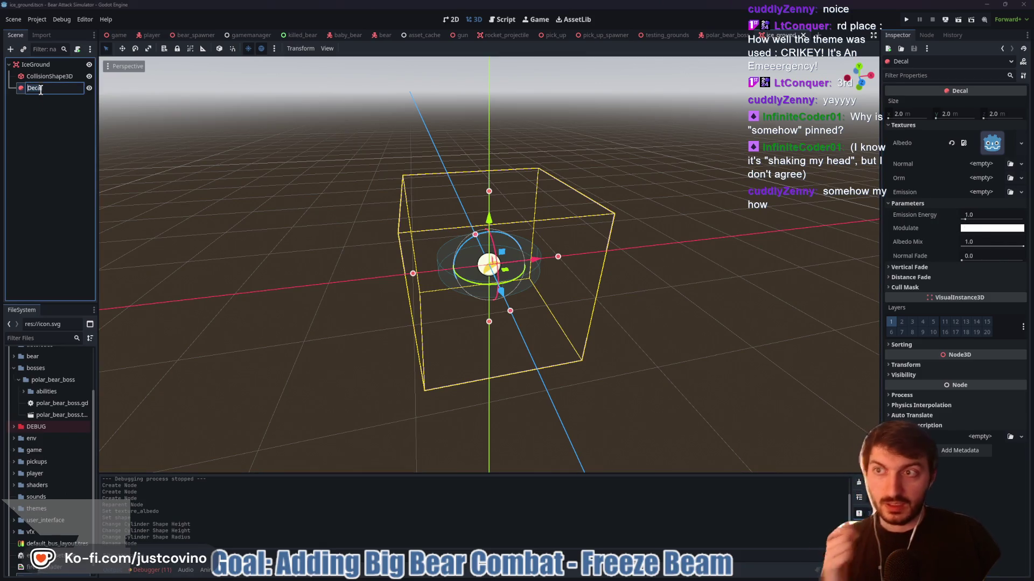
pyautogui.write('Ice')
pyautogui.press('Return')
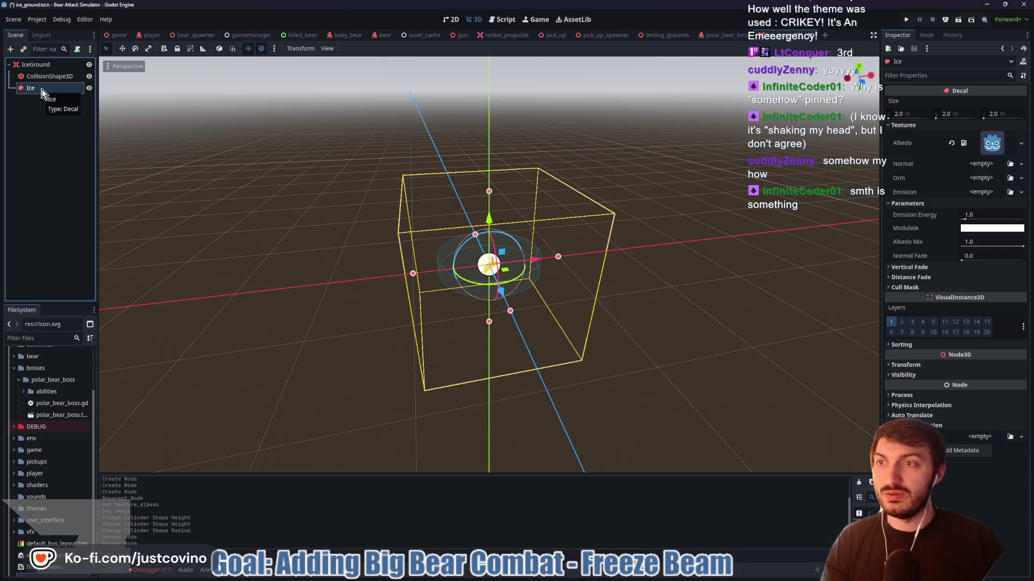
pyautogui.rightClick(42, 93)
pyautogui.click(81, 309)
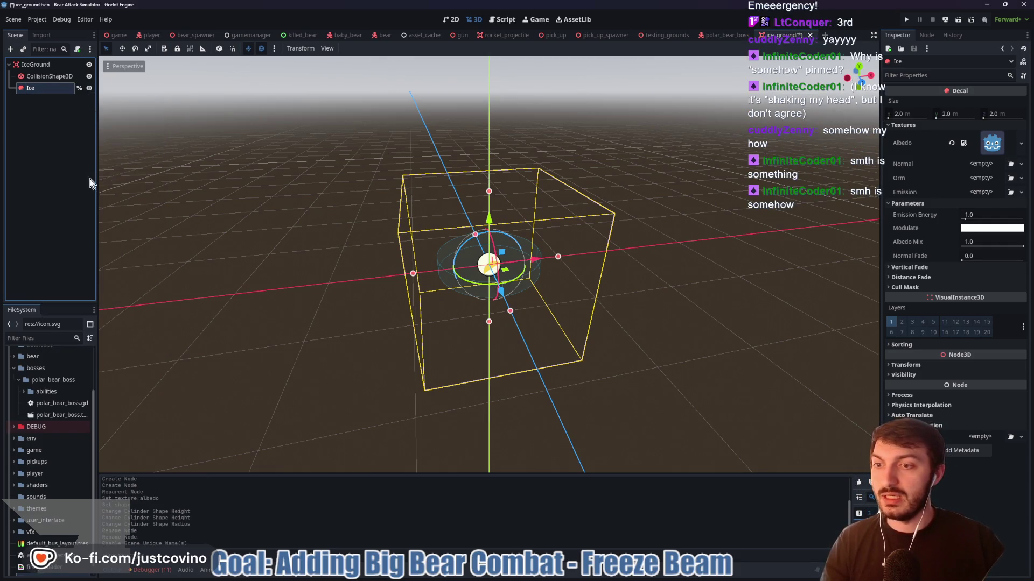
pyautogui.click(43, 67)
pyautogui.click(78, 49)
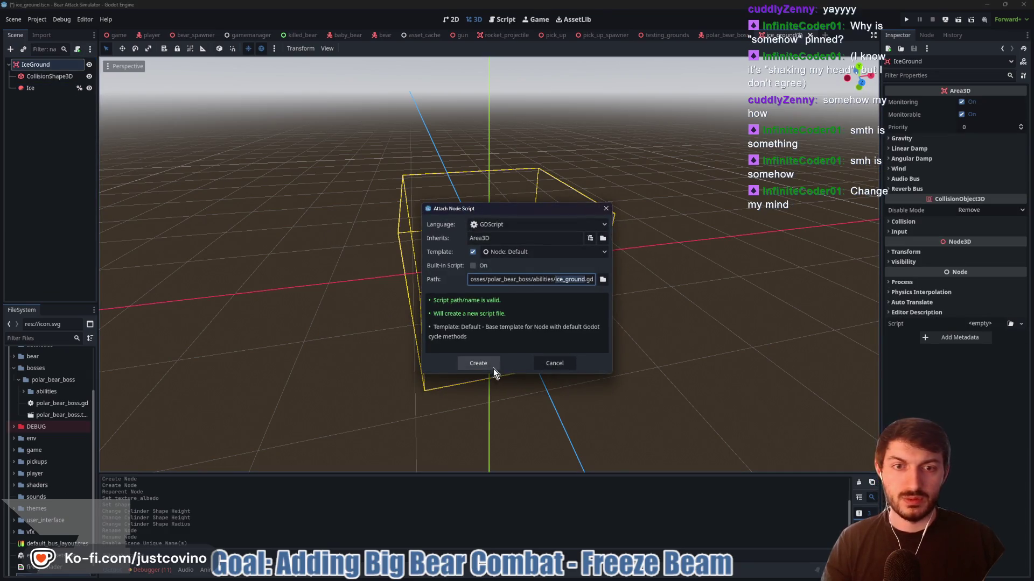
# Create ice_ground.gd, delete its template code, and add 'class_name IceGround' before extends
pyautogui.click(478, 363)
pyautogui.moveTo(291, 228); pyautogui.dragTo(210, 119)
pyautogui.press('BackSpace')
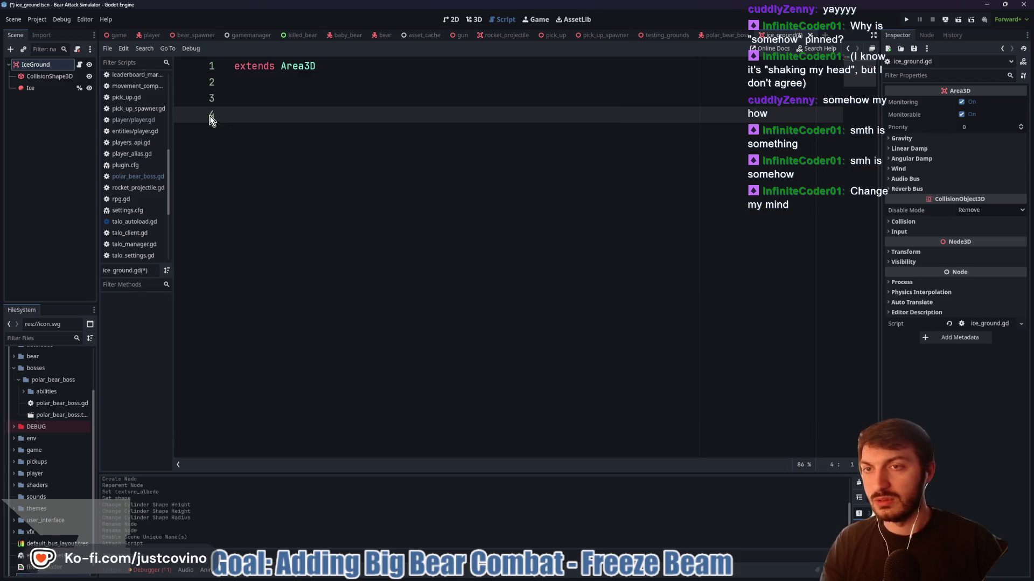
pyautogui.click(234, 65)
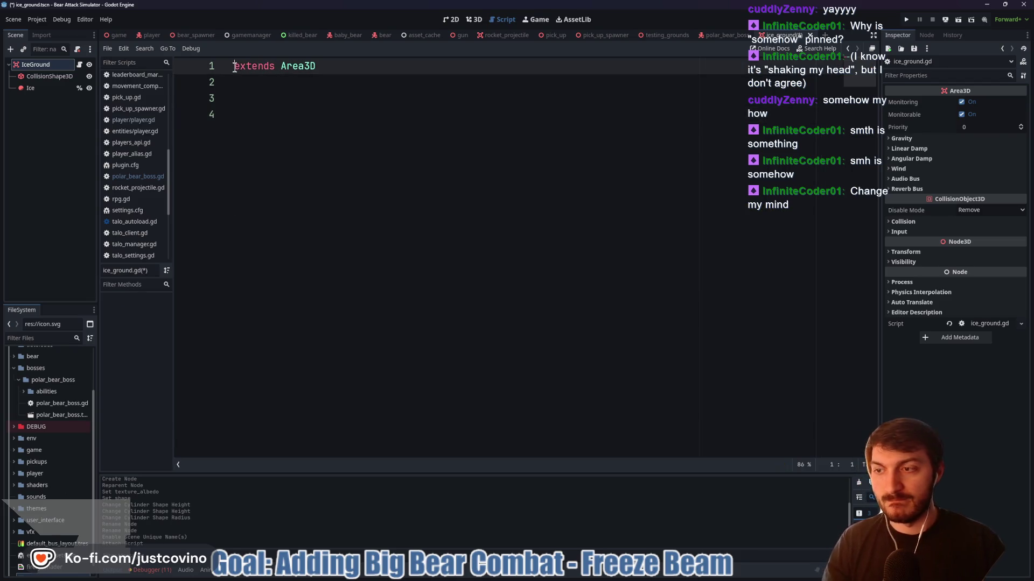
pyautogui.write('class_name IceG')
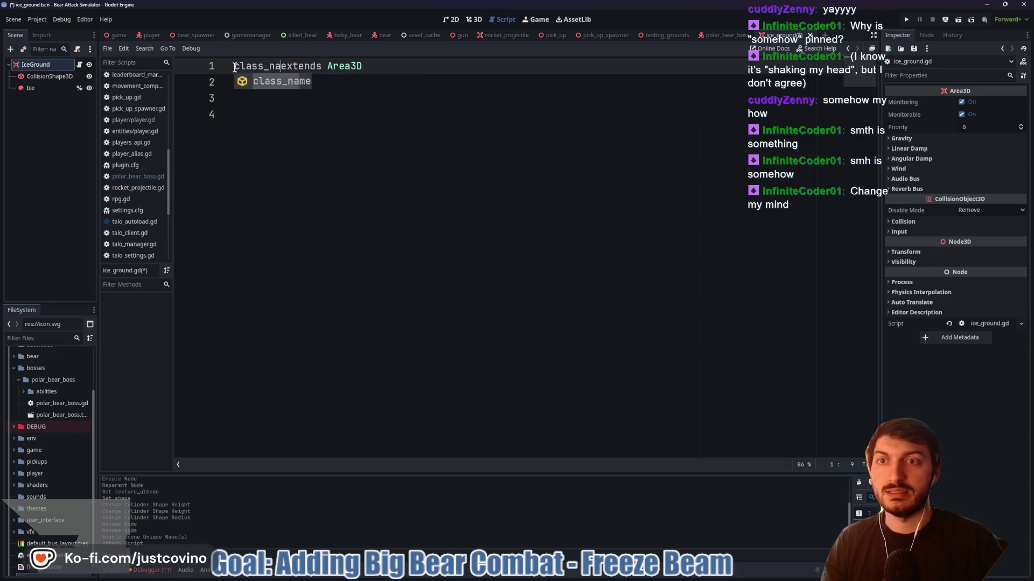
pyautogui.write('round')
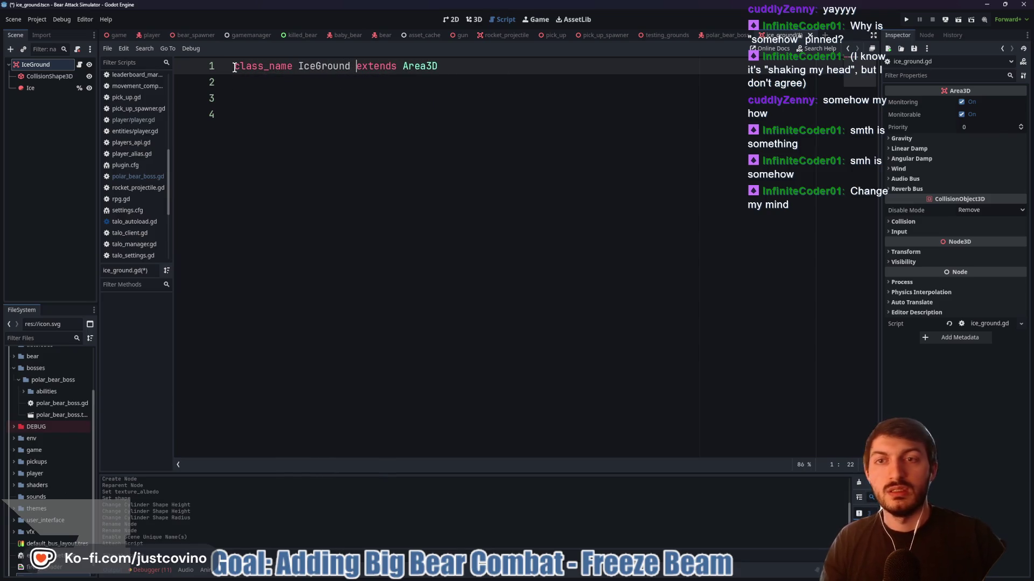
# Declare an empty 'func apply_ice() -> void:' below the class declaration
pyautogui.click(304, 115)
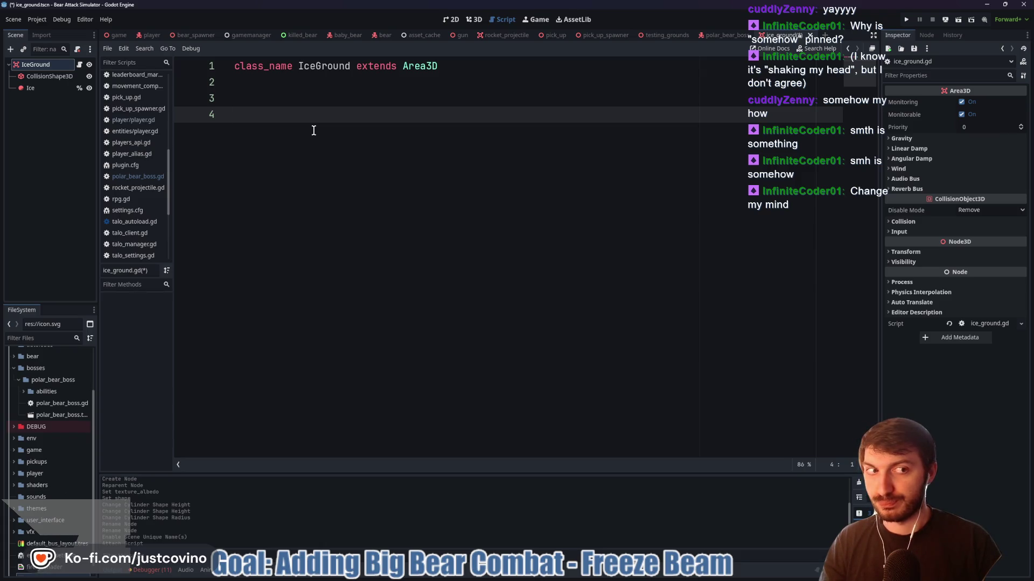
pyautogui.write('fu')
pyautogui.press('BackSpace')
pyautogui.press('BackSpace')
pyautogui.write('function app')
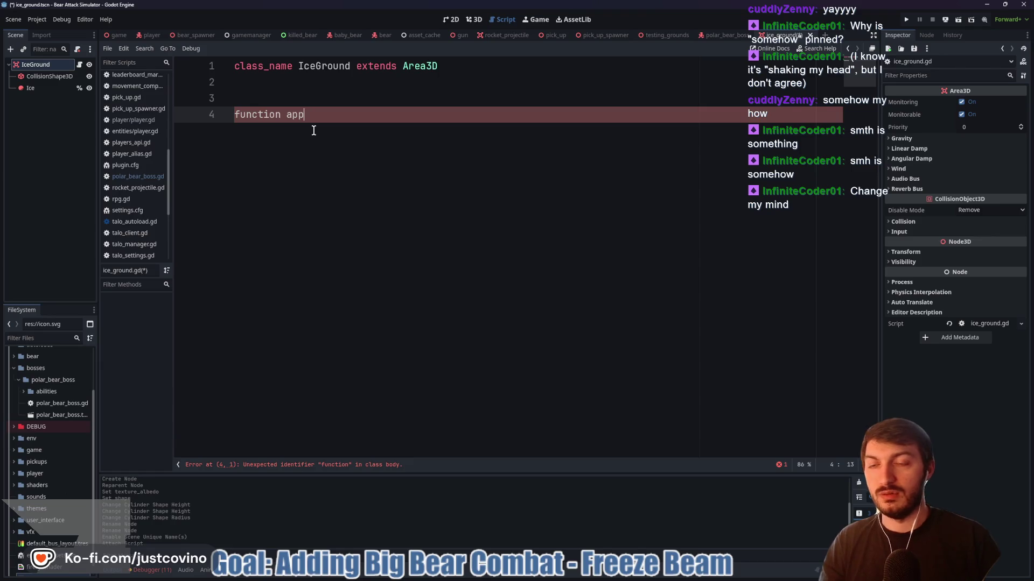
pyautogui.press('BackSpace')
pyautogui.press('BackSpace')
pyautogui.press('BackSpace')
pyautogui.write('D')
pyautogui.press('Return')
pyautogui.press('Return')
pyautogui.press('Return')
pyautogui.press('Return')
pyautogui.write('func apply_ice')
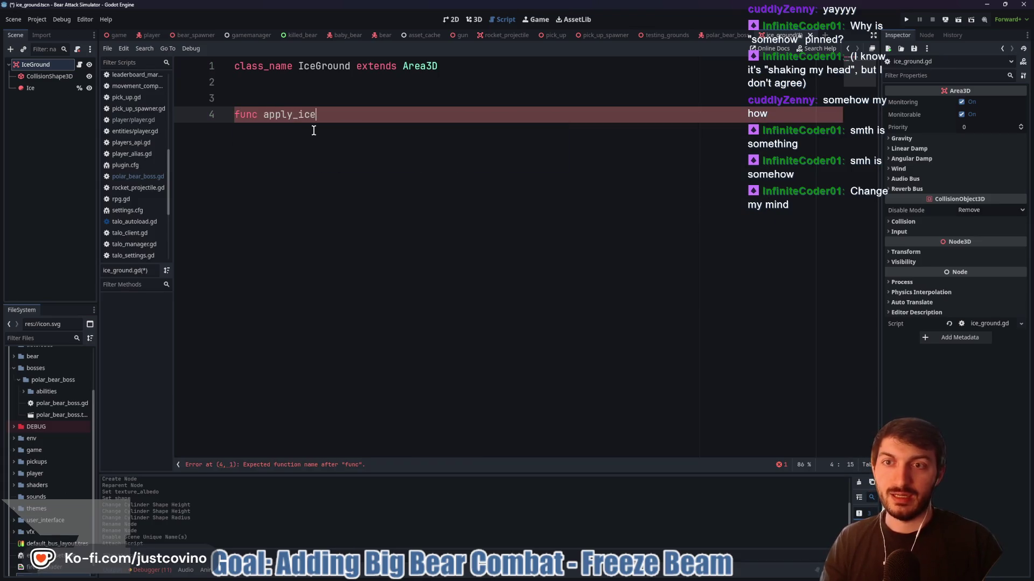
pyautogui.write('() -> void:')
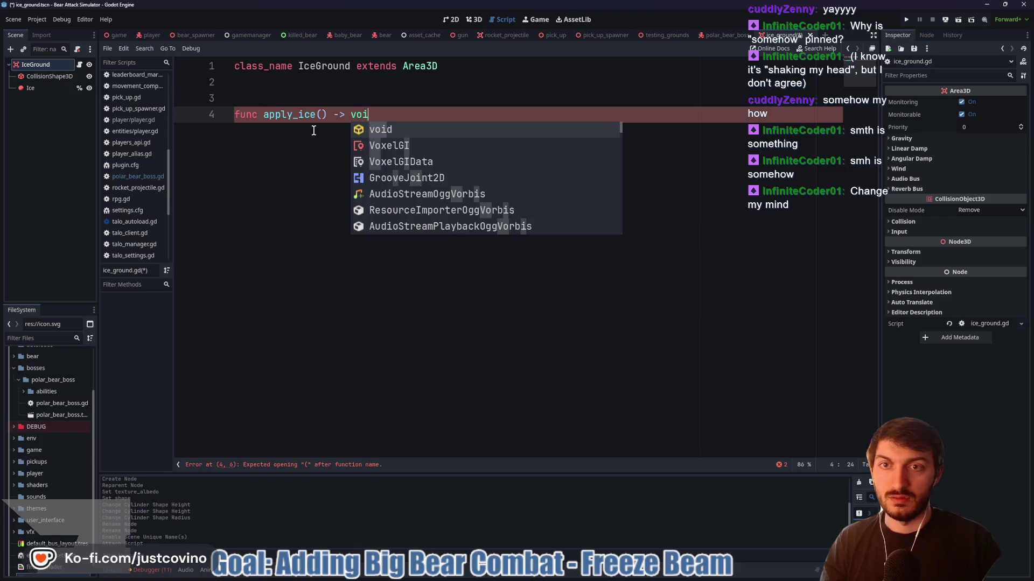
pyautogui.press('Return')
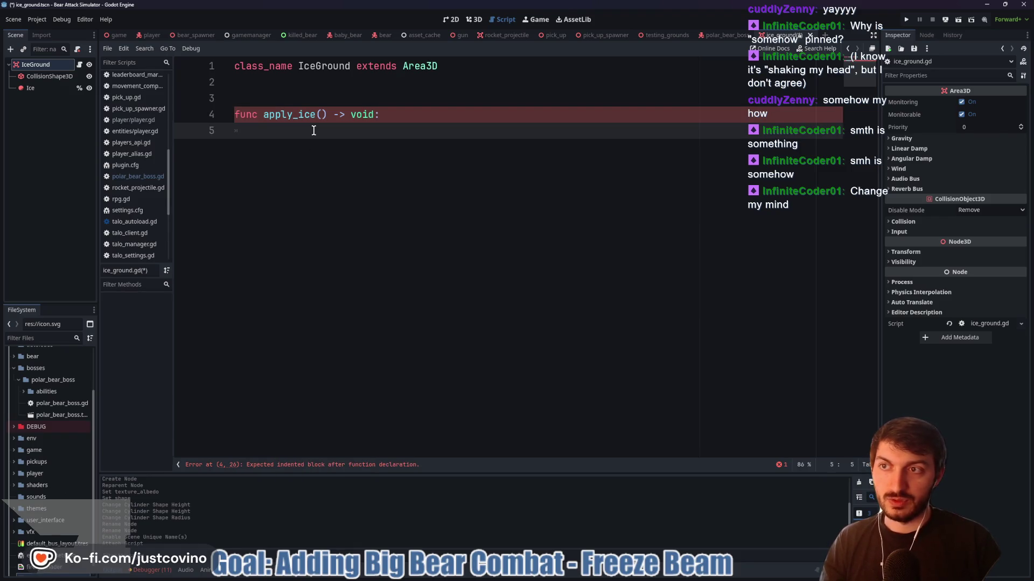
pyautogui.click(259, 87)
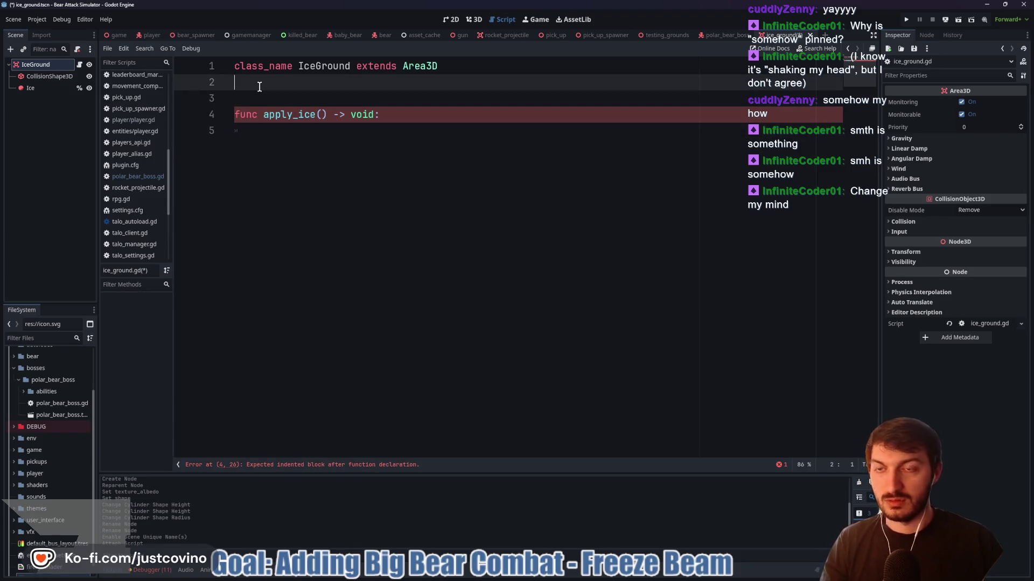
pyautogui.press('Return')
pyautogui.write('@onready var ice')
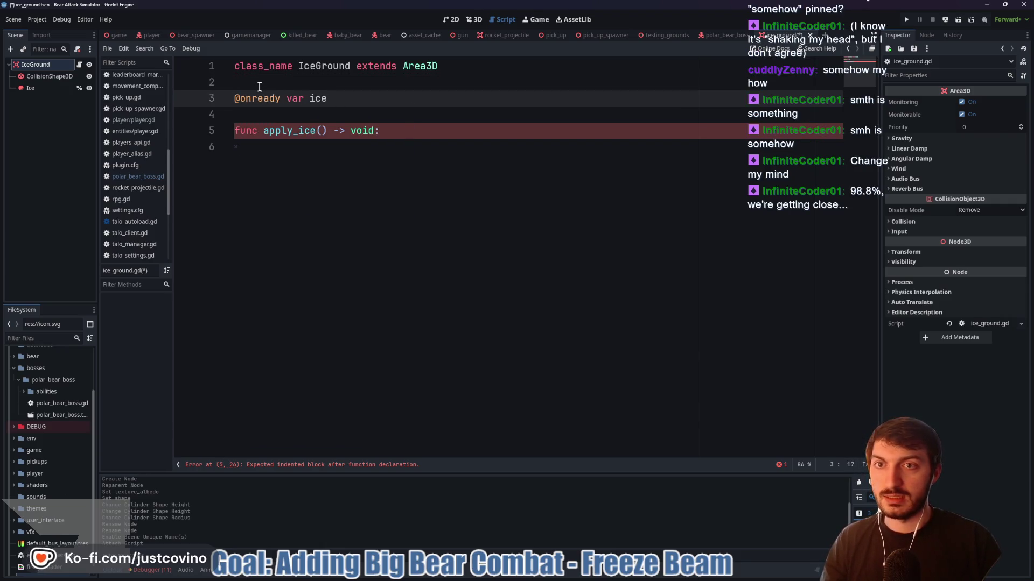
pyautogui.write(': Decal = ')
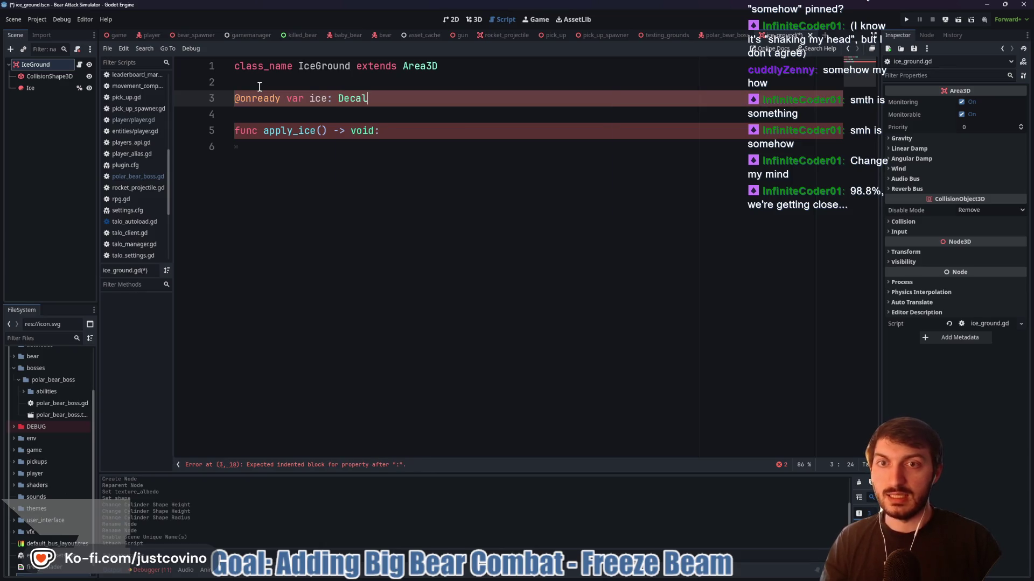
pyautogui.write('%Ice')
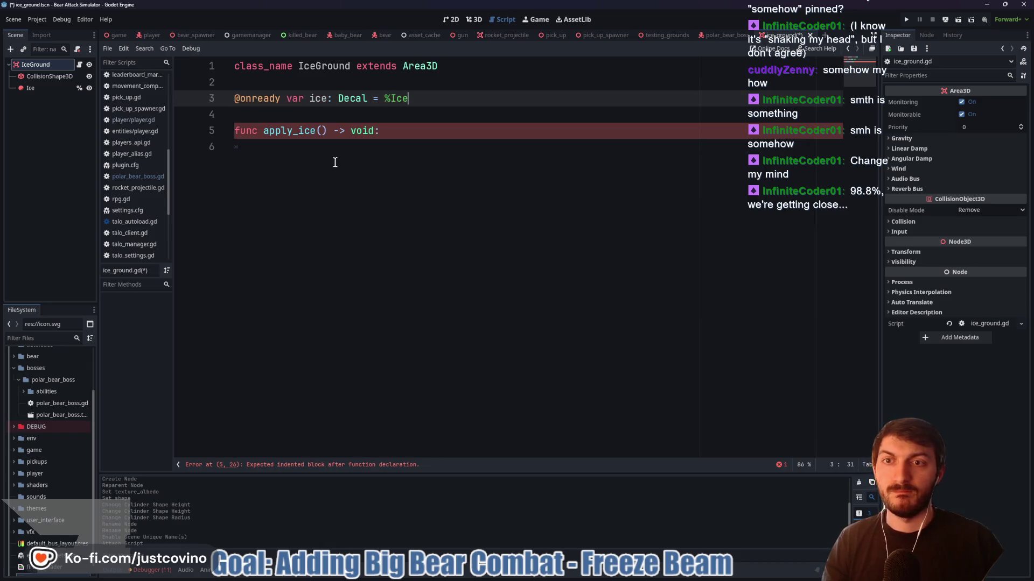
pyautogui.click(326, 152)
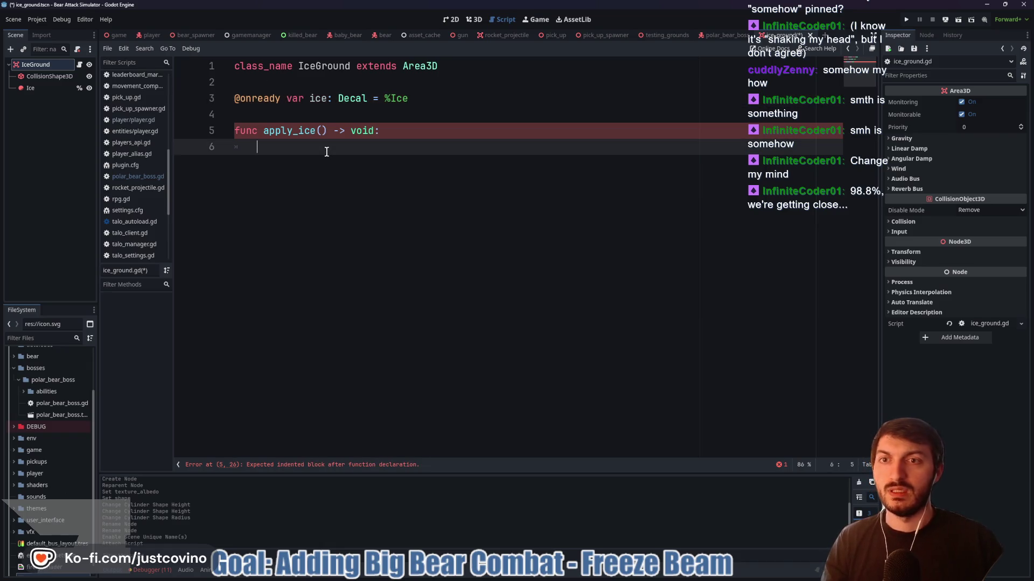
pyautogui.write('ice.')
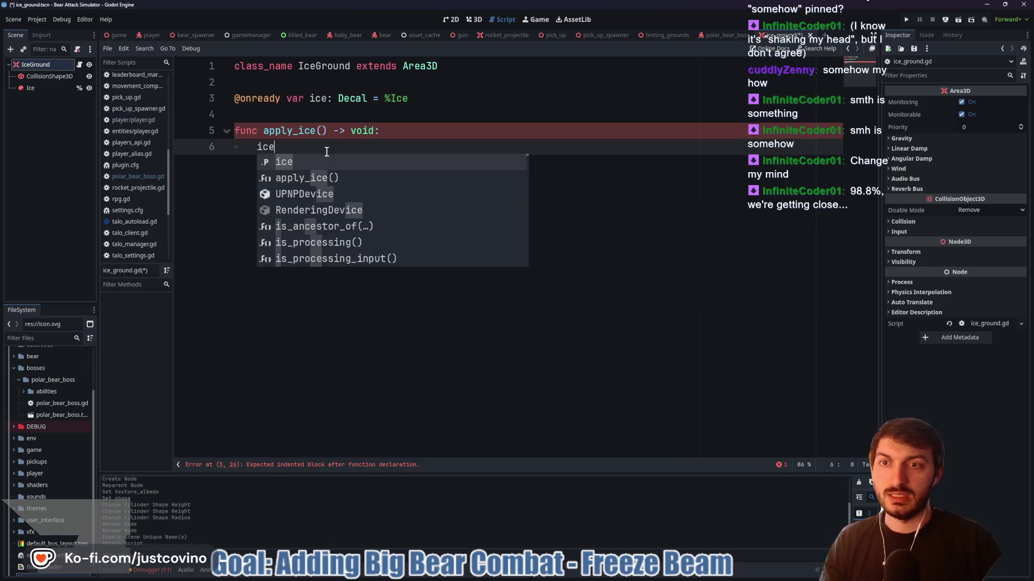
pyautogui.press('BackSpace')
pyautogui.press('BackSpace')
pyautogui.press('BackSpace')
pyautogui.write('var tween =')
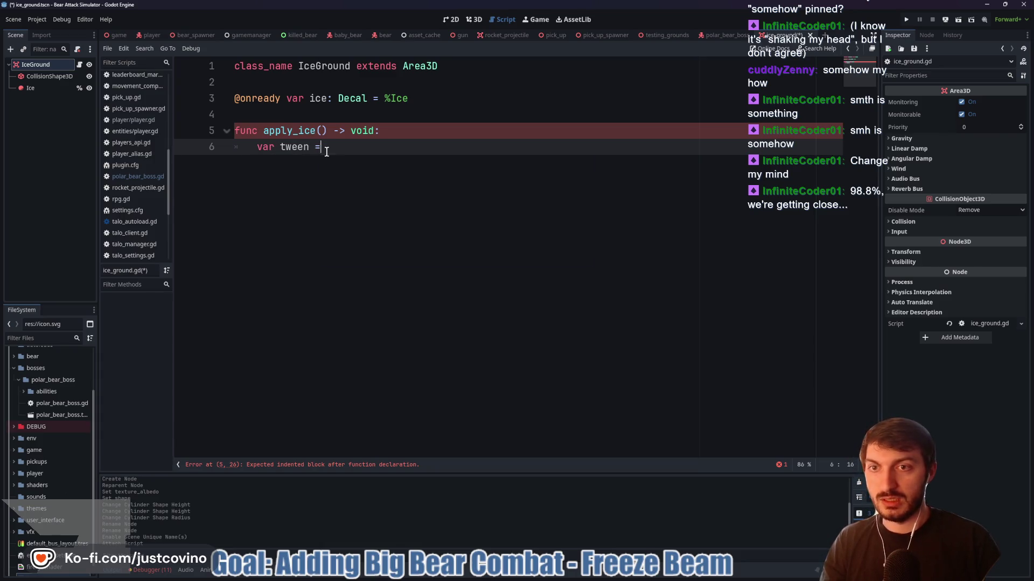
# Inside apply_ice, create a tween and start tween.tween_property(ice, "modulate:a")
pyautogui.write('create_tw')
pyautogui.press('Return')
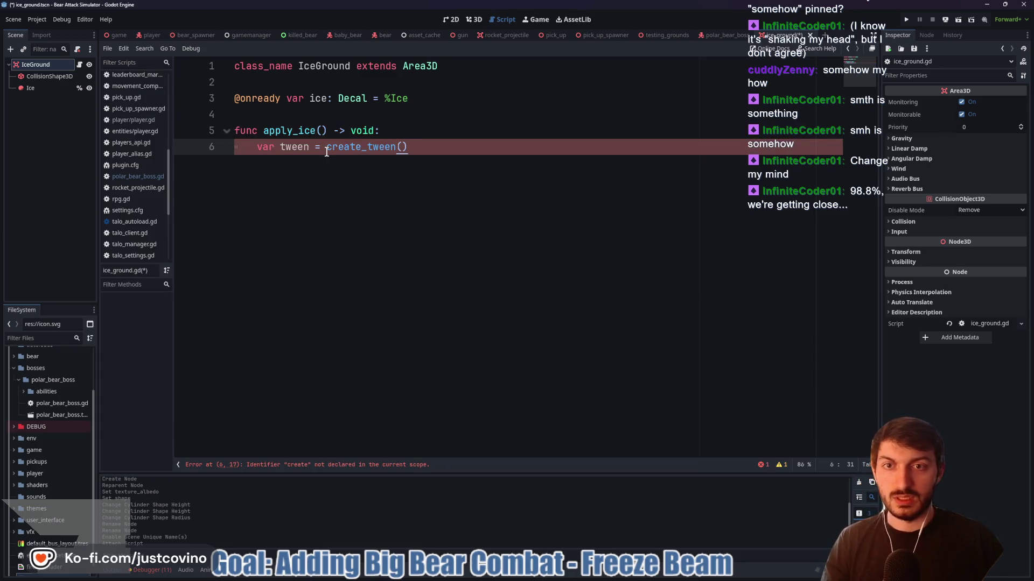
pyautogui.press('Return')
pyautogui.write('tween.tween_pro')
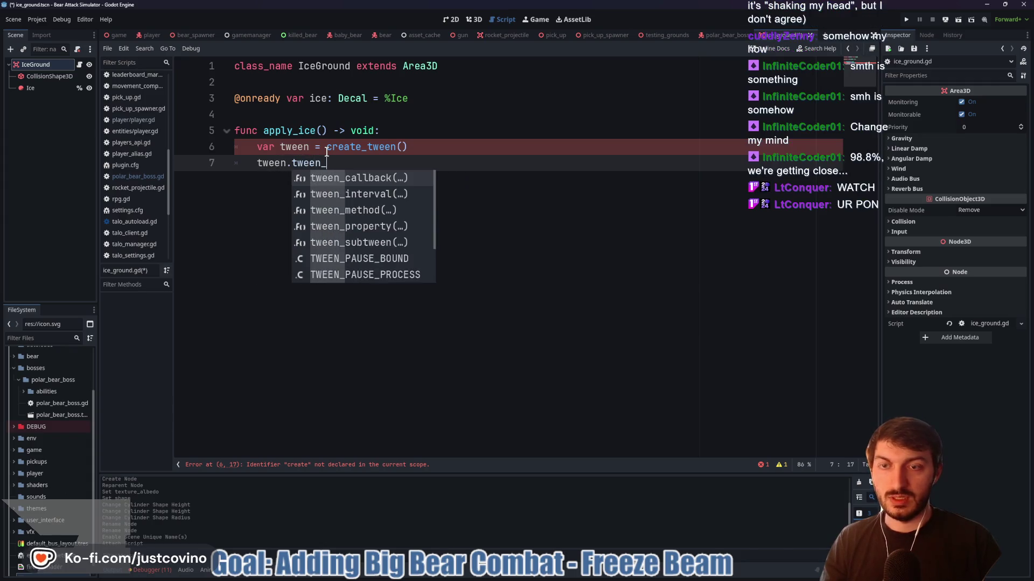
pyautogui.press('Return')
pyautogui.write('ice')
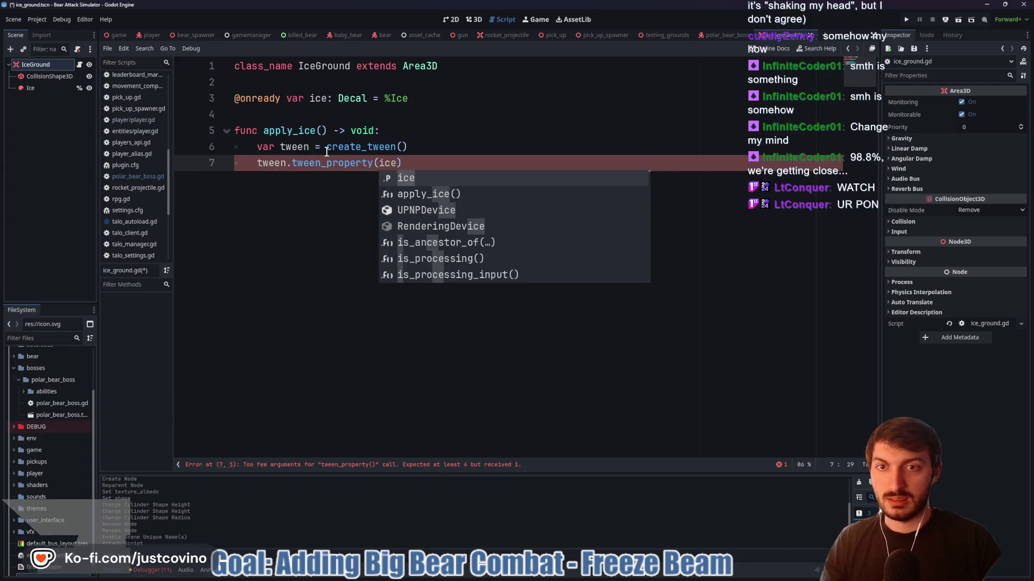
pyautogui.write(', "modulate')
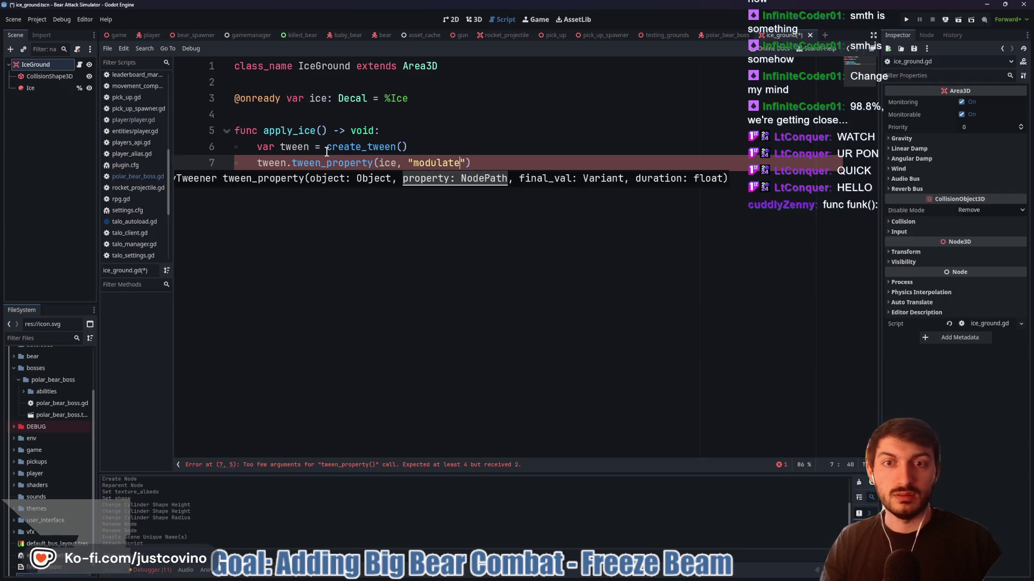
pyautogui.write('a')
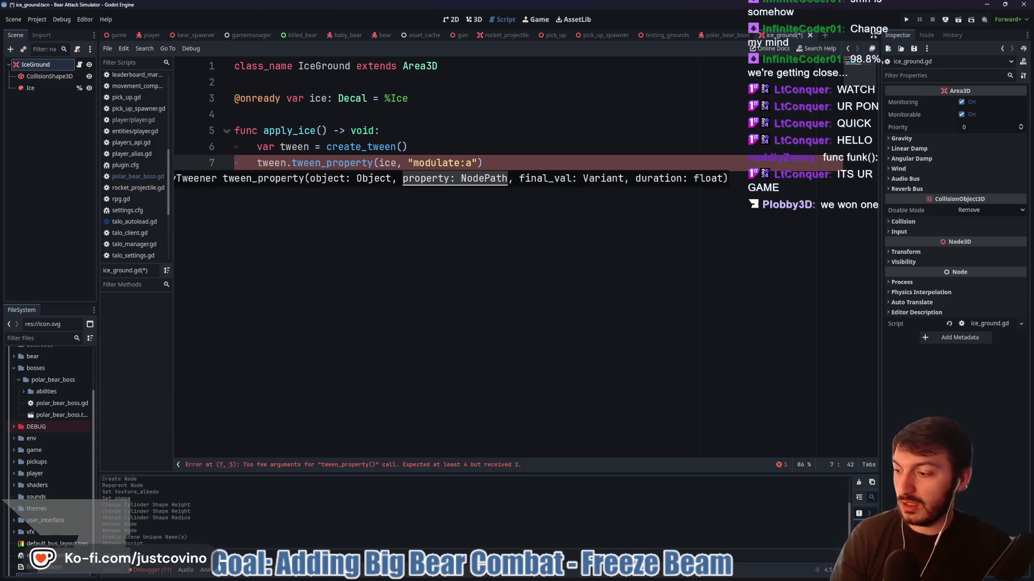
pyautogui.hotkey('alt', 'Tab')
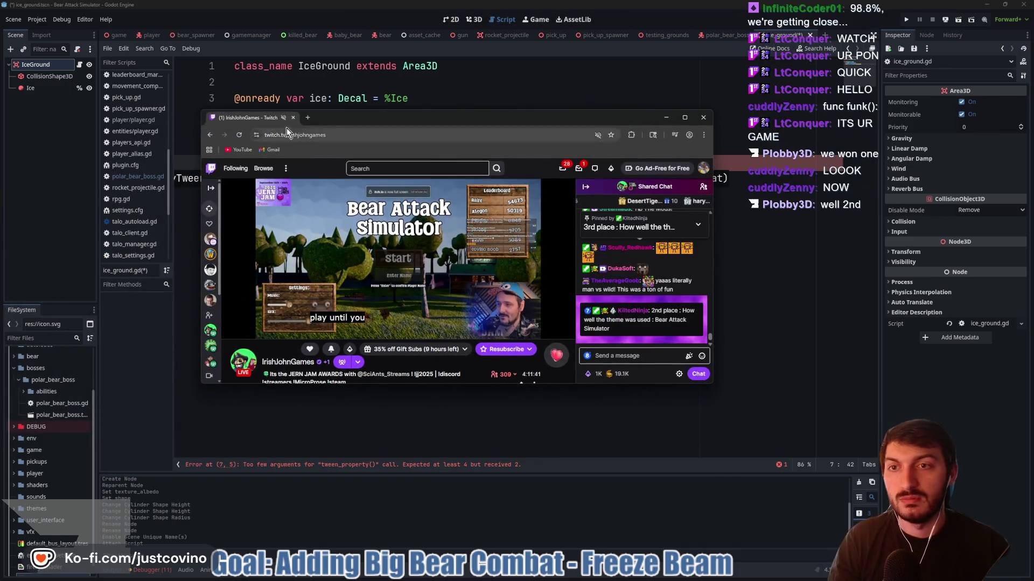
# Unmute the stream, accept the chat rules, and send 'Woooohooo!!!' in chat
pyautogui.rightClick(281, 118)
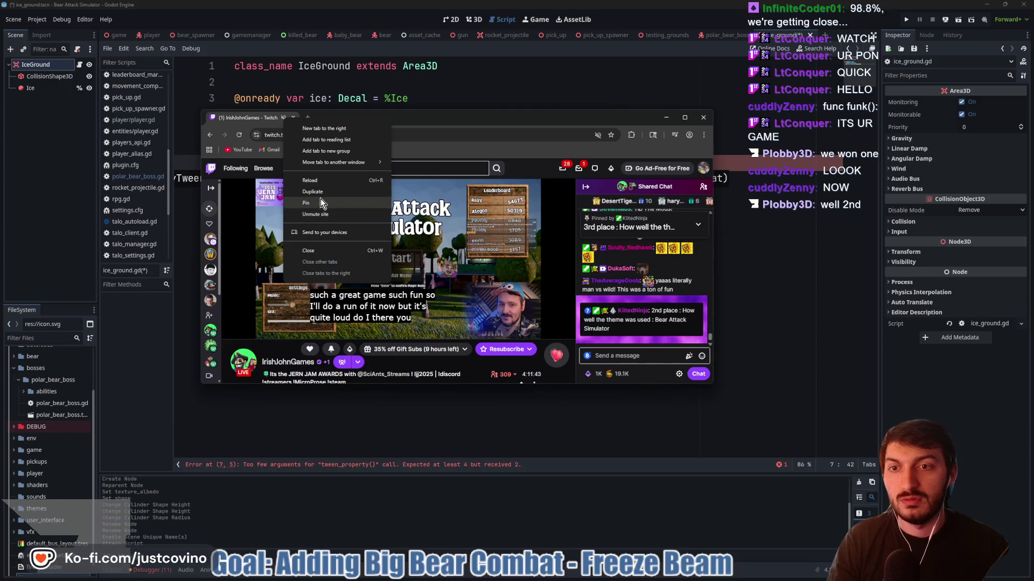
pyautogui.click(330, 214)
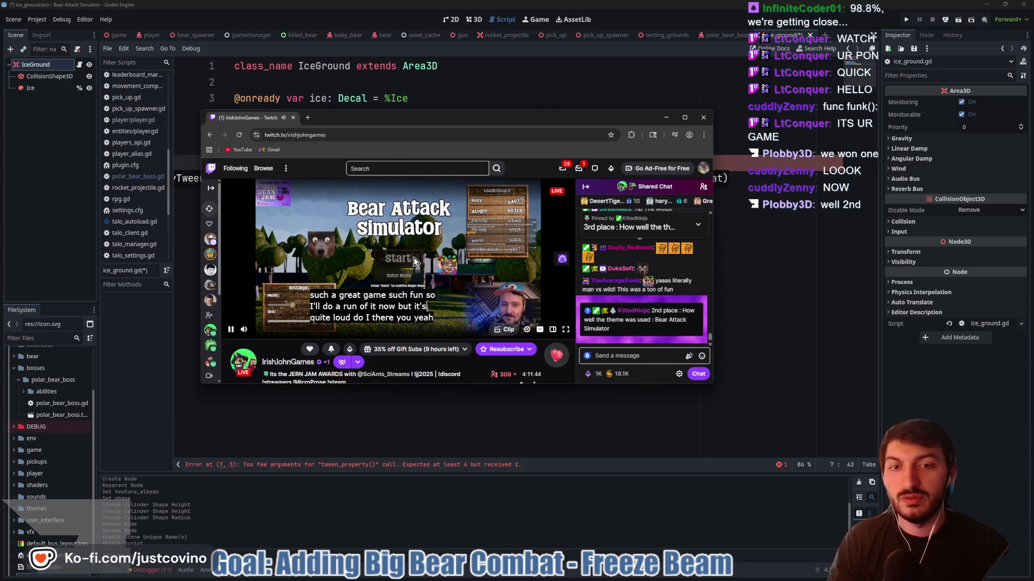
pyautogui.click(651, 356)
pyautogui.click(631, 355)
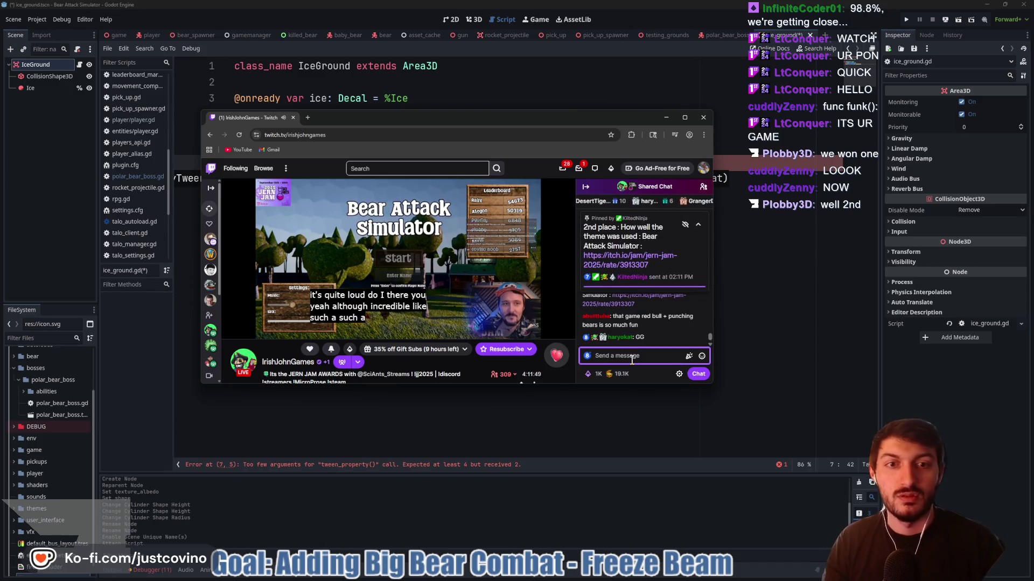
pyautogui.write('Woooohooo!!!')
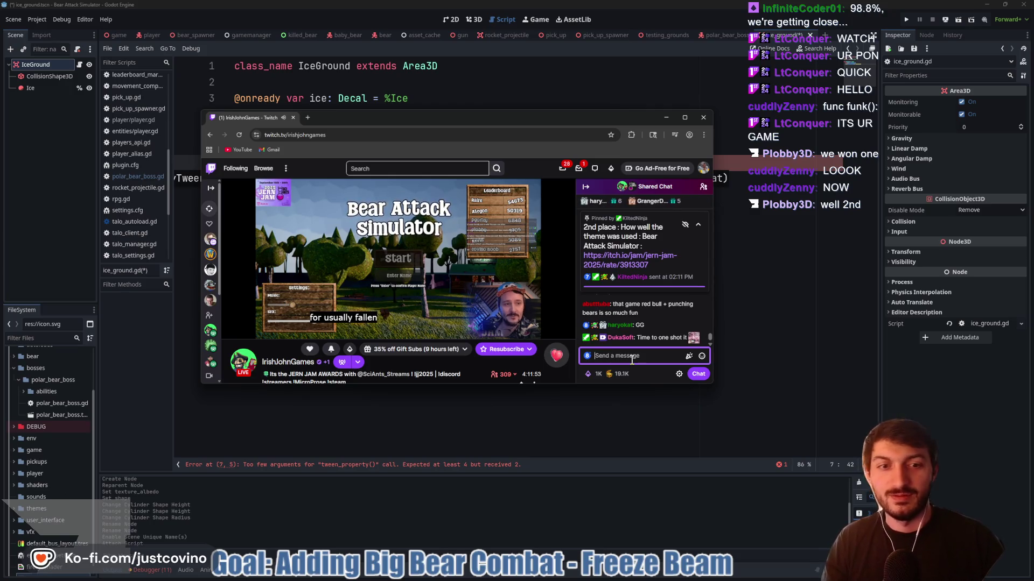
pyautogui.press('Return')
# Enlarge the stream window and post 'Red BEAR we don't want that trademark stuff!' in chat
pyautogui.moveTo(714, 382); pyautogui.dragTo(802, 483)
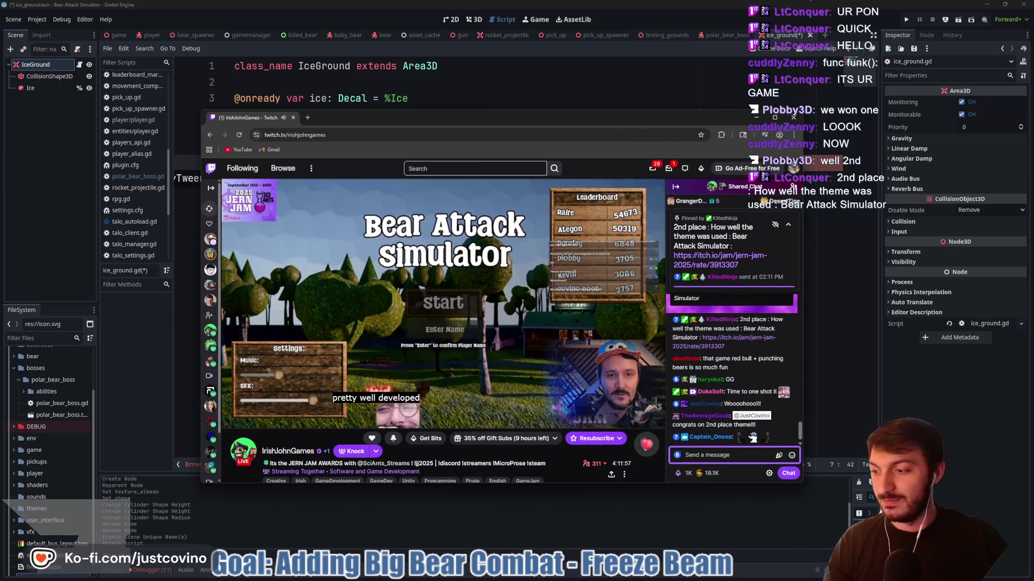
pyautogui.click(729, 452)
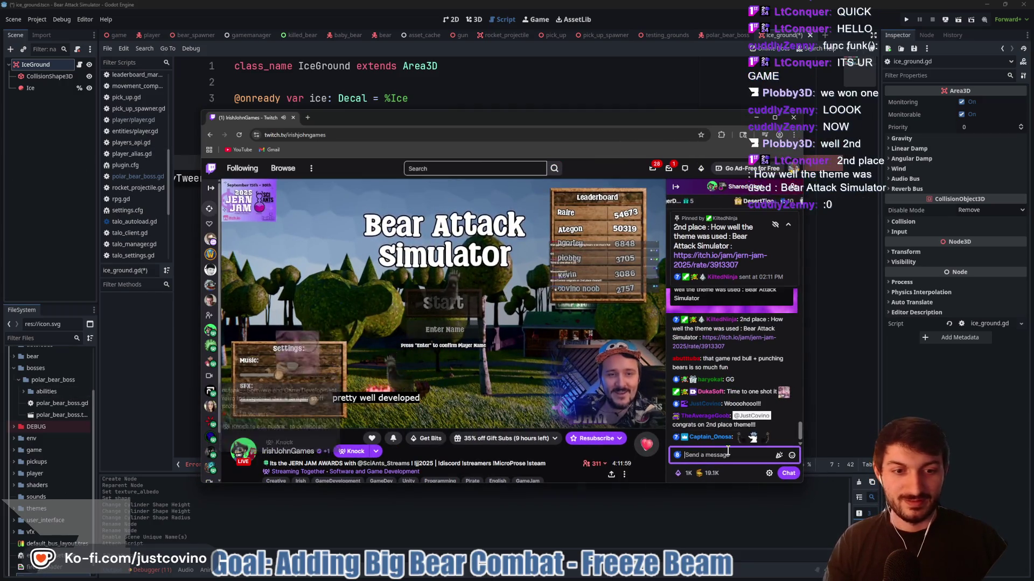
pyautogui.write("Red BEAR we don't wa")
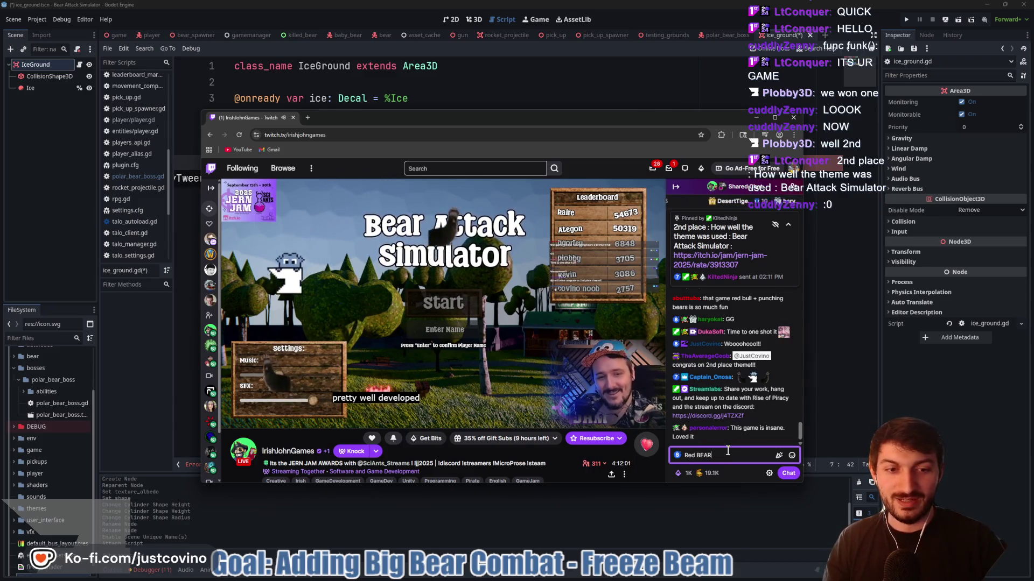
pyautogui.write('nt that')
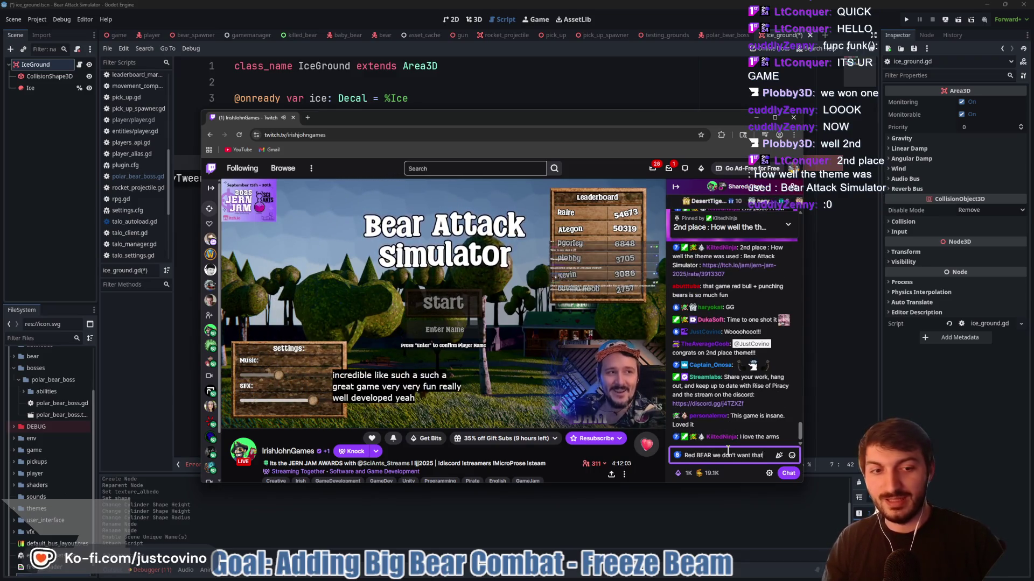
pyautogui.write(' trademark')
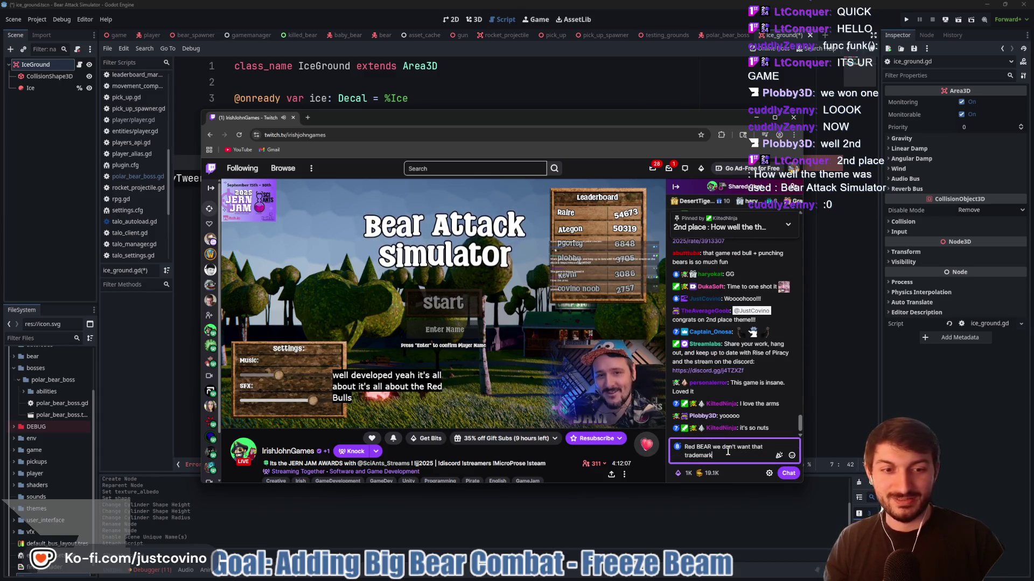
pyautogui.write(' stuff!')
pyautogui.press('Return')
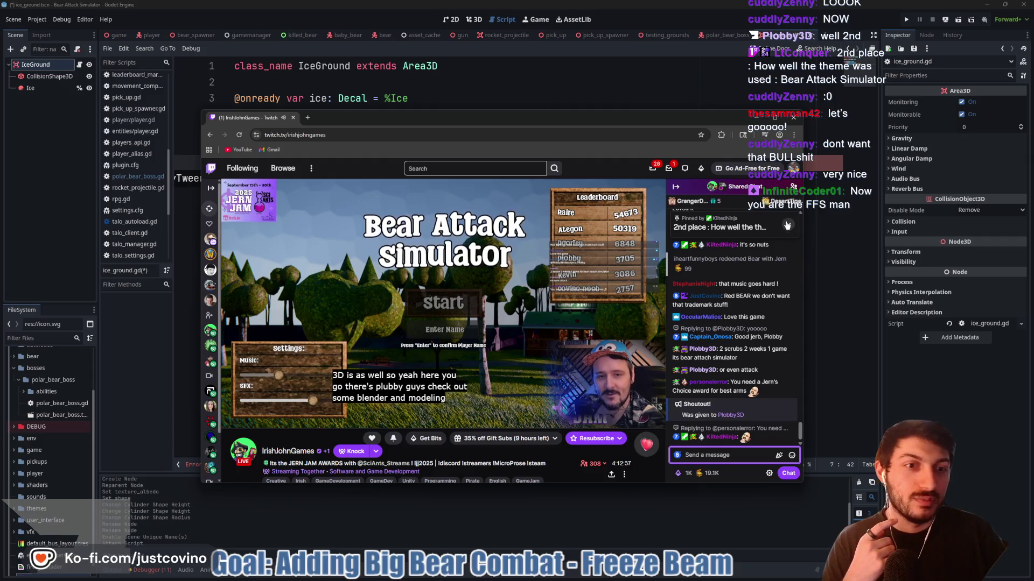
# Expand and collapse the pinned chat message and enlarge the stream window toward the upper left
pyautogui.click(747, 237)
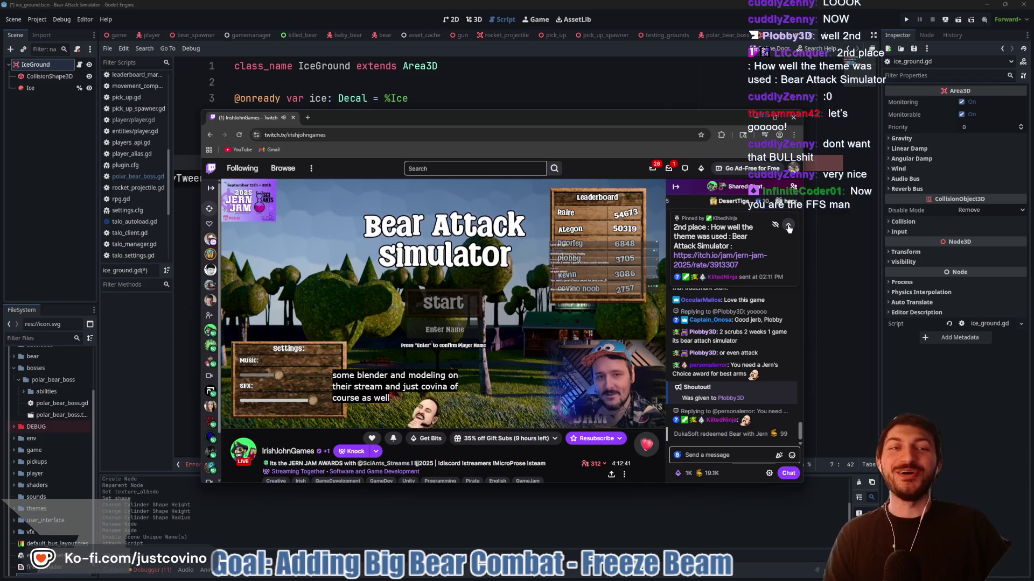
pyautogui.click(788, 227)
pyautogui.moveTo(202, 113); pyautogui.dragTo(103, 65)
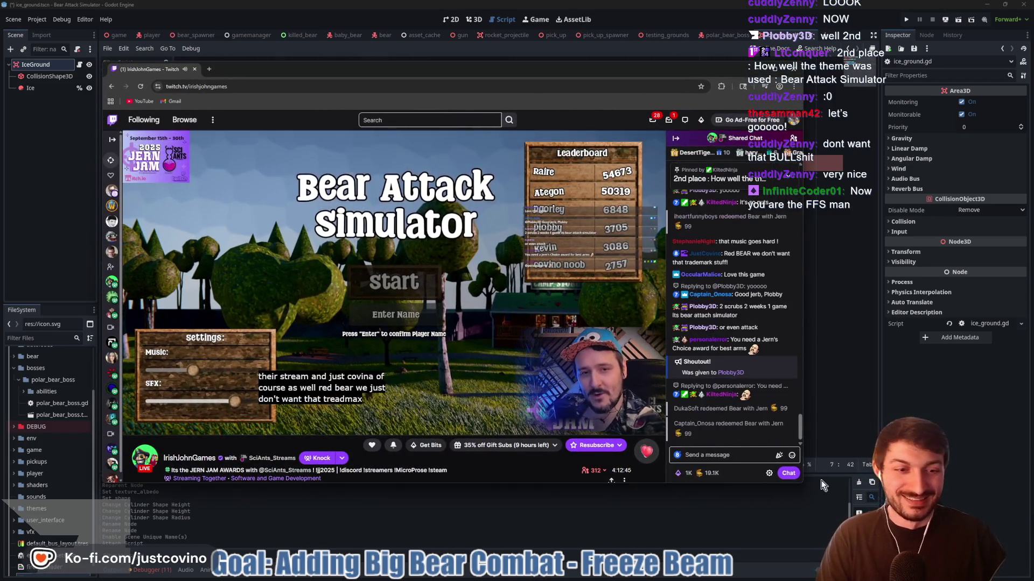
pyautogui.click(812, 491)
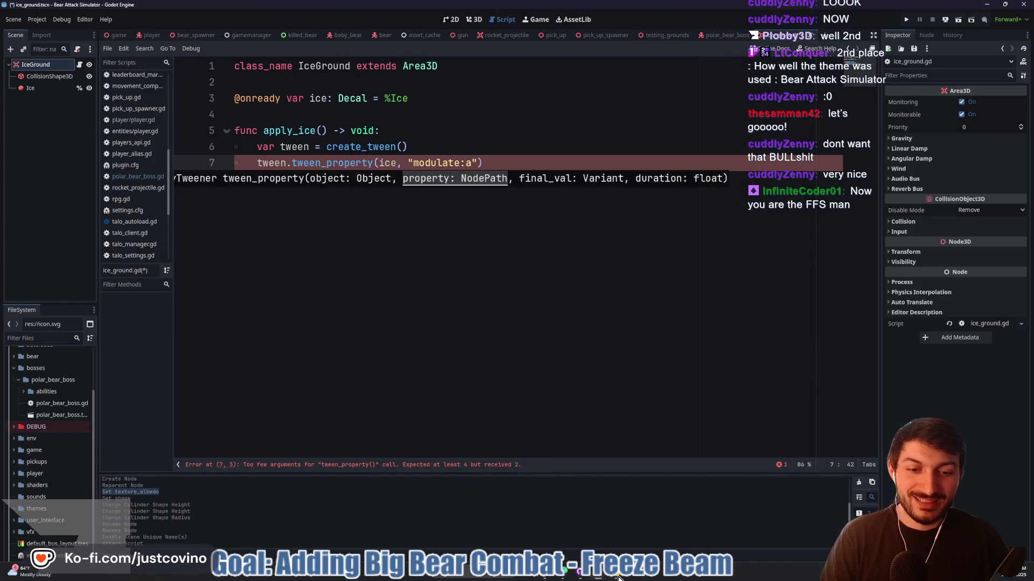
pyautogui.click(590, 577)
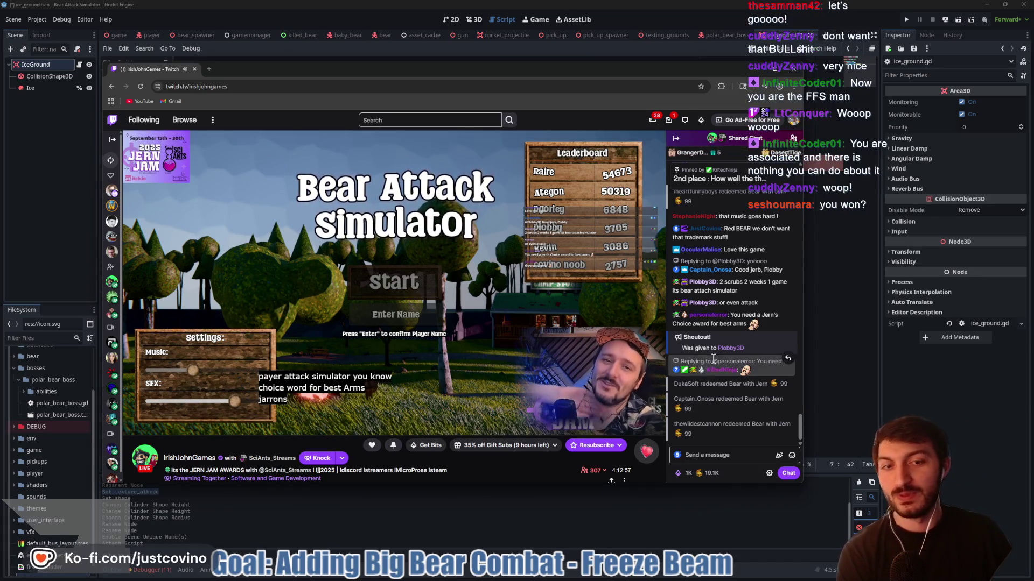
# Expand the pinned chat message to show its itch.io link, then dismiss the tab menu
pyautogui.click(789, 182)
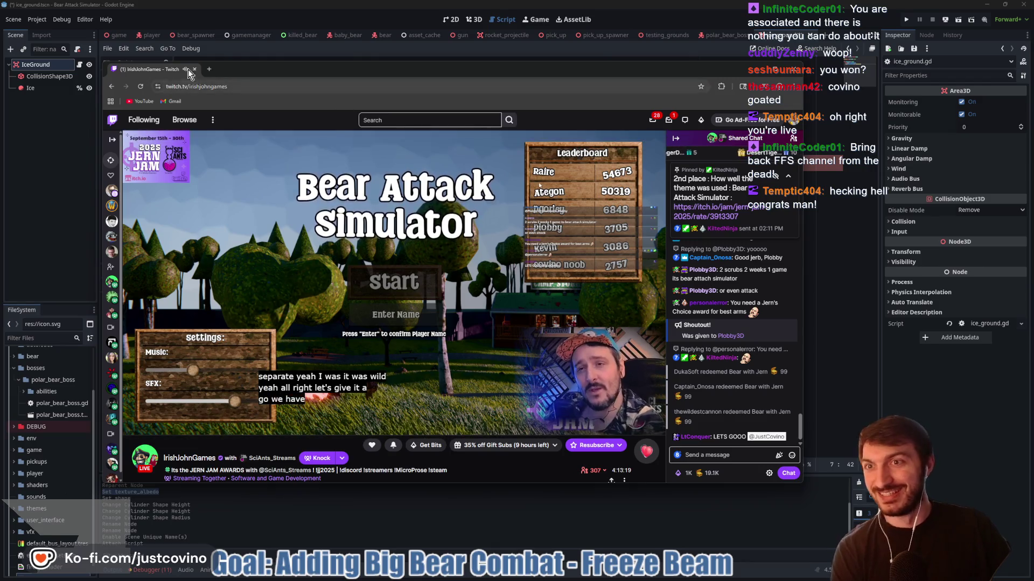
pyautogui.rightClick(172, 70)
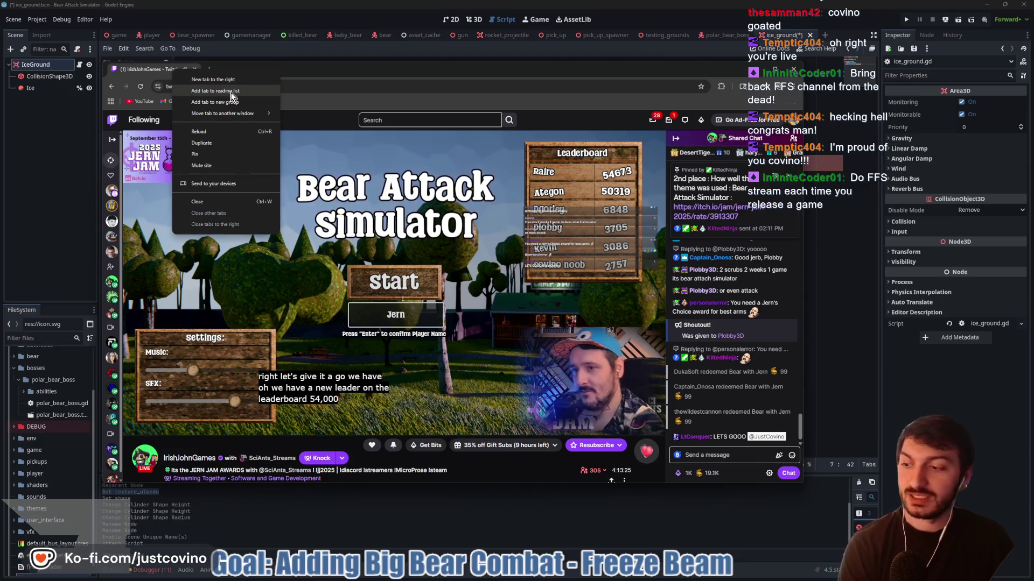
pyautogui.click(437, 68)
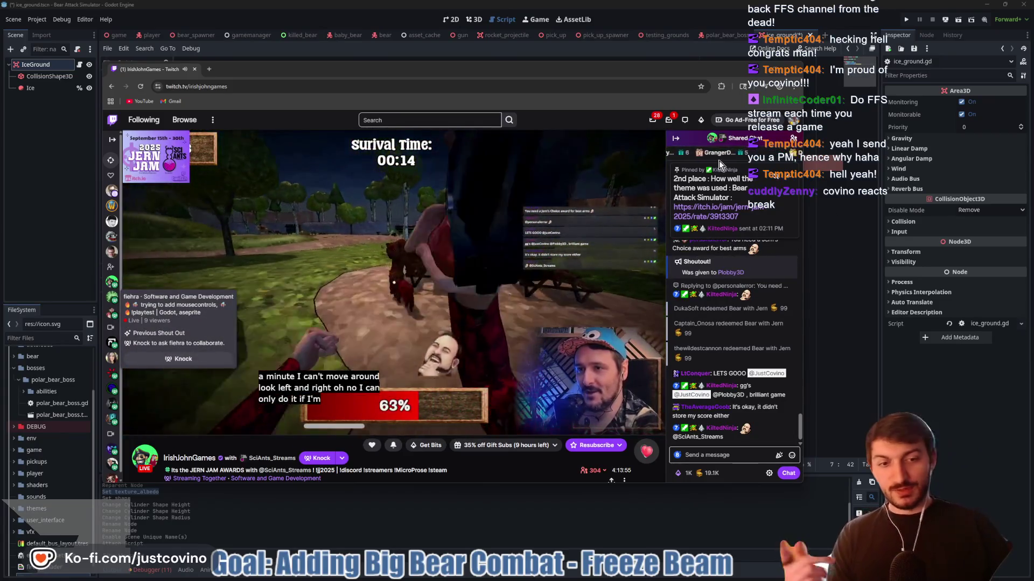
# Move the Twitch stream window up-left, enlarge it, and check the viewer breakdown
pyautogui.moveTo(467, 69); pyautogui.dragTo(425, 59)
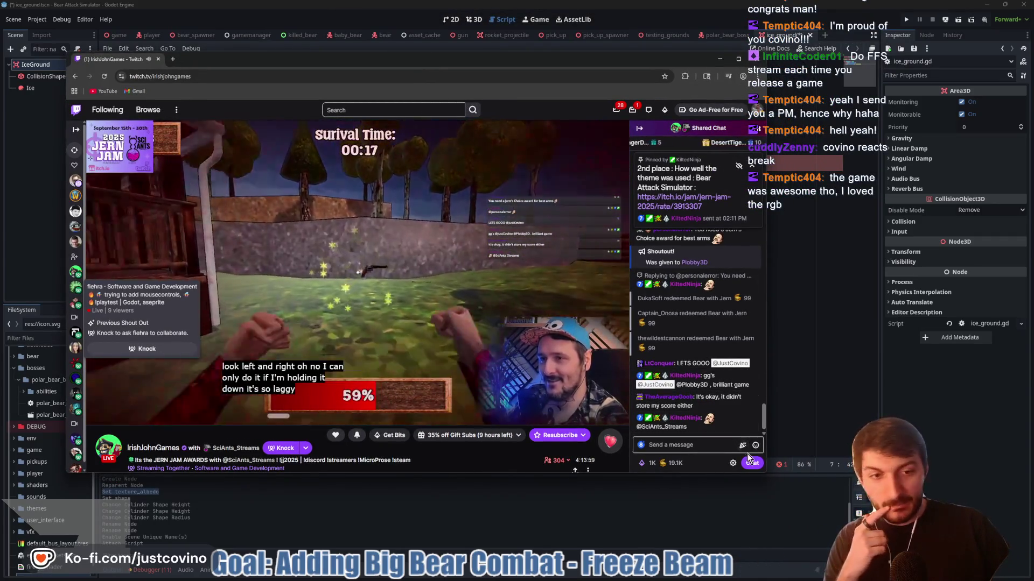
pyautogui.moveTo(769, 478); pyautogui.dragTo(888, 530)
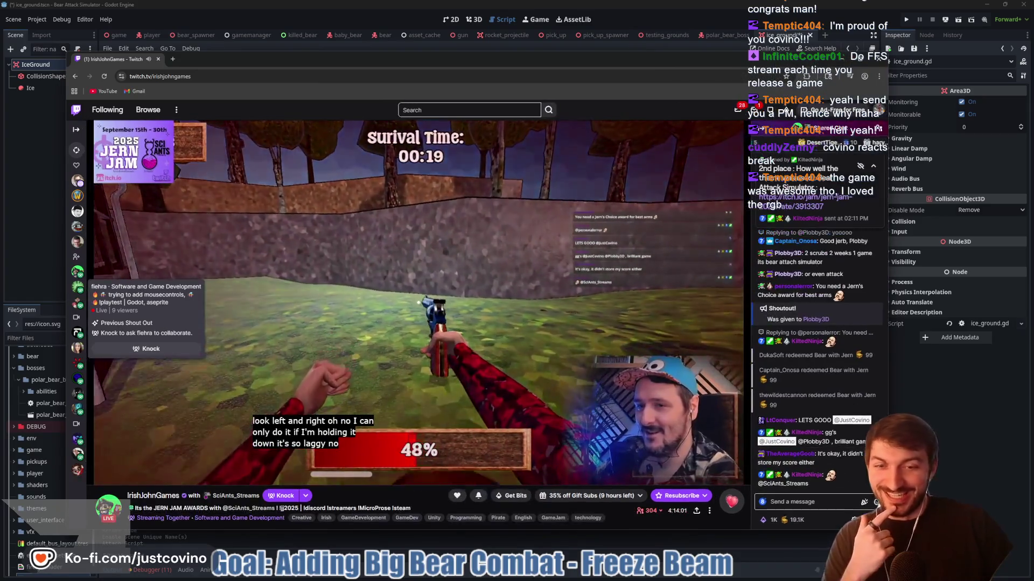
pyautogui.moveTo(544, 59); pyautogui.dragTo(525, 53)
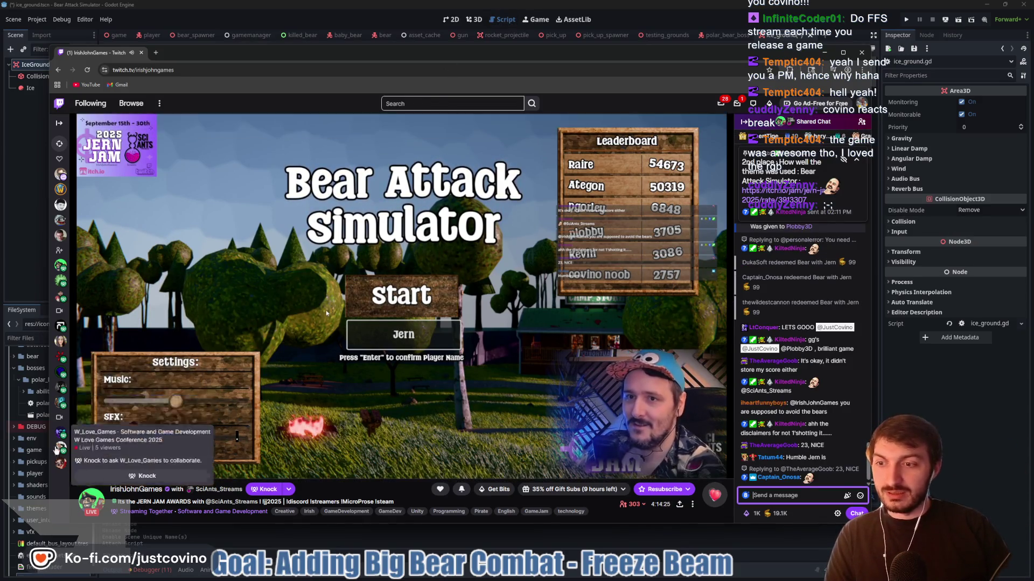
pyautogui.click(635, 504)
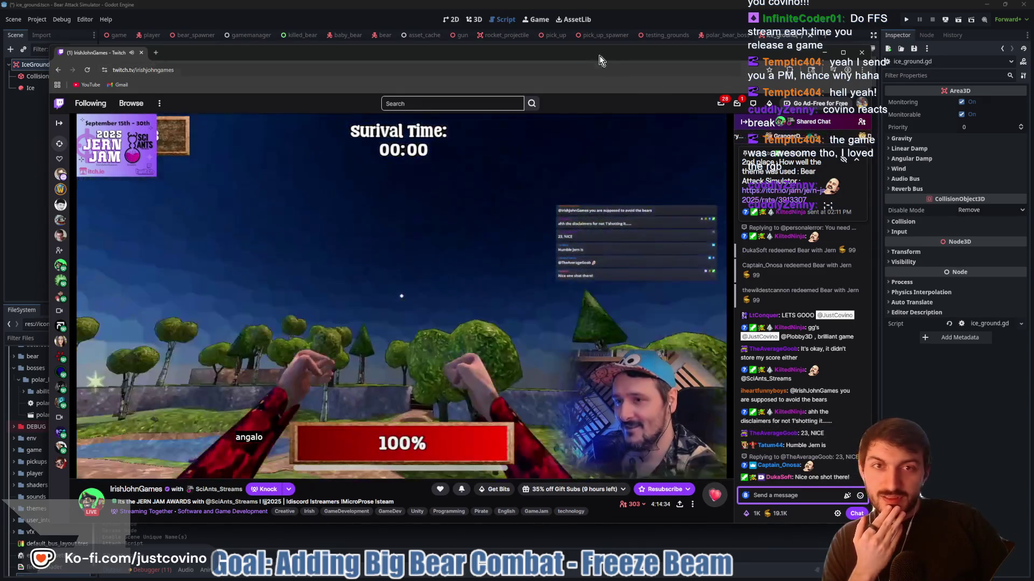
pyautogui.moveTo(586, 52); pyautogui.dragTo(573, 40)
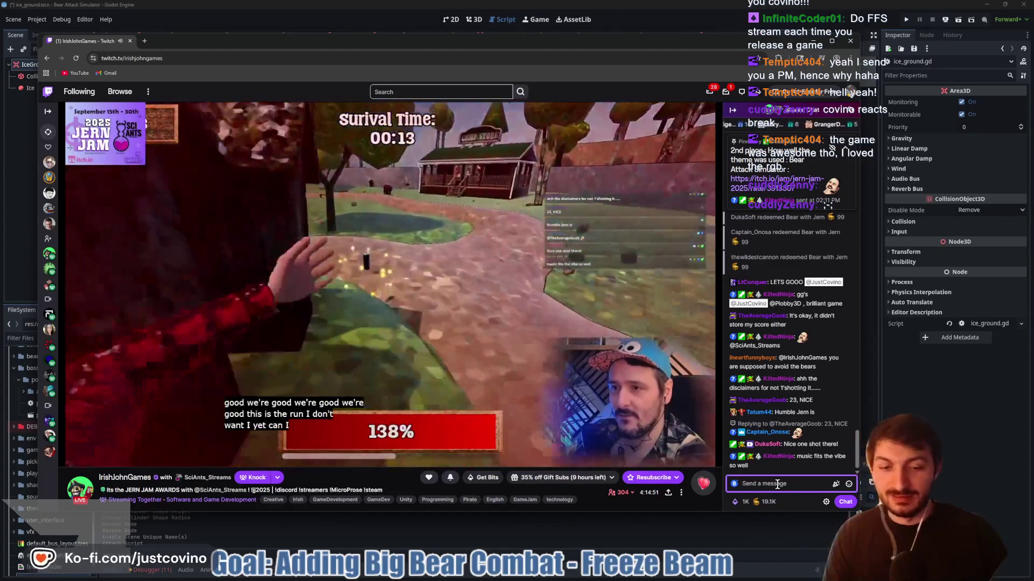
# Send the chat message blaming the developer for the lag and claim the channel-points bonus
pyautogui.write('I blame the developer for')
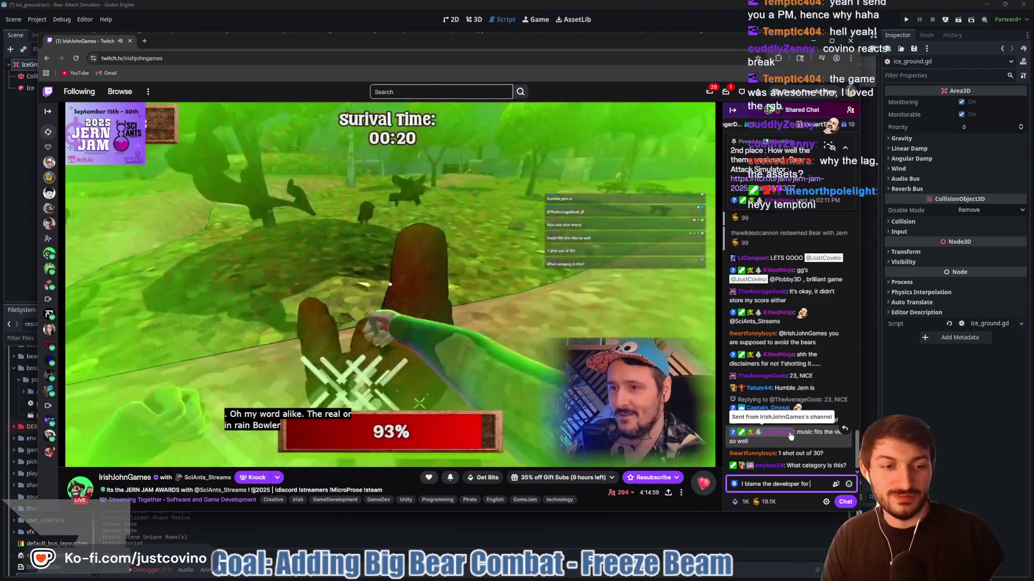
pyautogui.write('! He d')
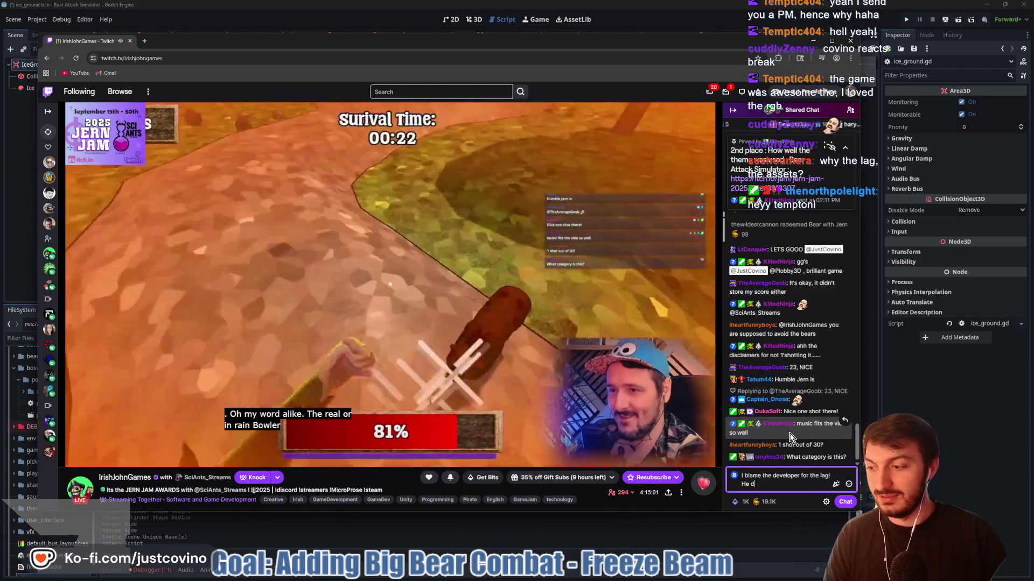
pyautogui.write("'s")
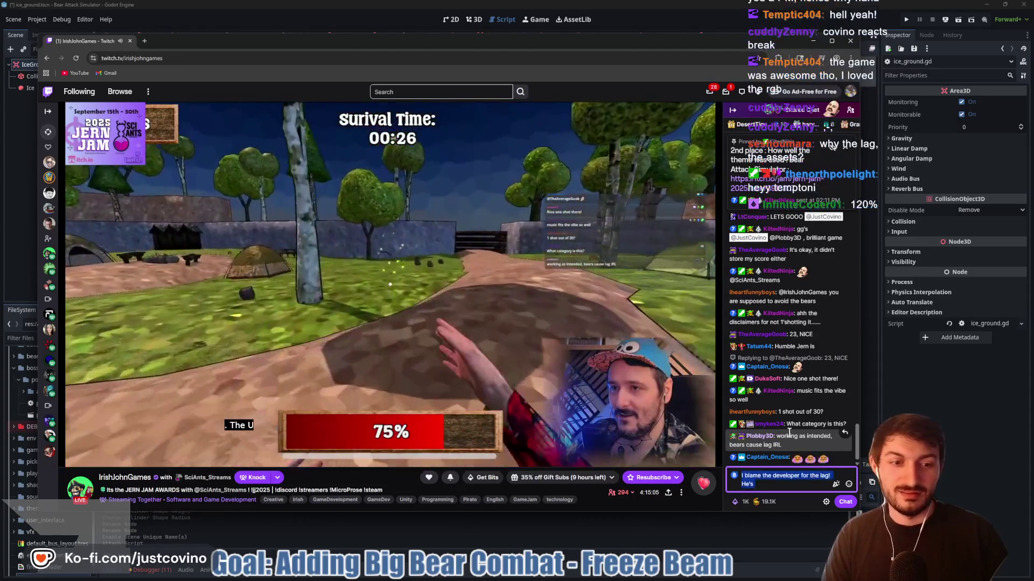
pyautogui.press('Return')
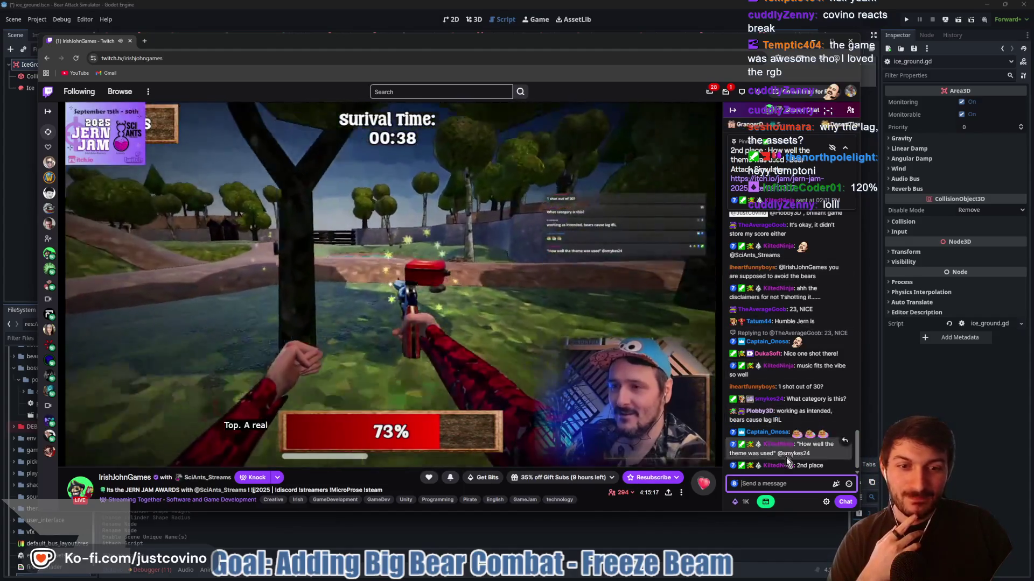
pyautogui.click(765, 501)
pyautogui.click(792, 484)
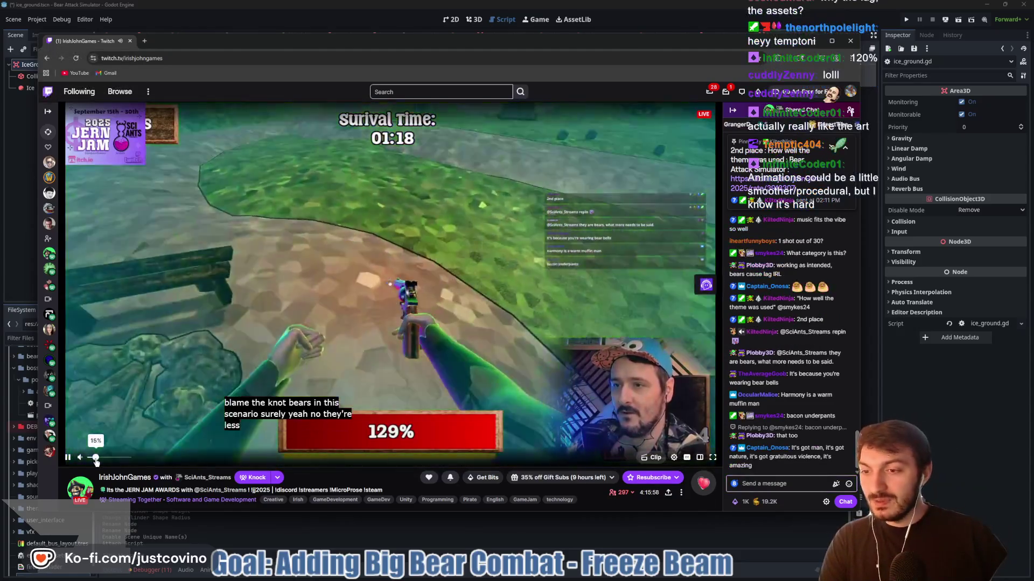
# Look at the stream tab's options, then minimize the browser back to Godot
pyautogui.moveTo(96, 460)
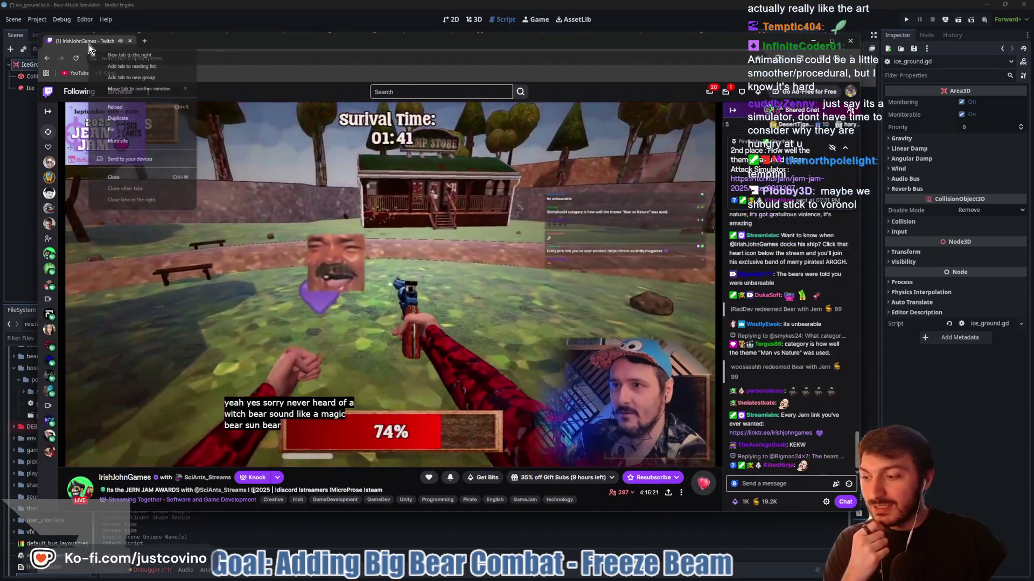
pyautogui.rightClick(89, 48)
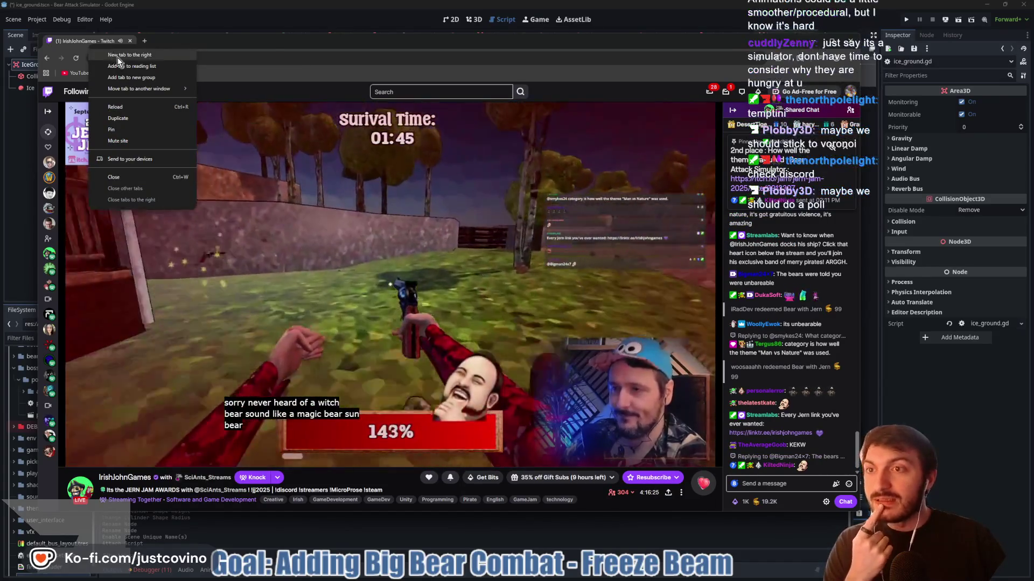
pyautogui.click(118, 141)
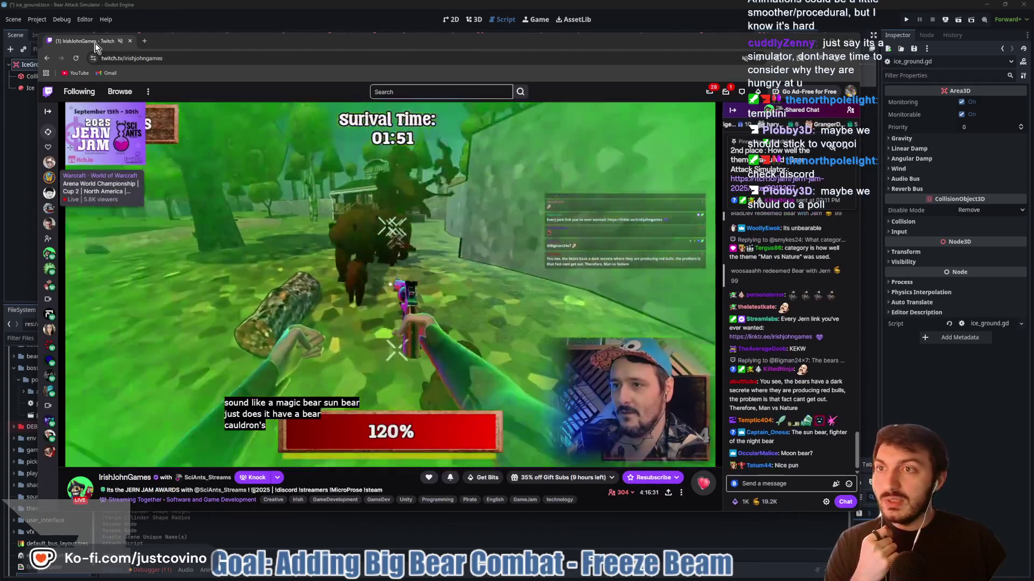
pyautogui.press('super+Down')
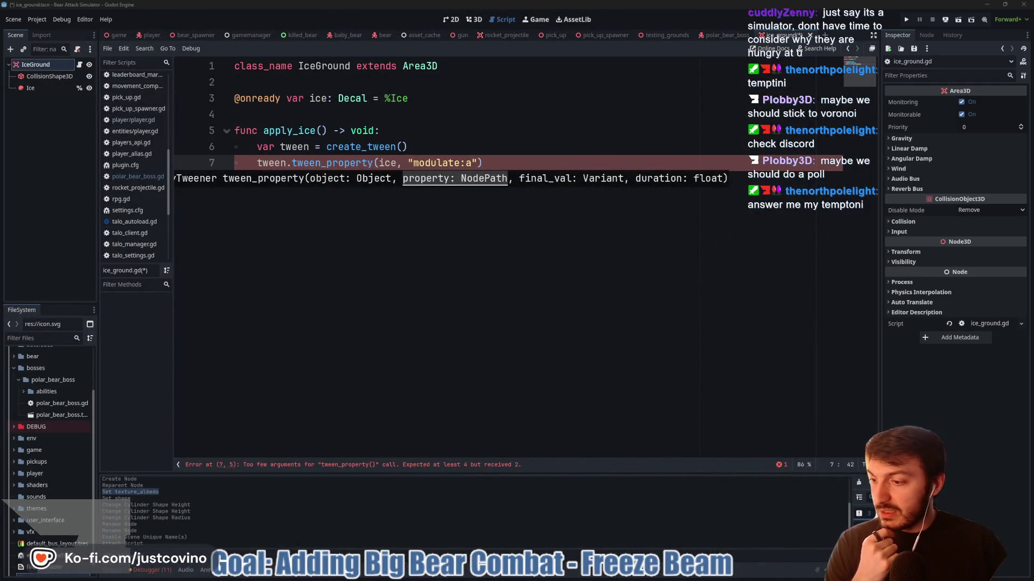
# Add a comma after "modulate:a" in the line 7 tween_property call and open blank lines above apply_ice()
pyautogui.press('End')
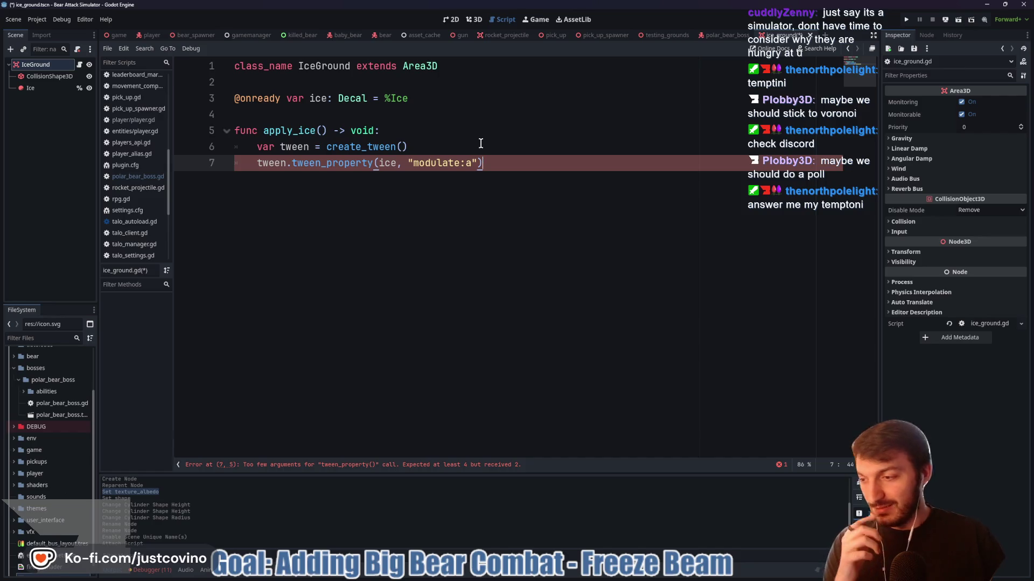
pyautogui.click(479, 162)
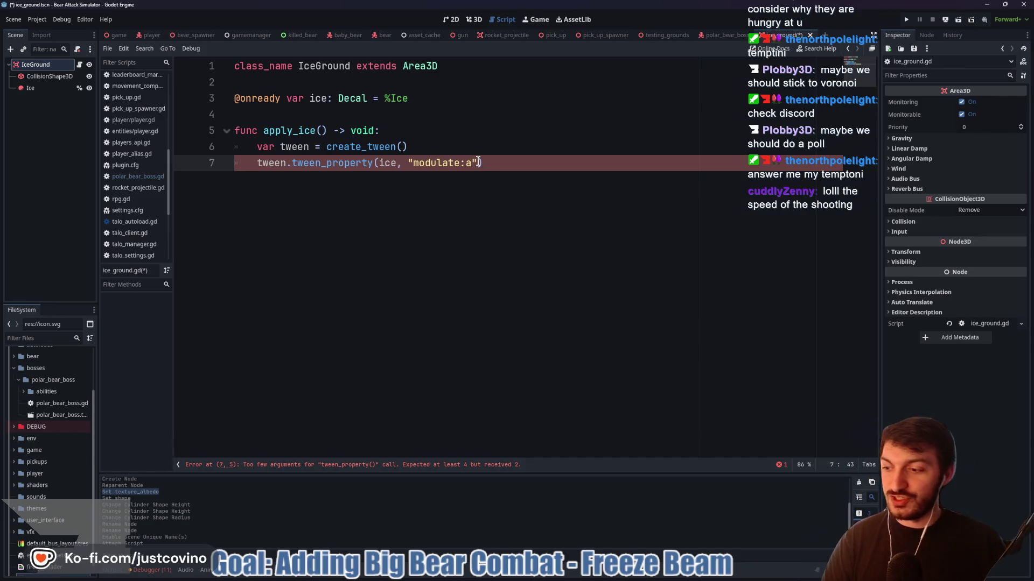
pyautogui.write(',')
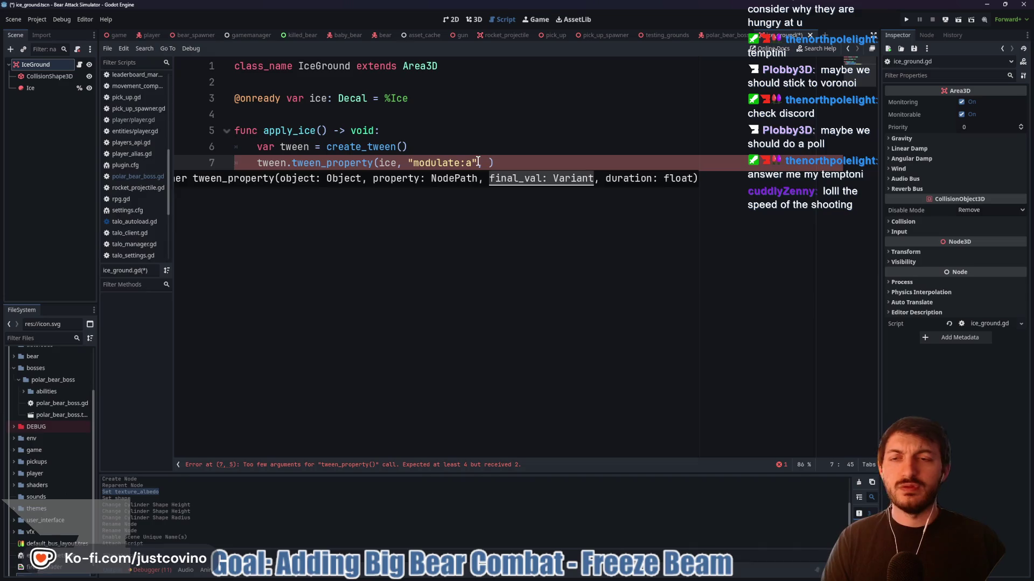
pyautogui.click(384, 115)
pyautogui.press('Return')
pyautogui.press('Return')
pyautogui.press('Return')
pyautogui.press('Up')
pyautogui.press('Up')
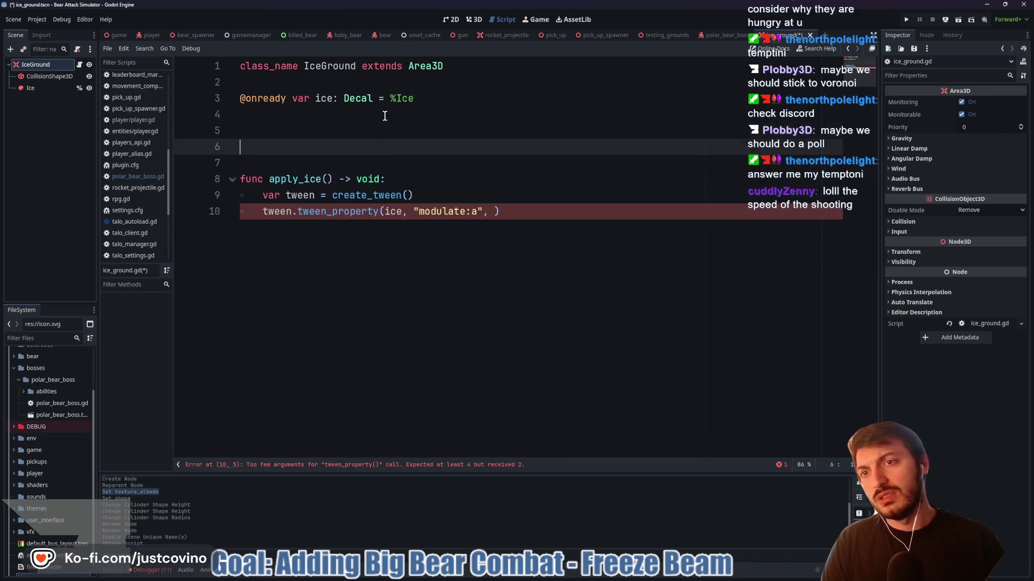
# Declare const VISIBLE: float = 1.0 and const INVISIBLE: float = 0.0 in ice_ground.gd and save
pyautogui.press('Down')
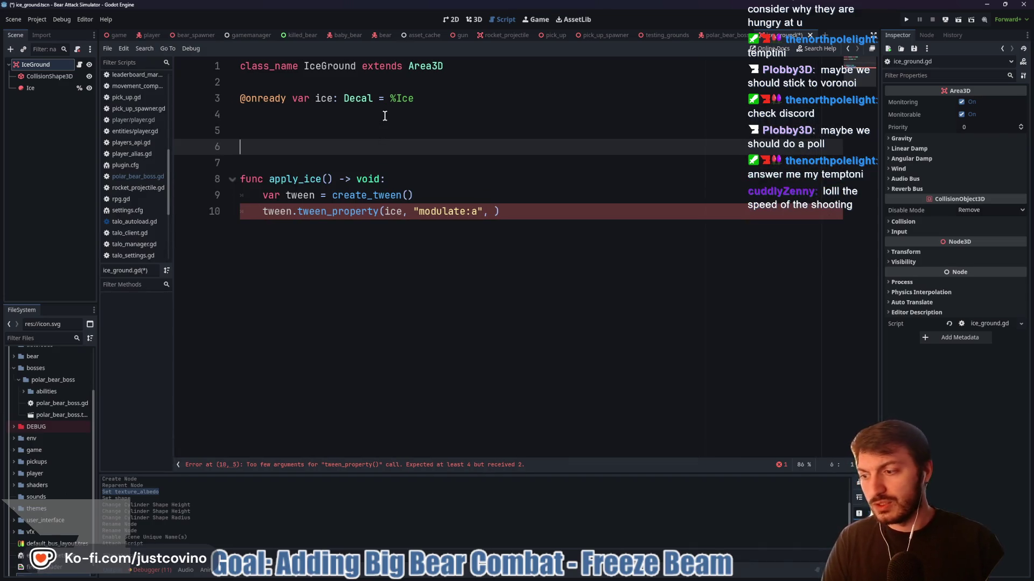
pyautogui.write('const ')
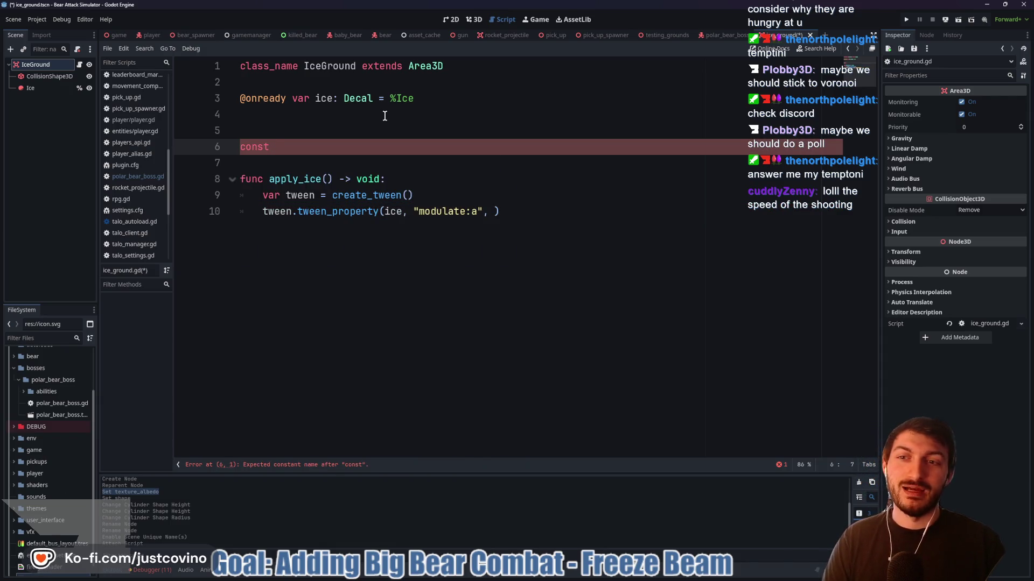
pyautogui.write('VISIBLE: float = ')
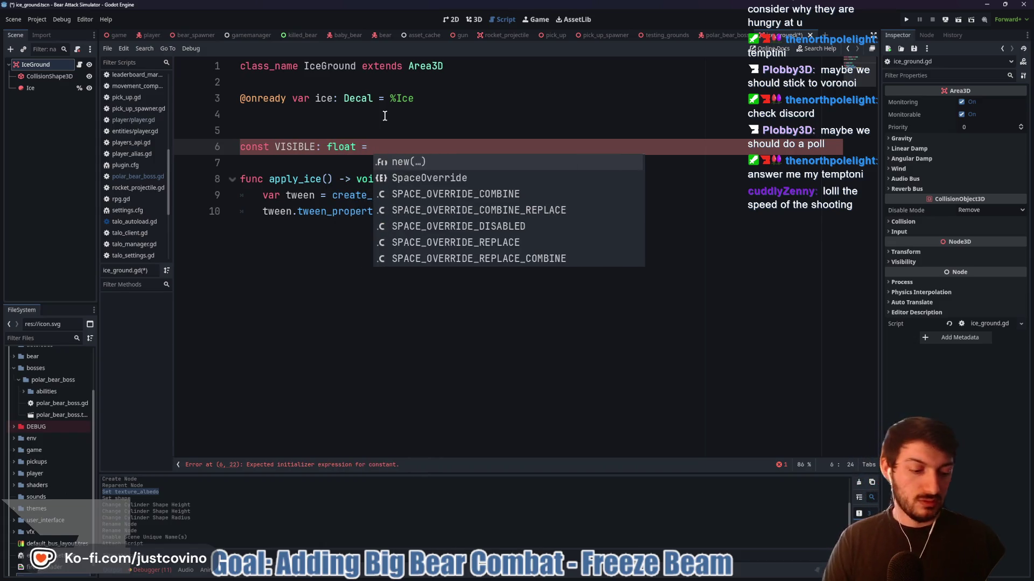
pyautogui.write('1.0')
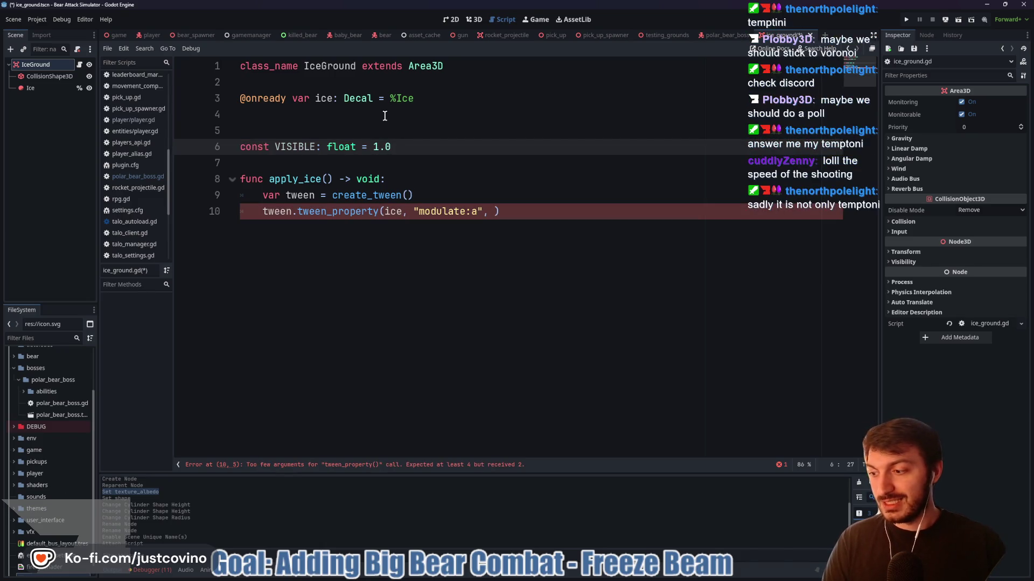
pyautogui.press('Return')
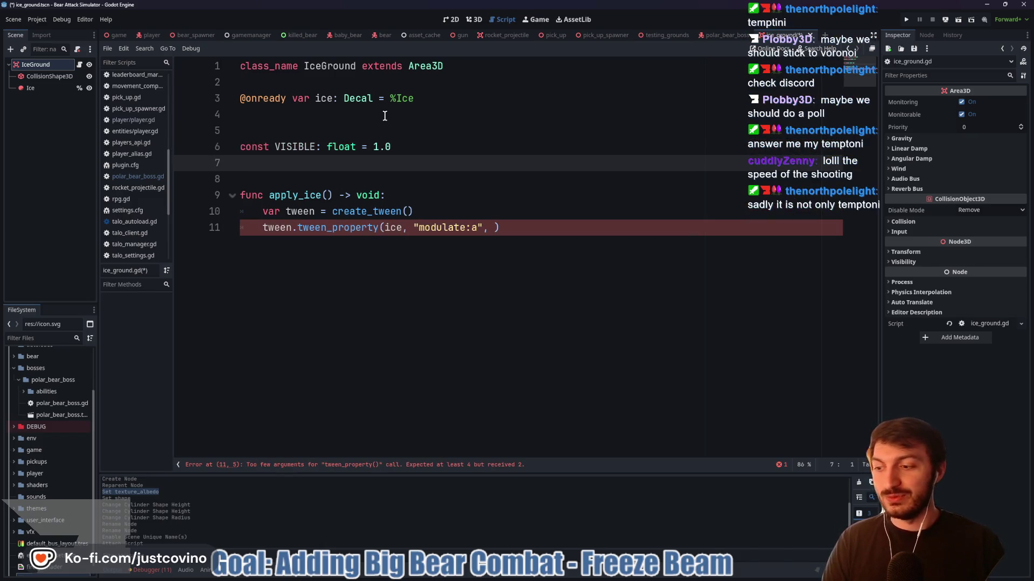
pyautogui.write('const ')
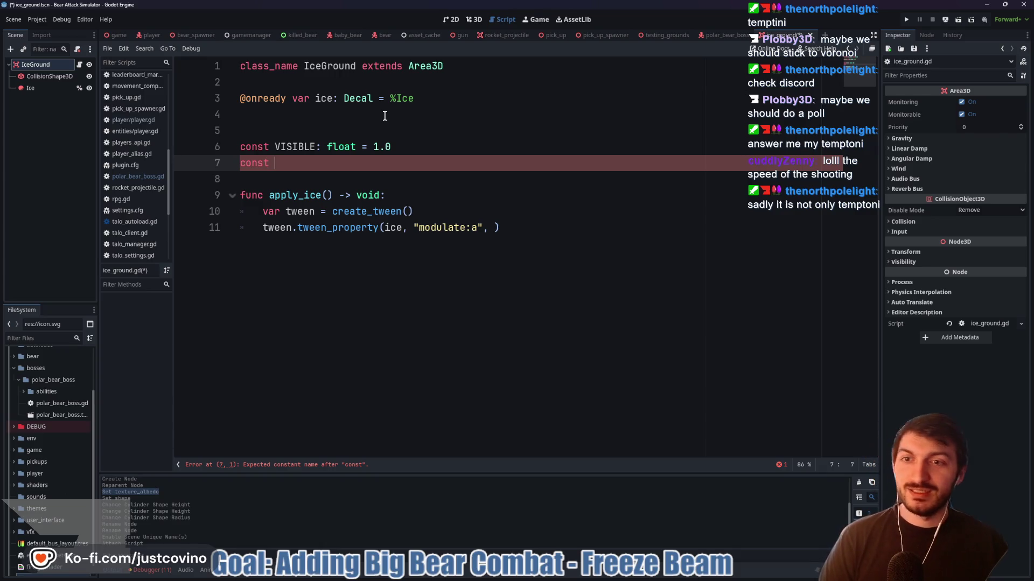
pyautogui.write('INVISI')
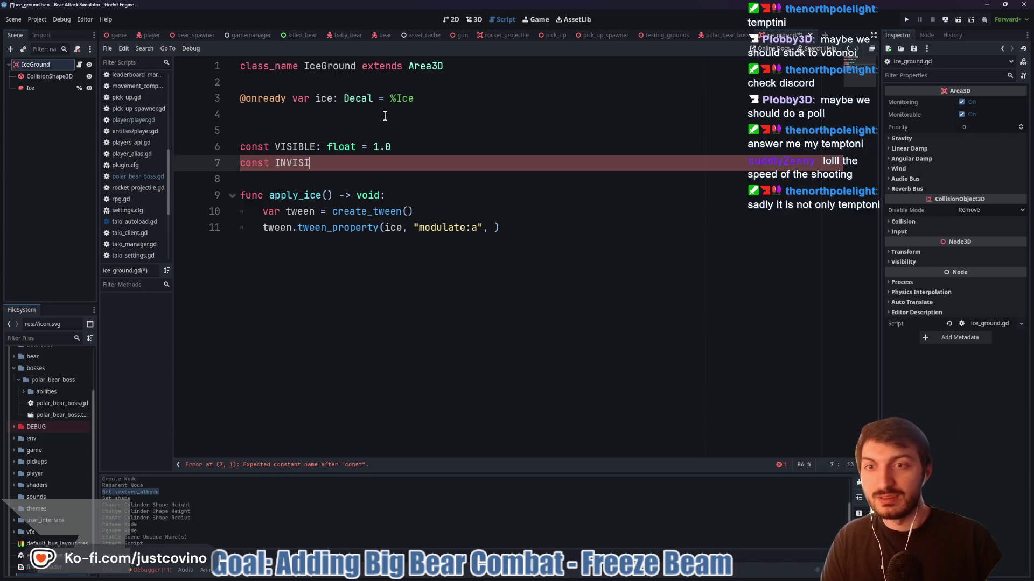
pyautogui.write('BLE: f')
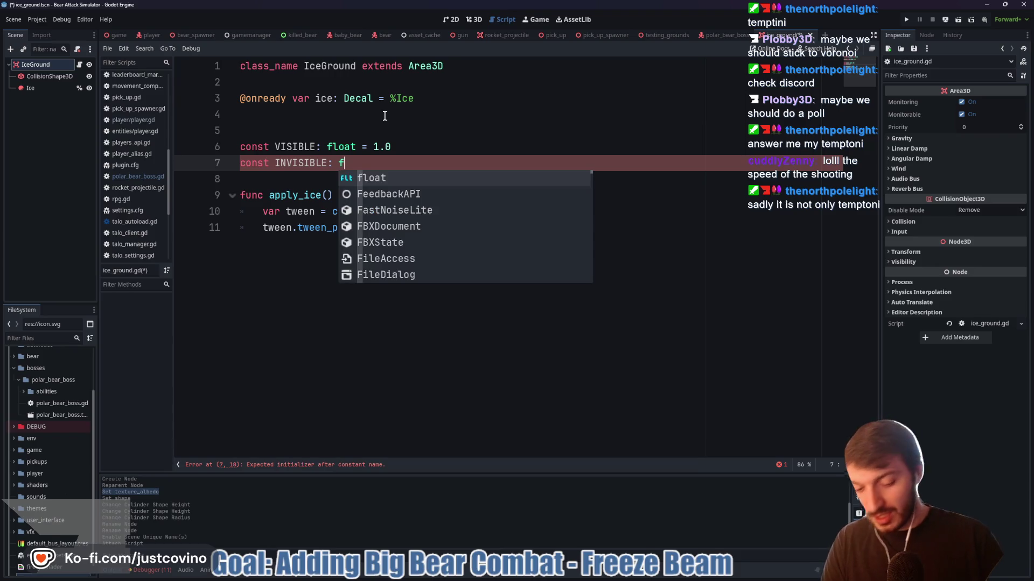
pyautogui.write('loat')
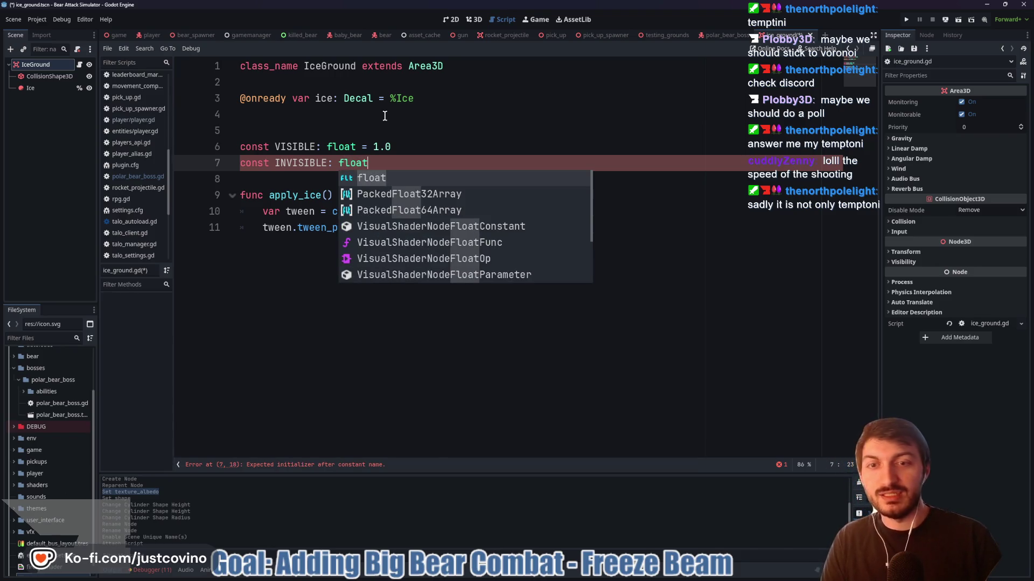
pyautogui.write(' = ')
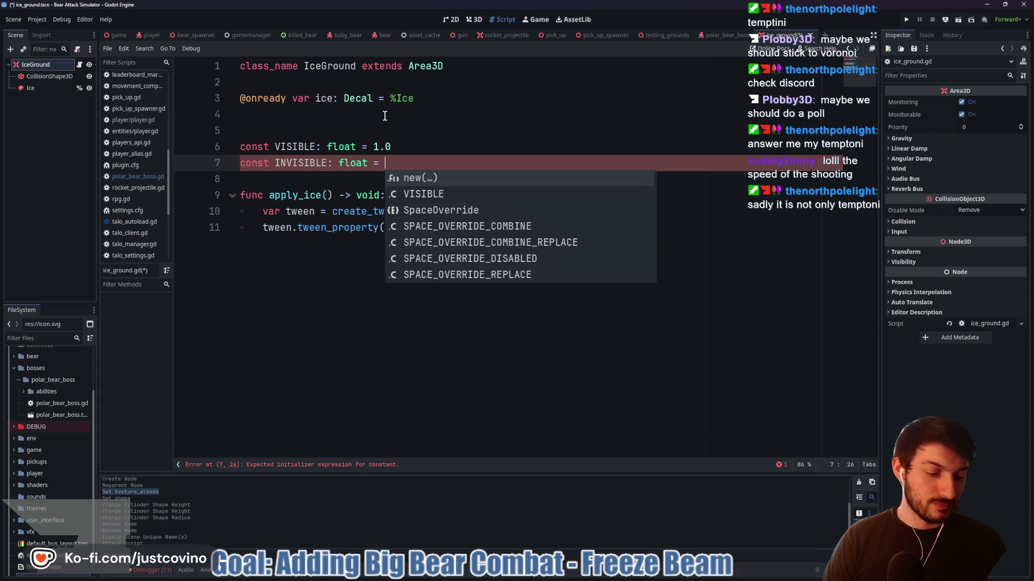
pyautogui.write('0.0')
pyautogui.hotkey('ctrl', 's')
pyautogui.click(492, 229)
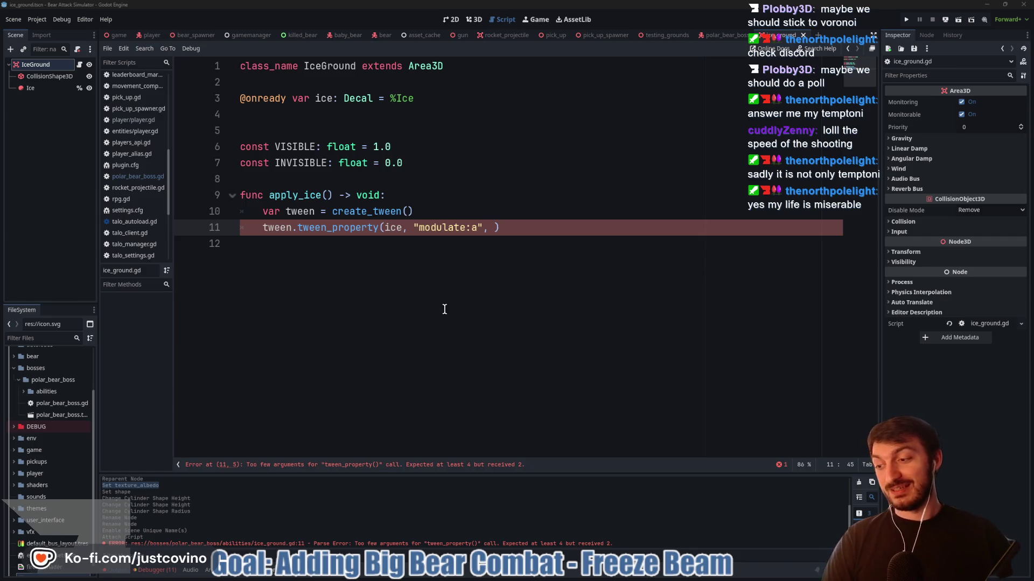
pyautogui.click(515, 233)
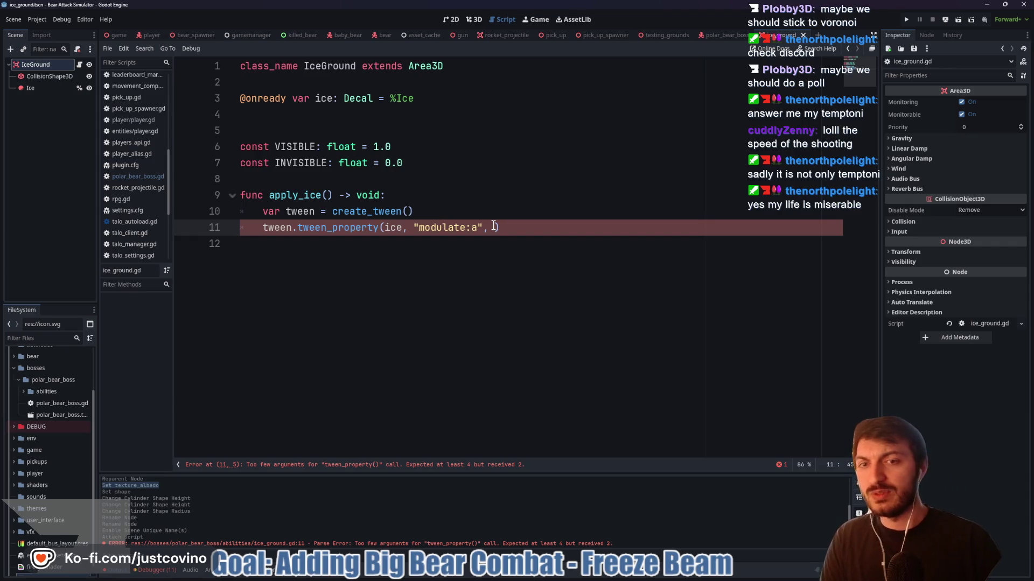
# Give the line 11 tween_property call VISIBLE and 0.5 as its target alpha and duration
pyautogui.write('VISIBLE')
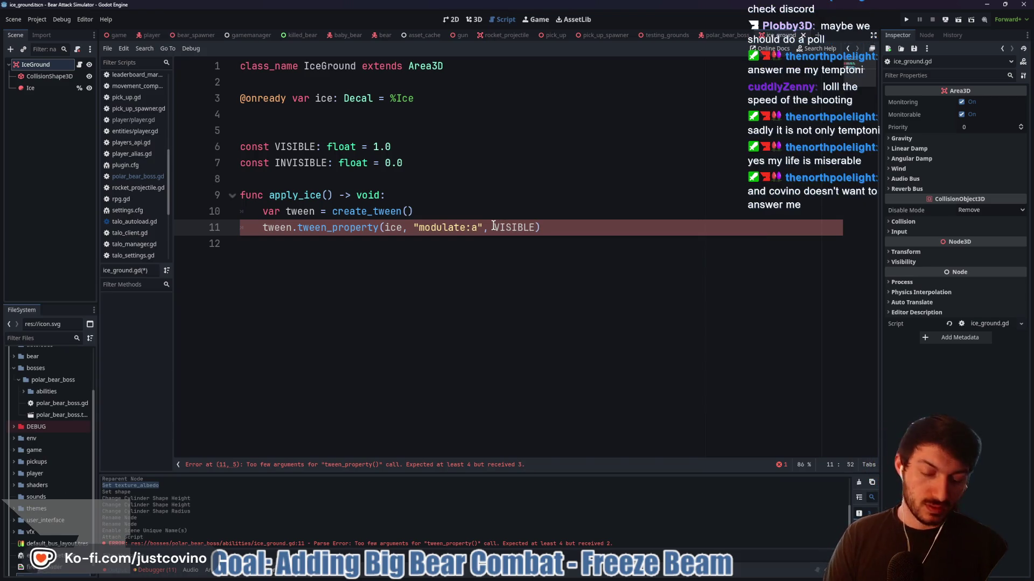
pyautogui.write(', 0.5')
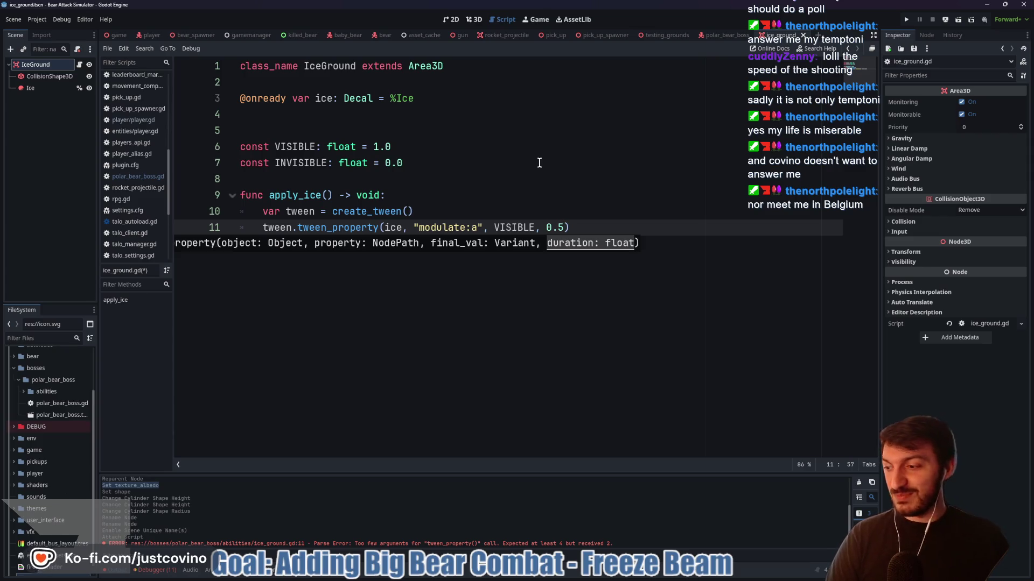
pyautogui.click(599, 228)
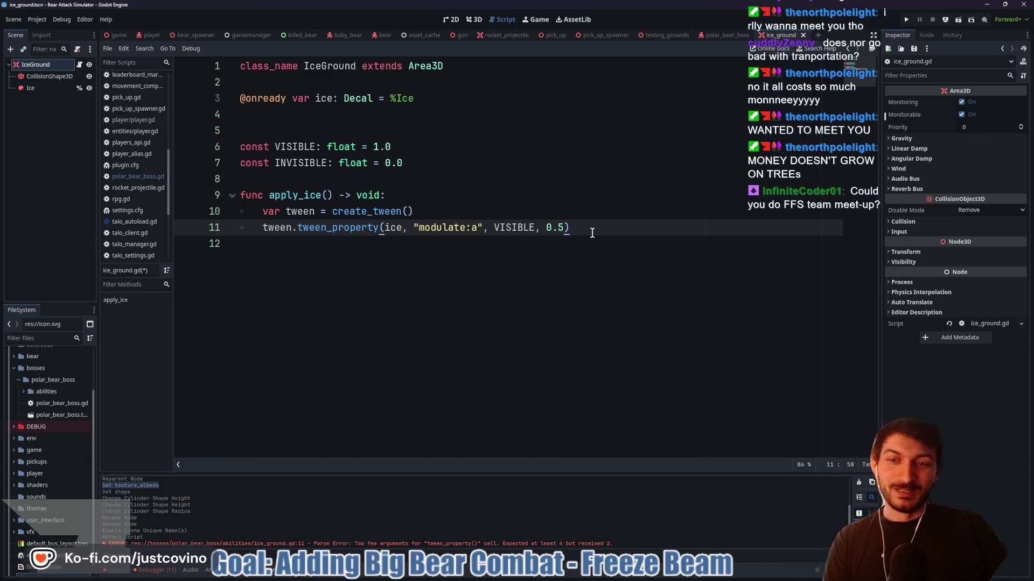
# Start a new indented line 12 after the fade-in tween call
pyautogui.press('Return')
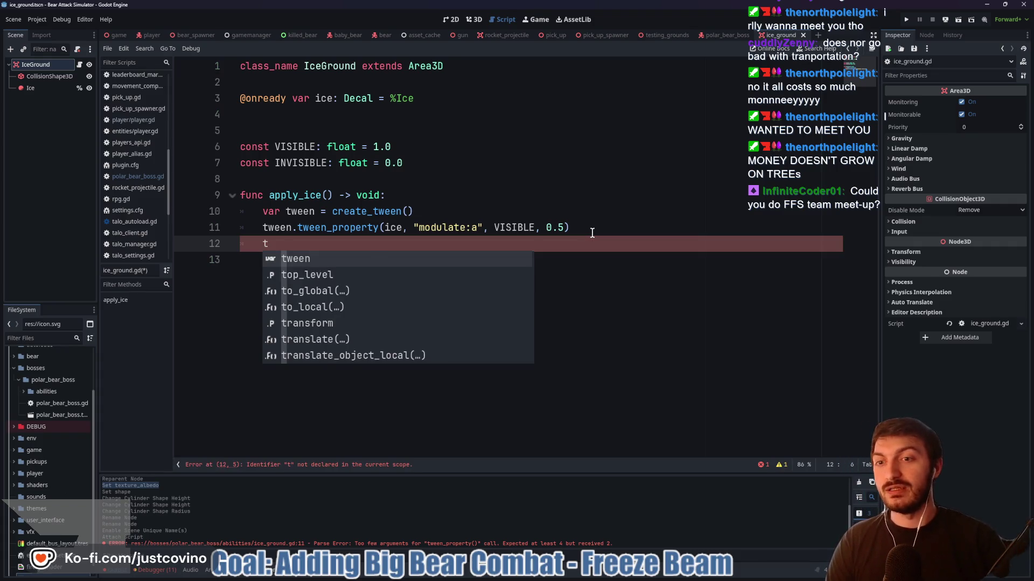
# Make line 12 a tween.tween_interval(5.0) call so the ice stays shown
pyautogui.write('ween.')
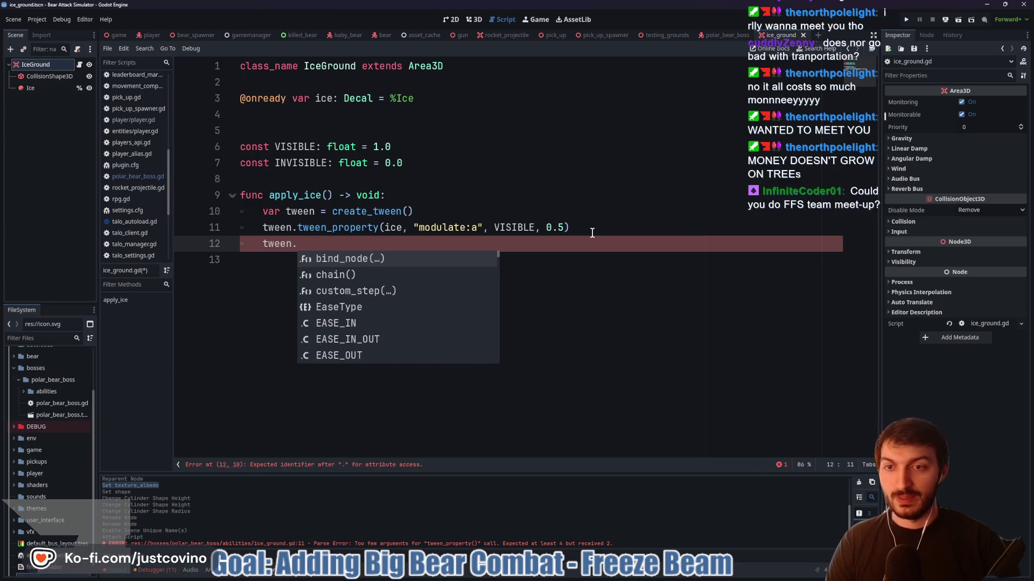
pyautogui.write('twe')
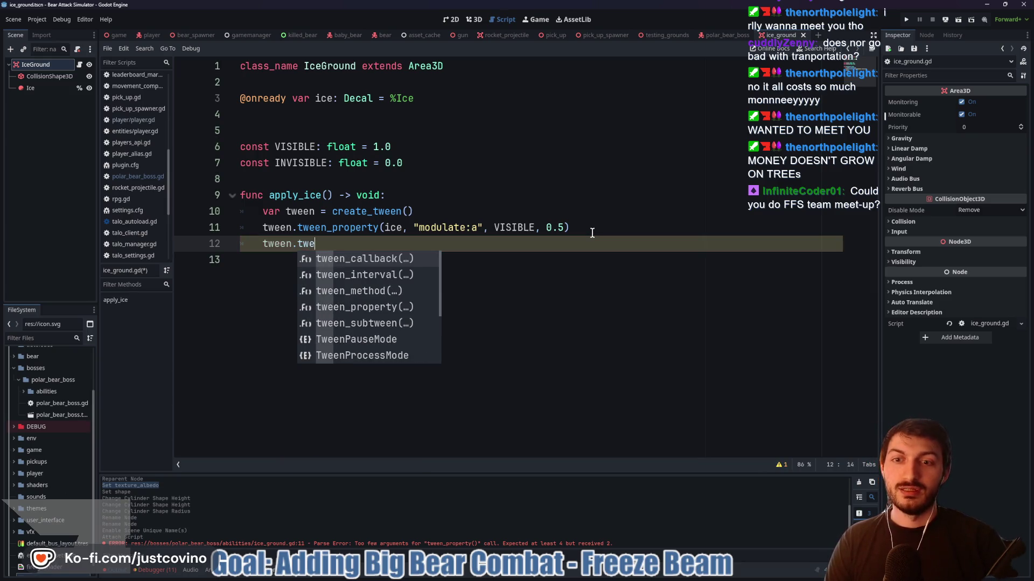
pyautogui.write('en_prop')
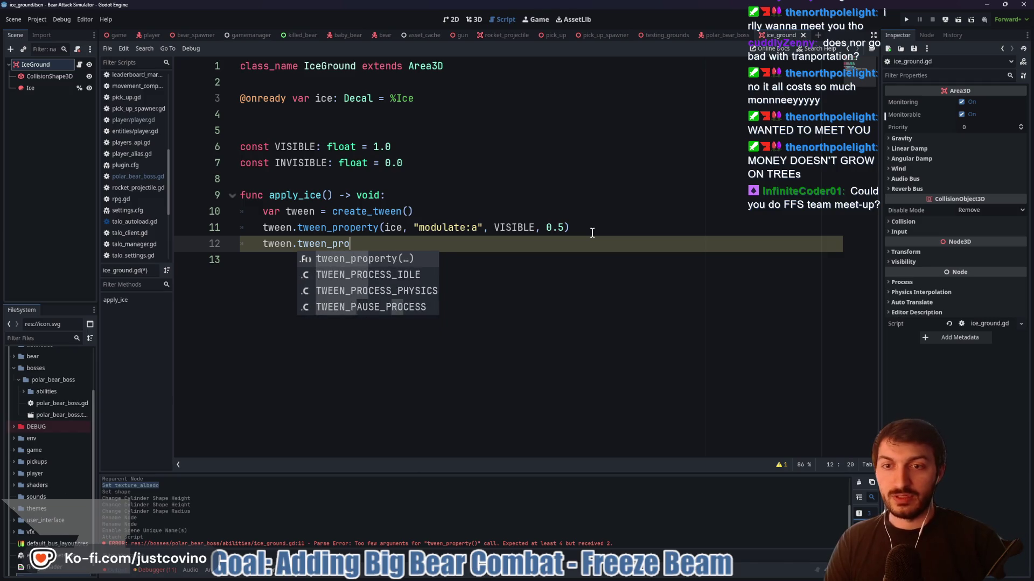
pyautogui.press('Return')
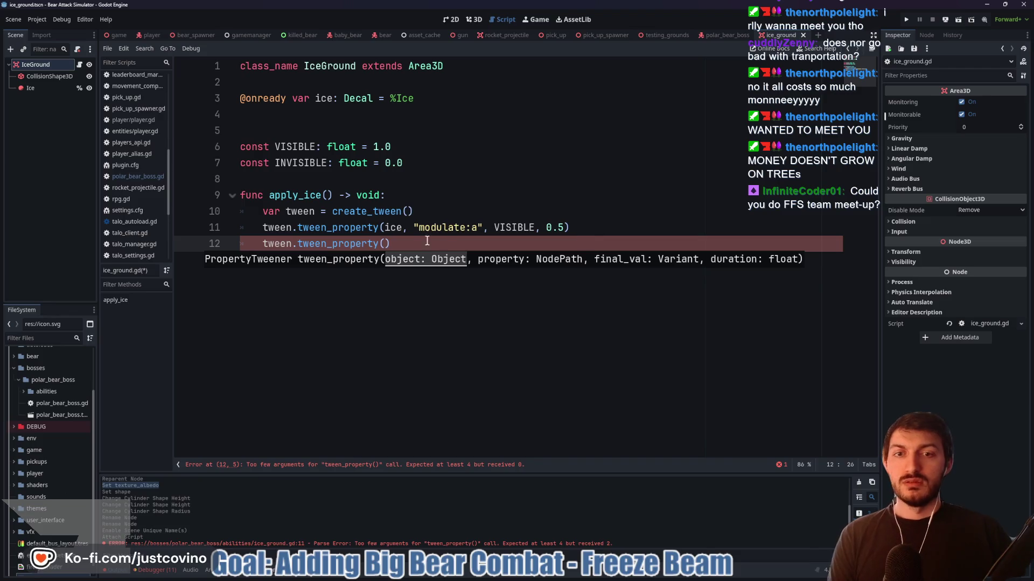
pyautogui.click(400, 242)
pyautogui.moveTo(399, 243)
pyautogui.mouseDown()
pyautogui.moveTo(276, 244)
pyautogui.moveTo(298, 243)
pyautogui.mouseUp()
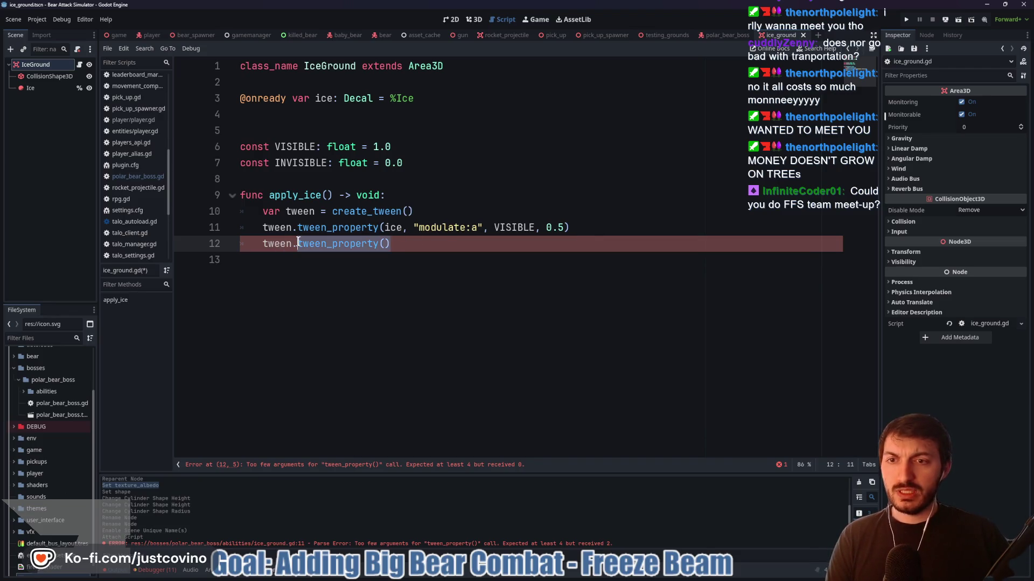
pyautogui.moveTo(298, 243)
pyautogui.write('tween.tw')
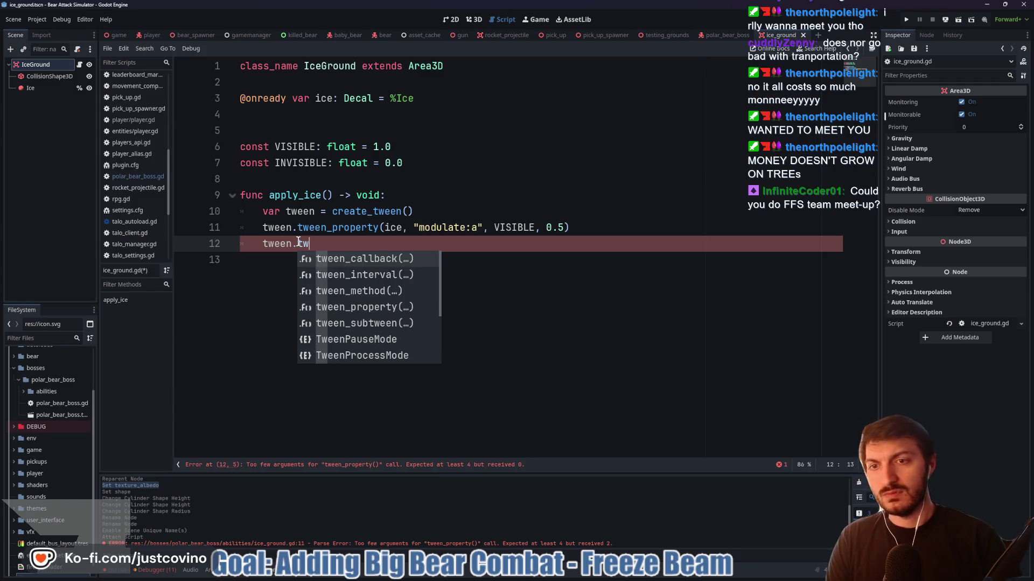
pyautogui.press('Return')
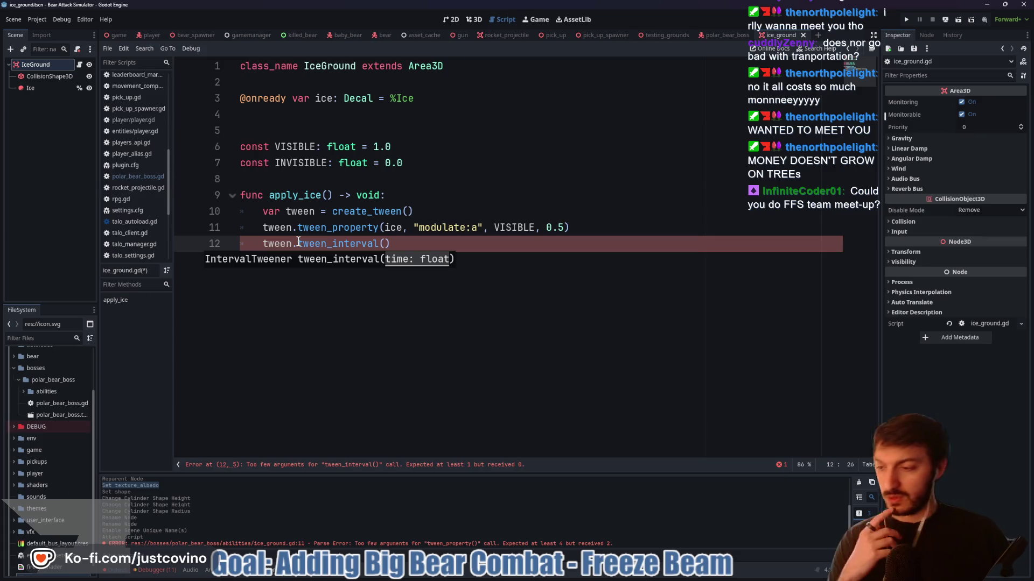
pyautogui.write('5.0')
# Add tween.tween_property(ice, "modulate:a", INVISIBLE, 2.0) on line 13 to fade the ice out
pyautogui.click(427, 246)
pyautogui.press('Return')
pyautogui.write('tween.tween)')
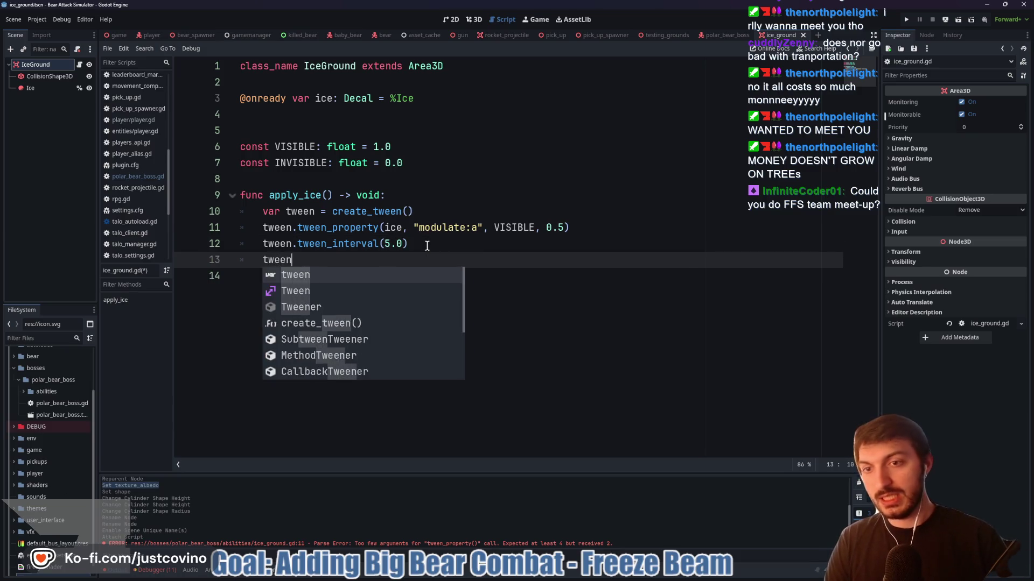
pyautogui.press('BackSpace')
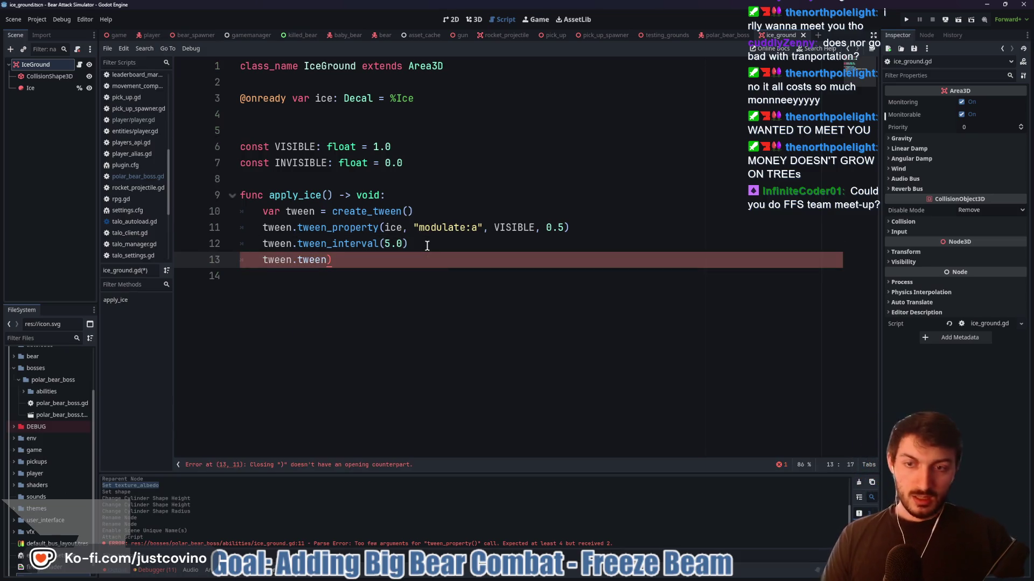
pyautogui.write('_pro')
pyautogui.press('Return')
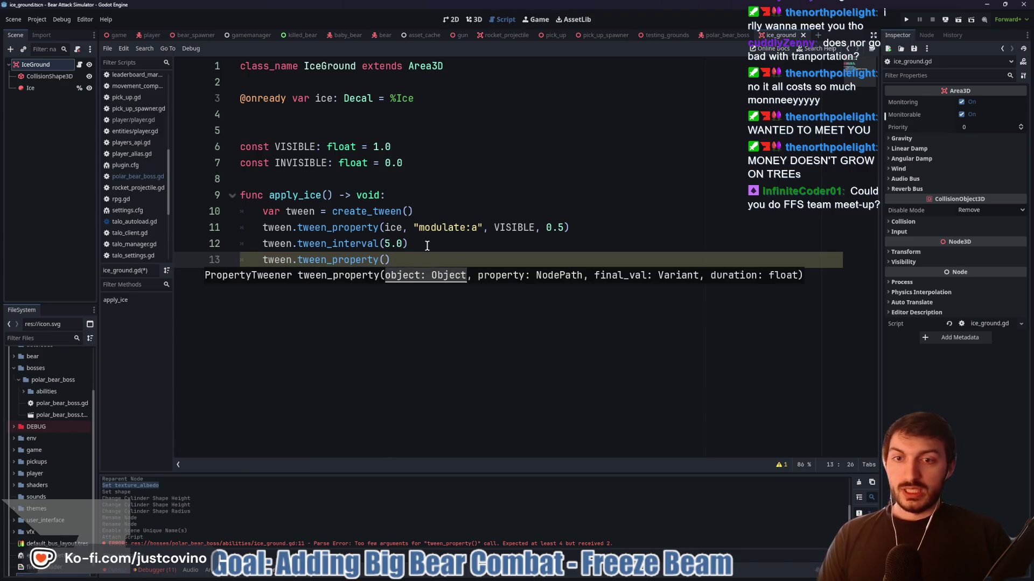
pyautogui.write('ice, m')
pyautogui.press('BackSpace')
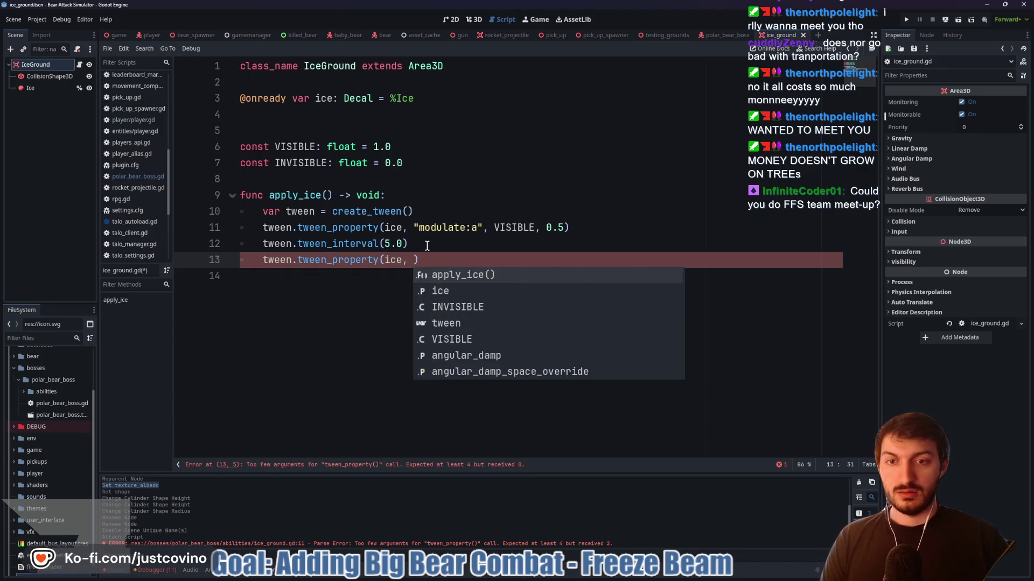
pyautogui.write('"modulate:a')
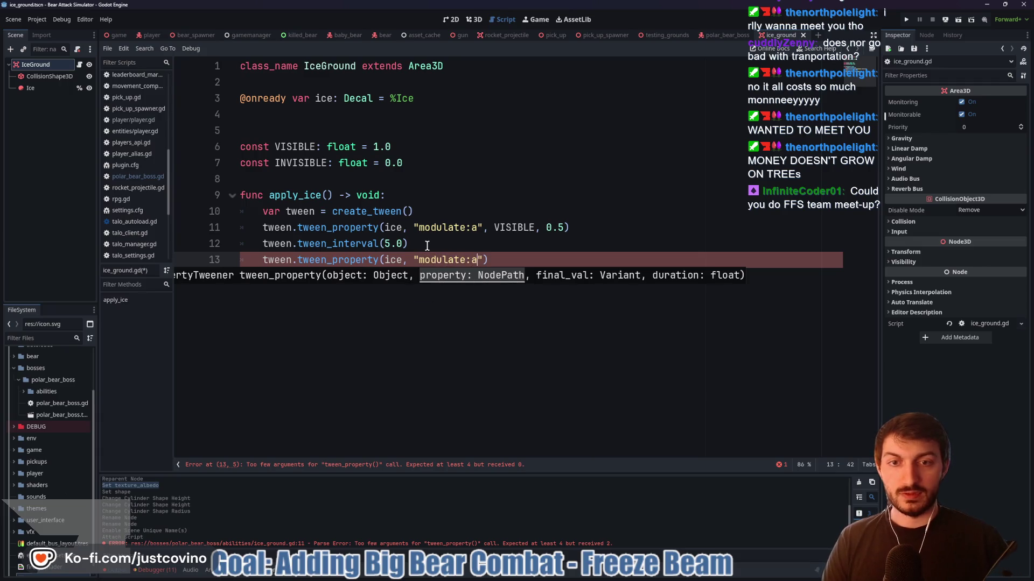
pyautogui.write('", IN')
pyautogui.press('Return')
pyautogui.write(', ')
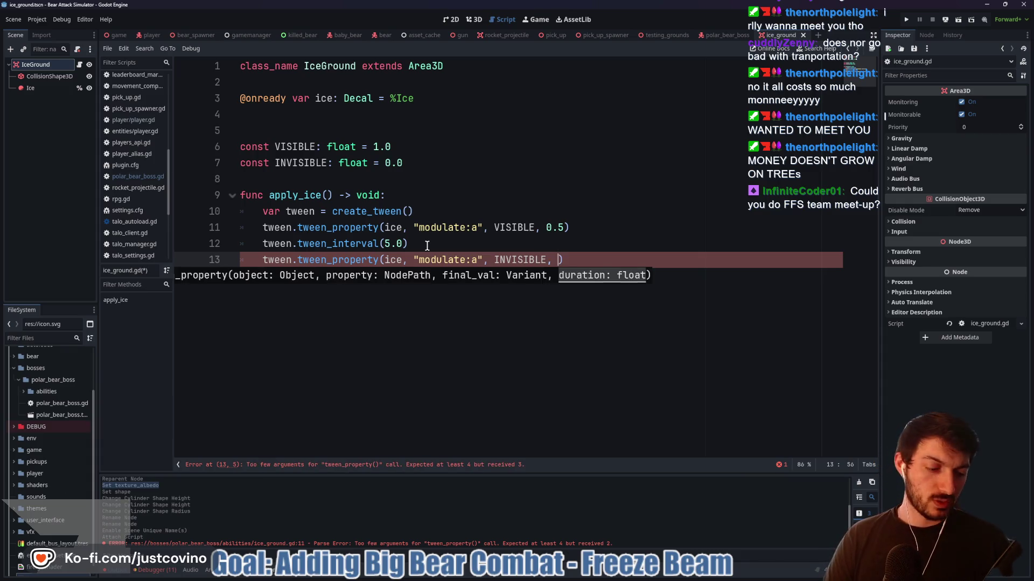
pyautogui.write('1.5')
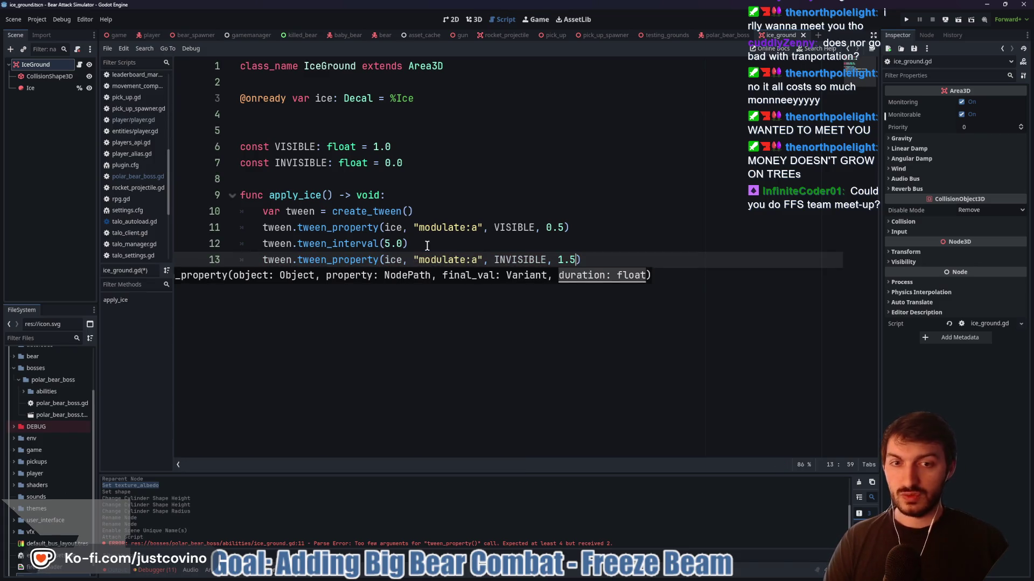
pyautogui.write('2.0')
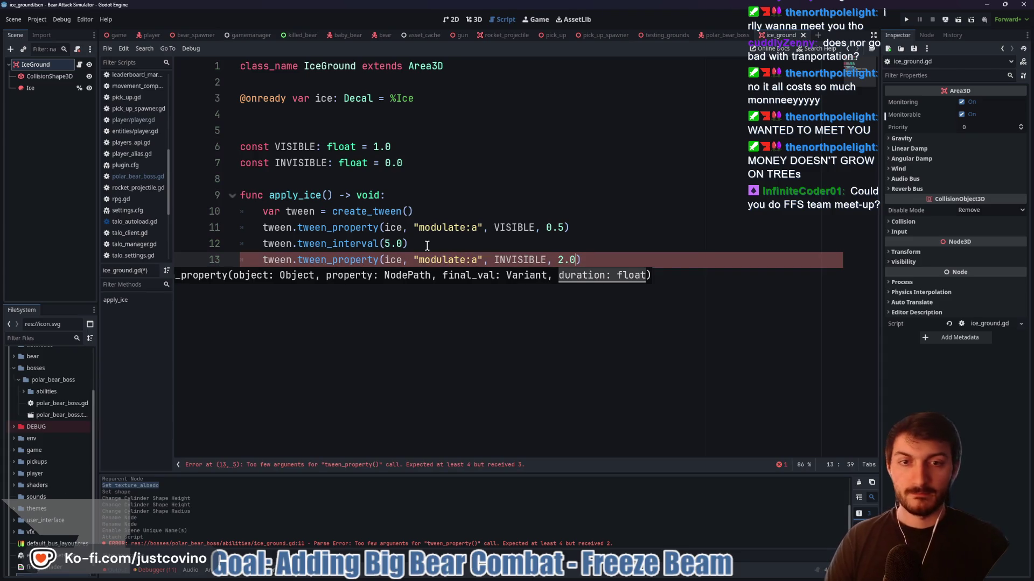
pyautogui.click(614, 259)
pyautogui.press('Return')
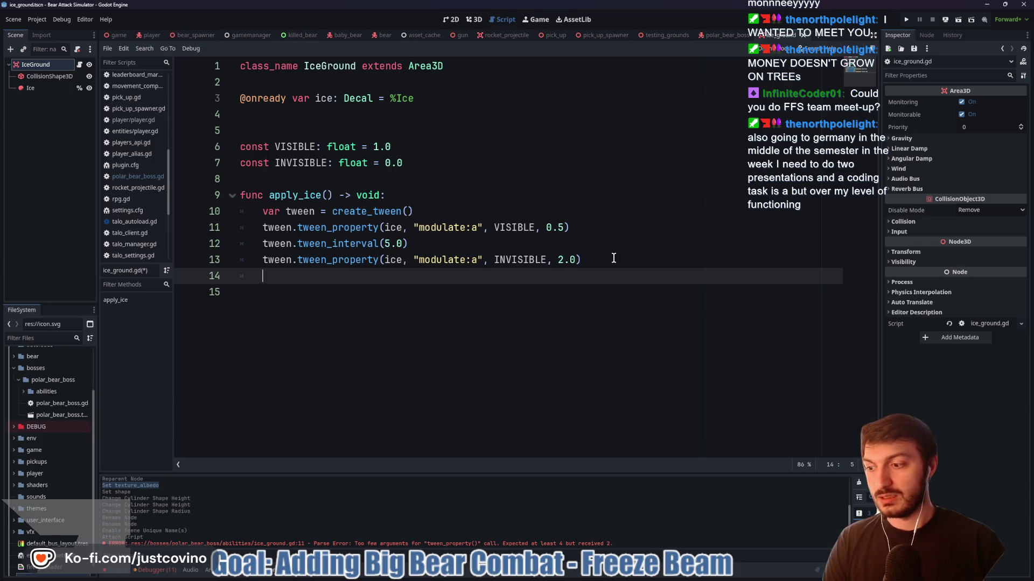
# End apply_ice() with tween.tween_callback(queue_free) and save ice_ground.gd
pyautogui.write('tween.tween_callback(')
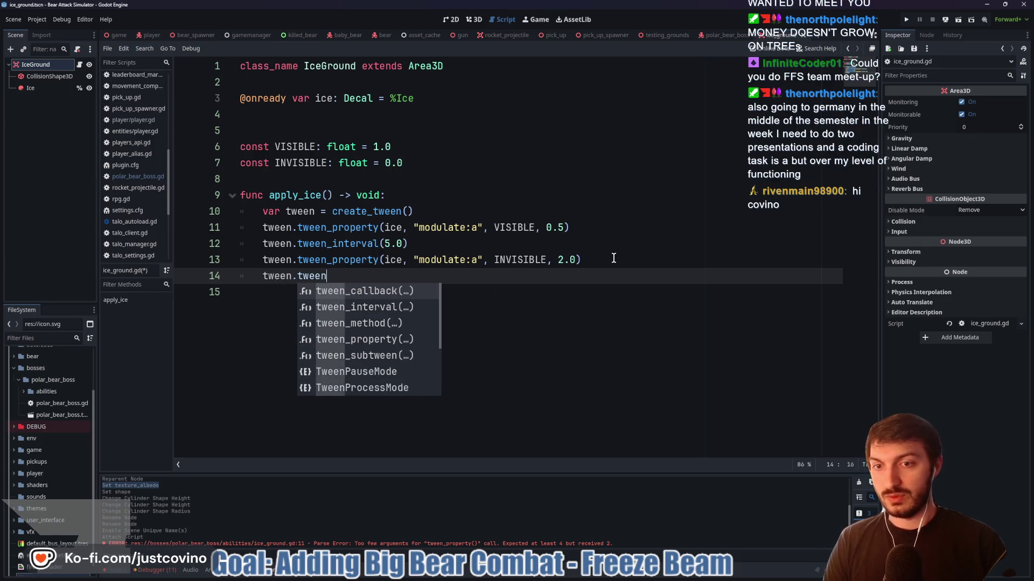
pyautogui.press('Return')
pyautogui.write('queue_f')
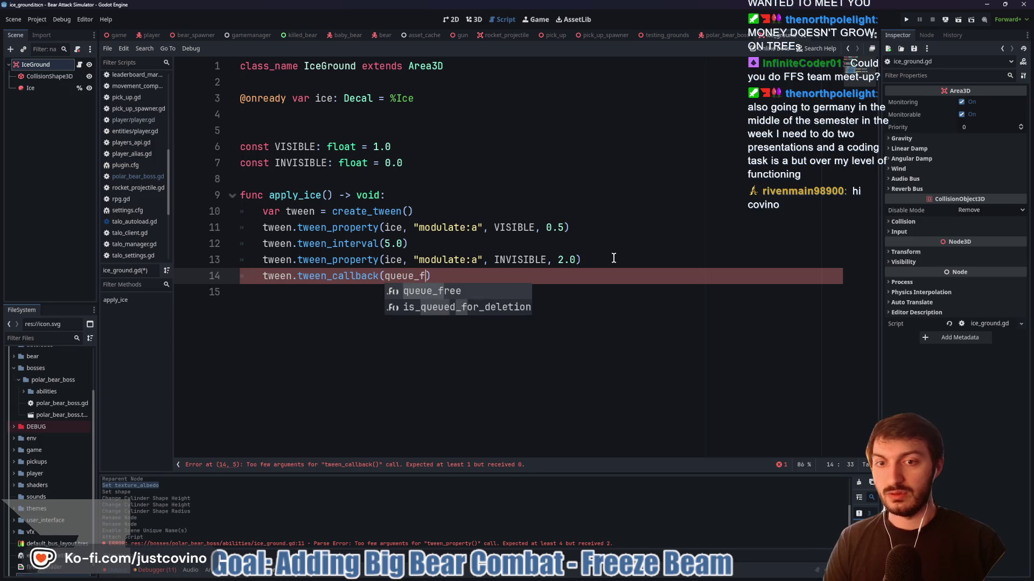
pyautogui.press('Return')
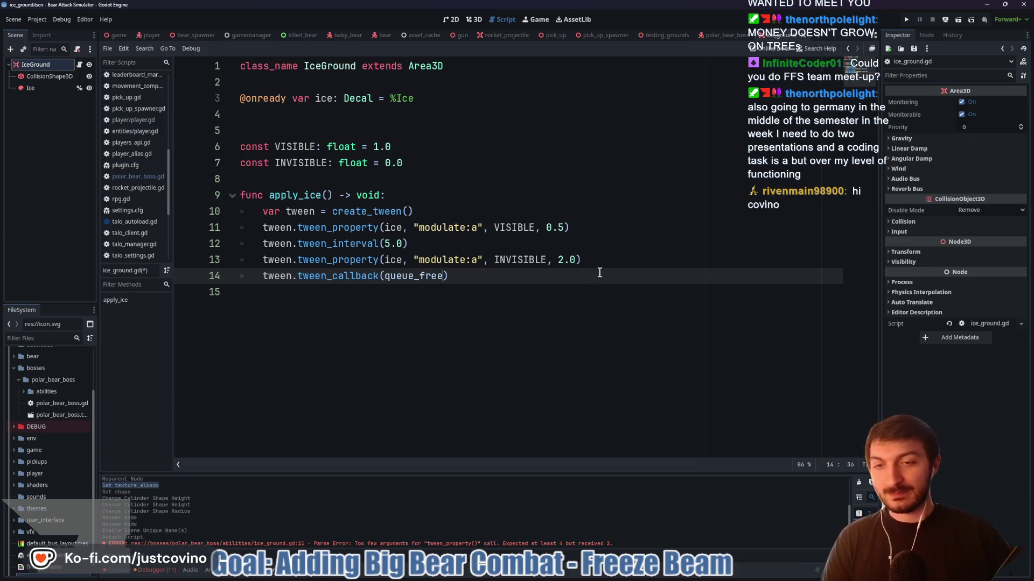
pyautogui.click(505, 273)
pyautogui.hotkey('ctrl', 's')
pyautogui.press('Return')
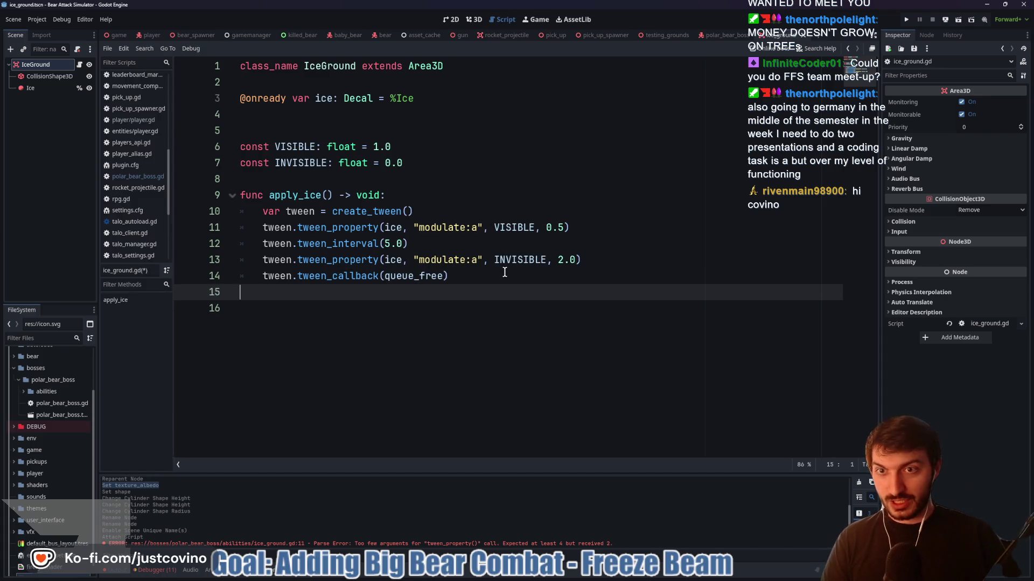
pyautogui.hotkey('ctrl', 'z')
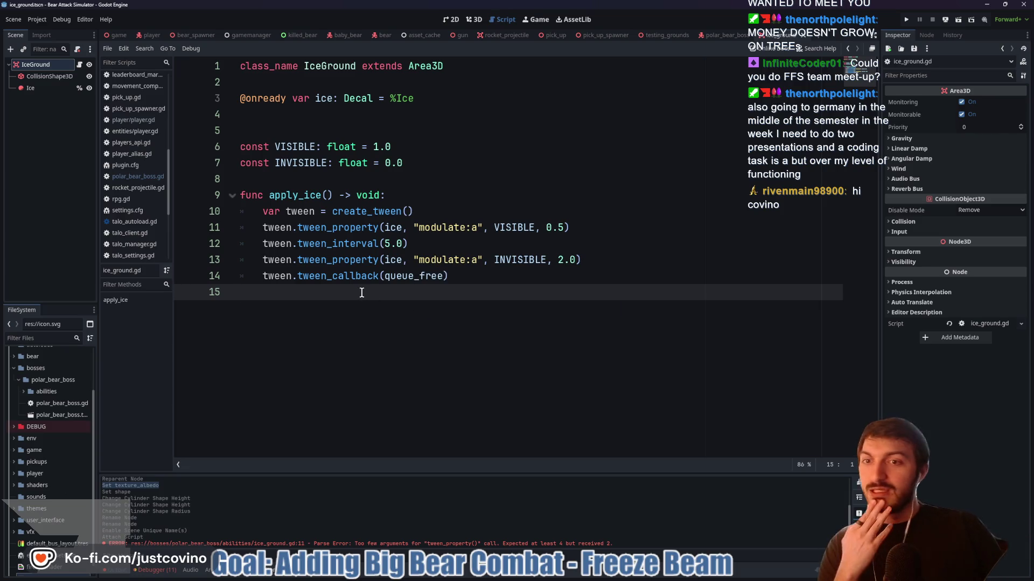
# Add a func _ready() -> void that calls apply_ice(), above apply_ice, and save
pyautogui.click(320, 175)
pyautogui.press('Return')
pyautogui.press('Return')
pyautogui.press('Up')
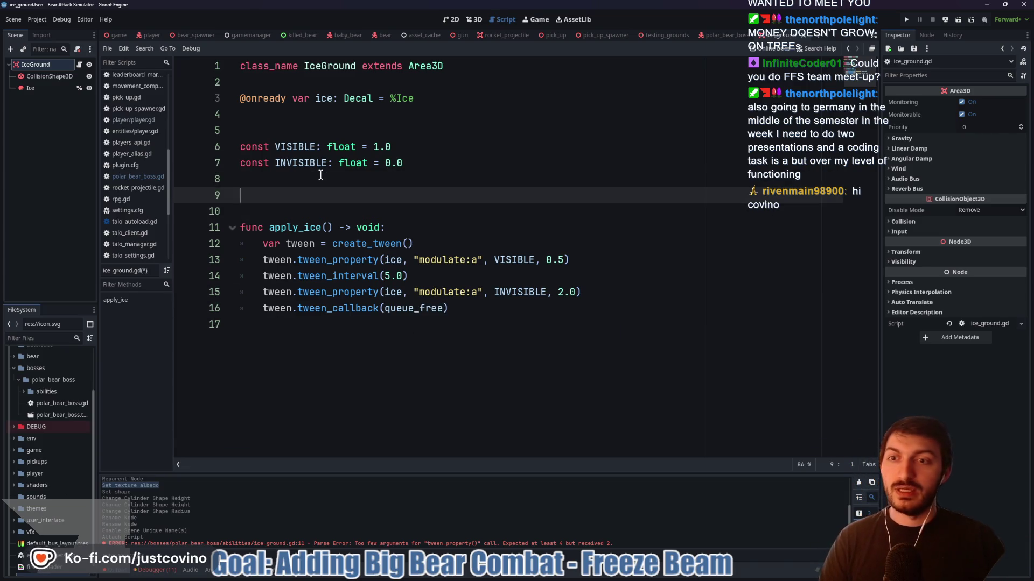
pyautogui.write('func _r')
pyautogui.press('Return')
pyautogui.press('Return')
pyautogui.write('ap')
pyautogui.press('Return')
pyautogui.hotkey('ctrl', 's')
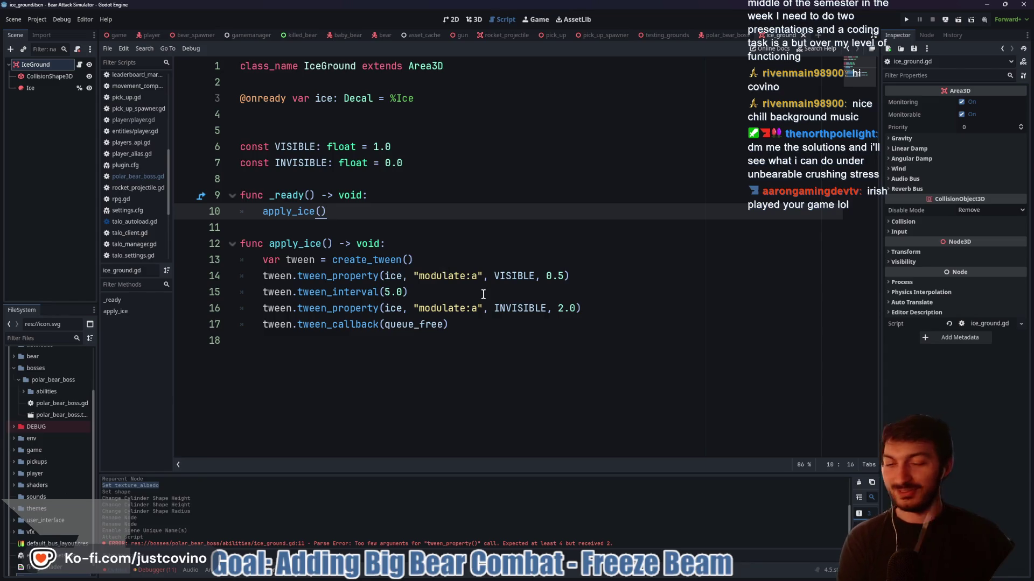
# Insert a blank line separating _ready() from apply_ice() and review the tween lines
pyautogui.click(397, 231)
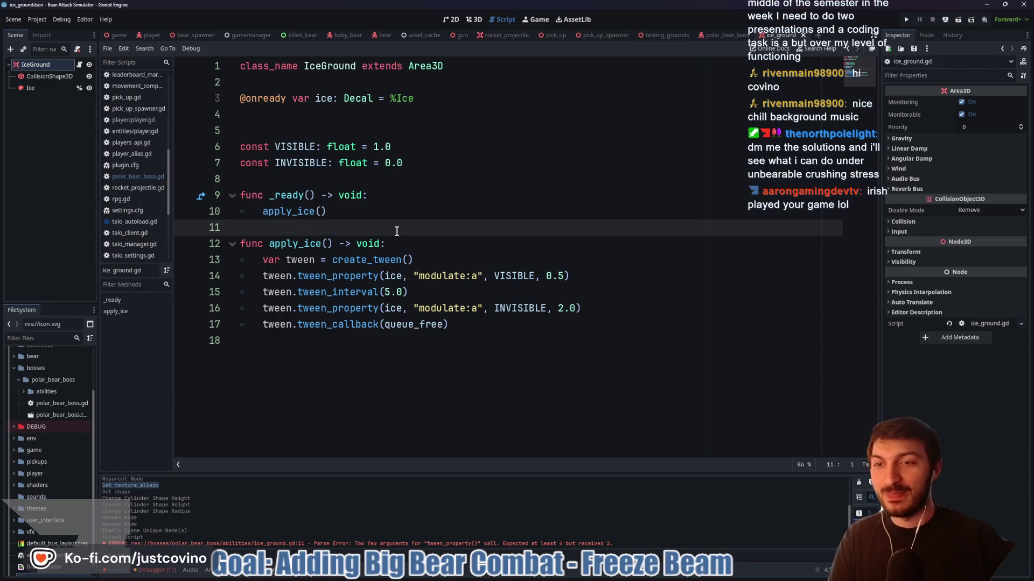
pyautogui.press('Return')
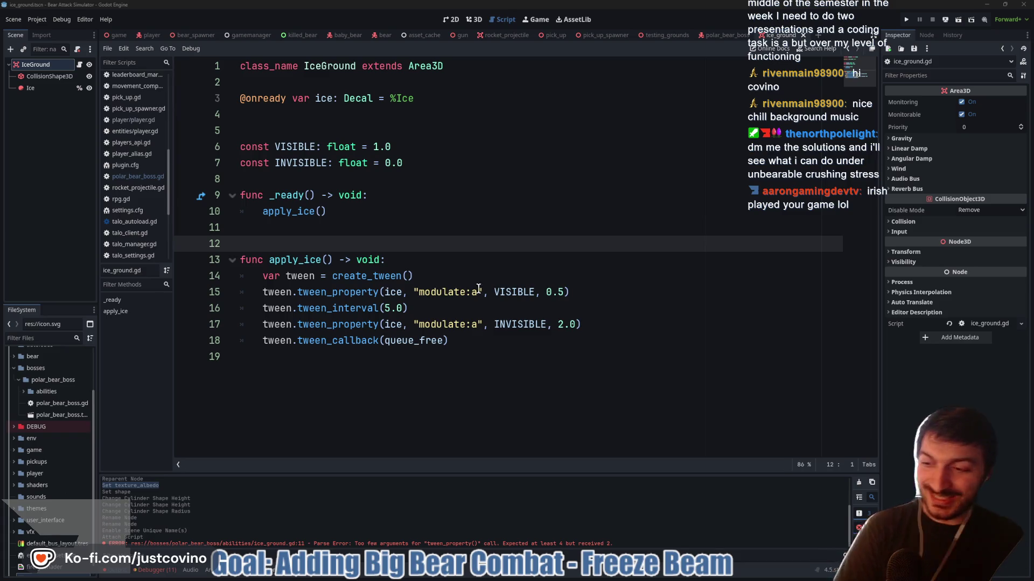
pyautogui.click(550, 326)
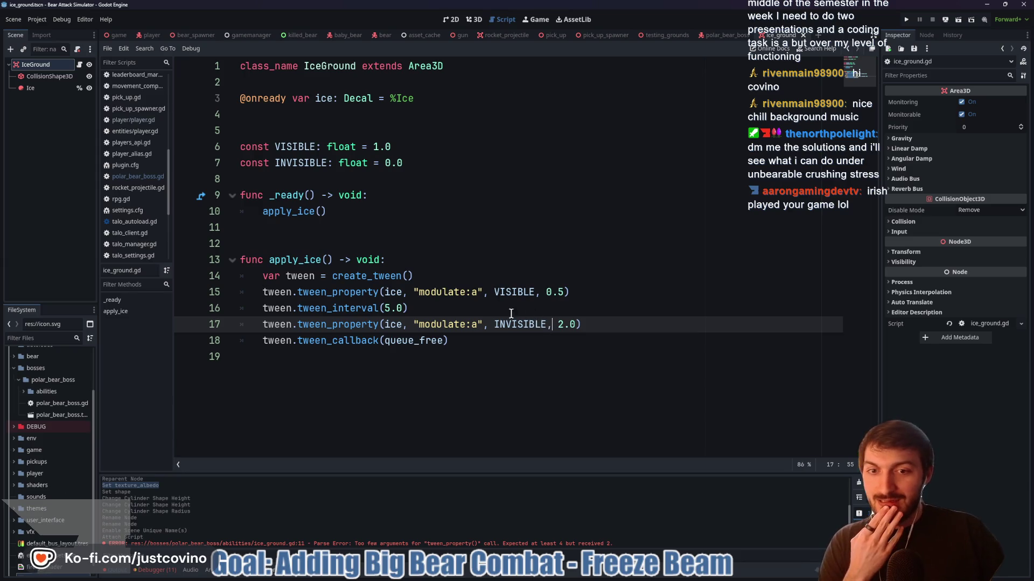
pyautogui.click(474, 343)
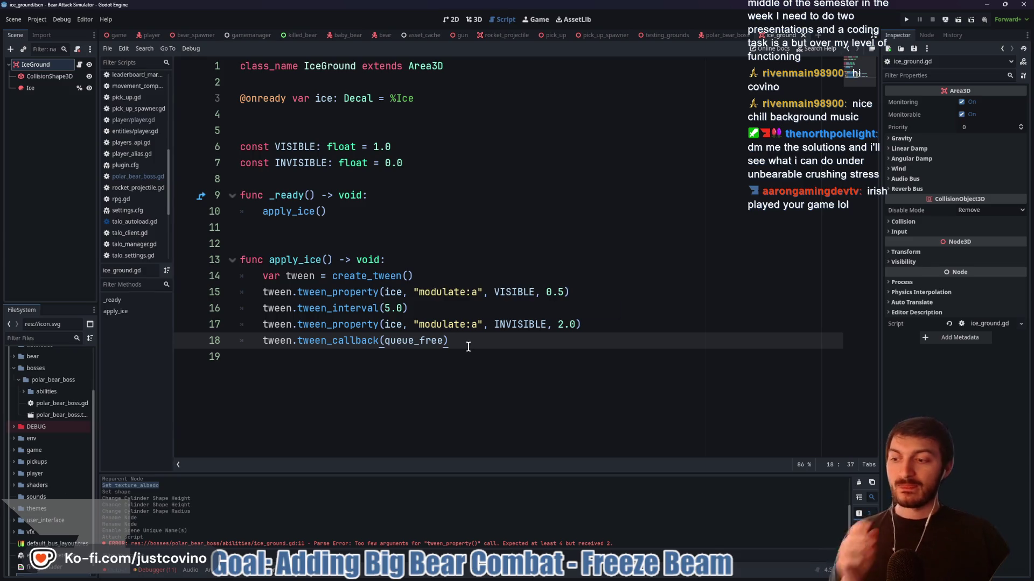
pyautogui.click(308, 241)
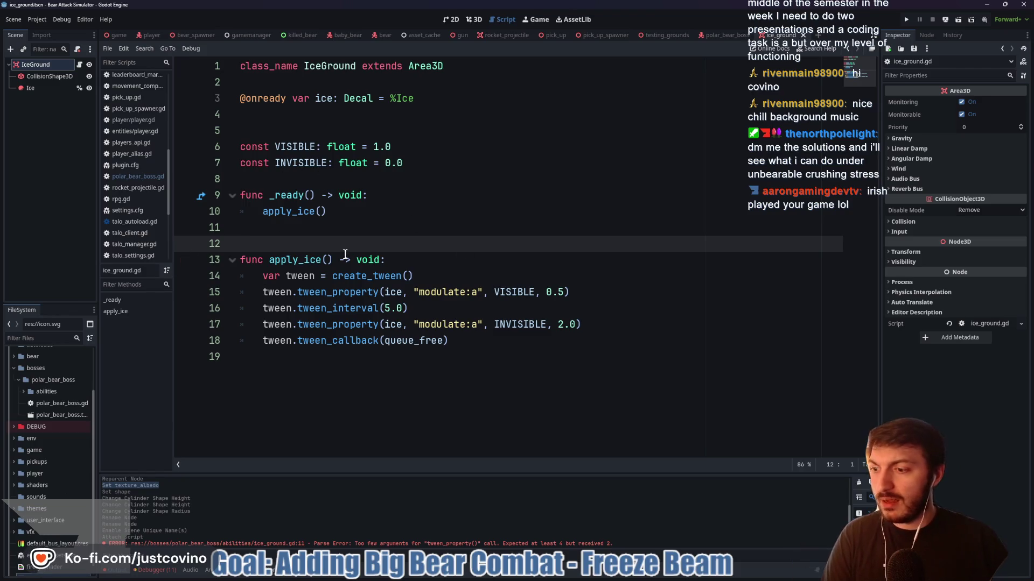
pyautogui.scroll(5, 140, 106)
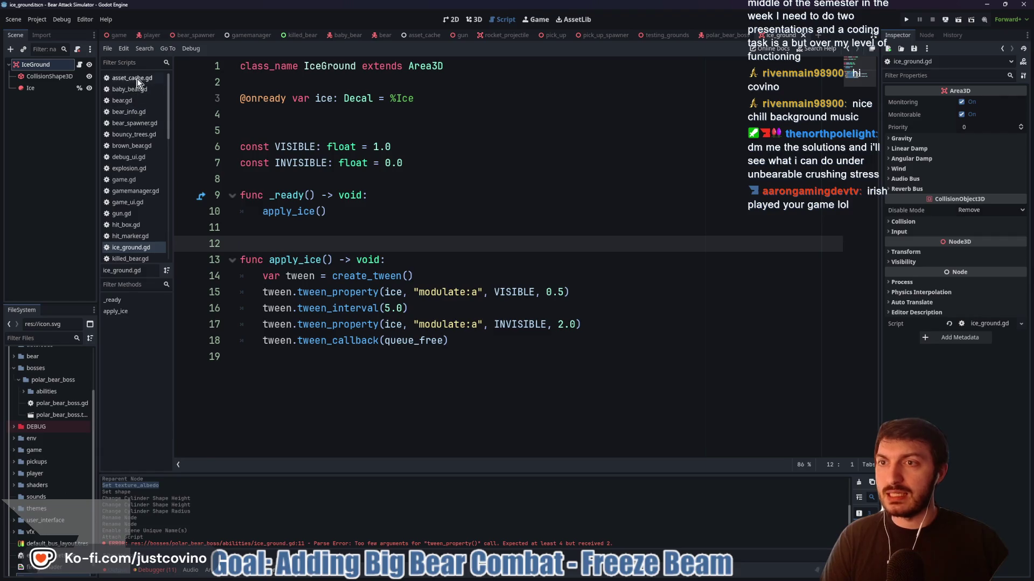
# In asset_cache.gd, add a Boss Abilities section and begin const ICE_GROUND := preload(
pyautogui.click(132, 77)
pyautogui.scroll(-1, 344, 217)
pyautogui.scroll(-6, 344, 217)
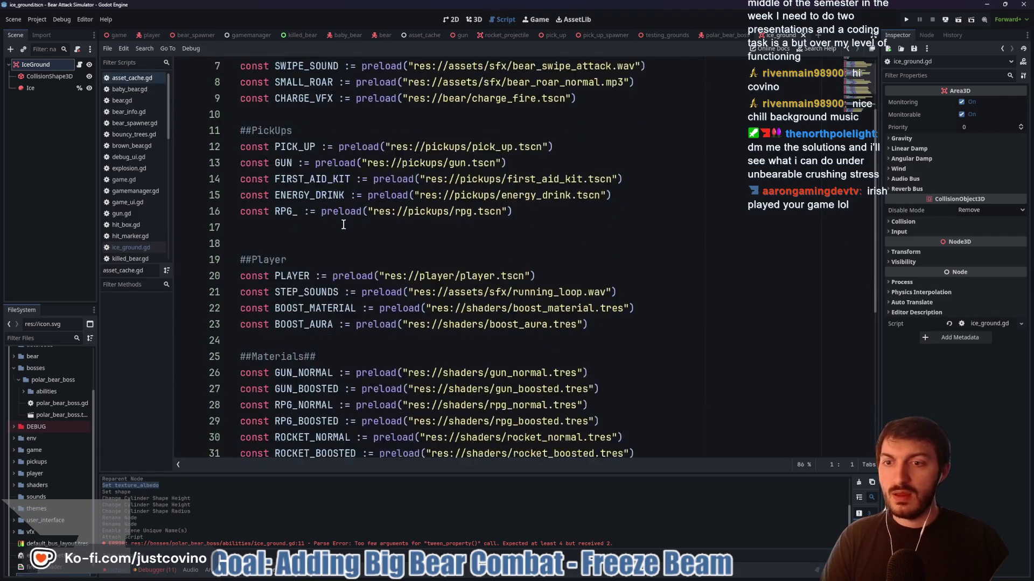
pyautogui.scroll(-1, 344, 225)
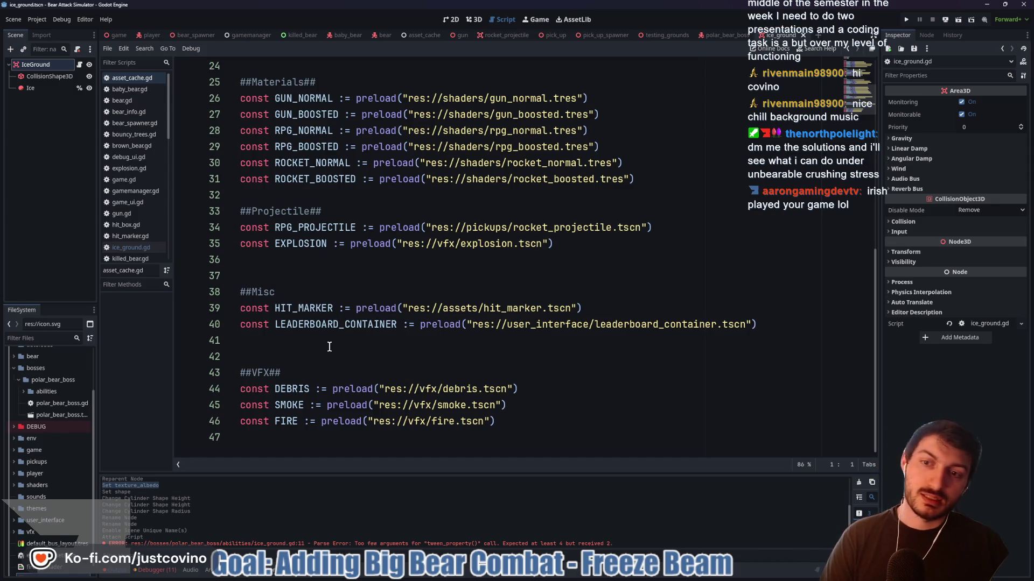
pyautogui.click(307, 340)
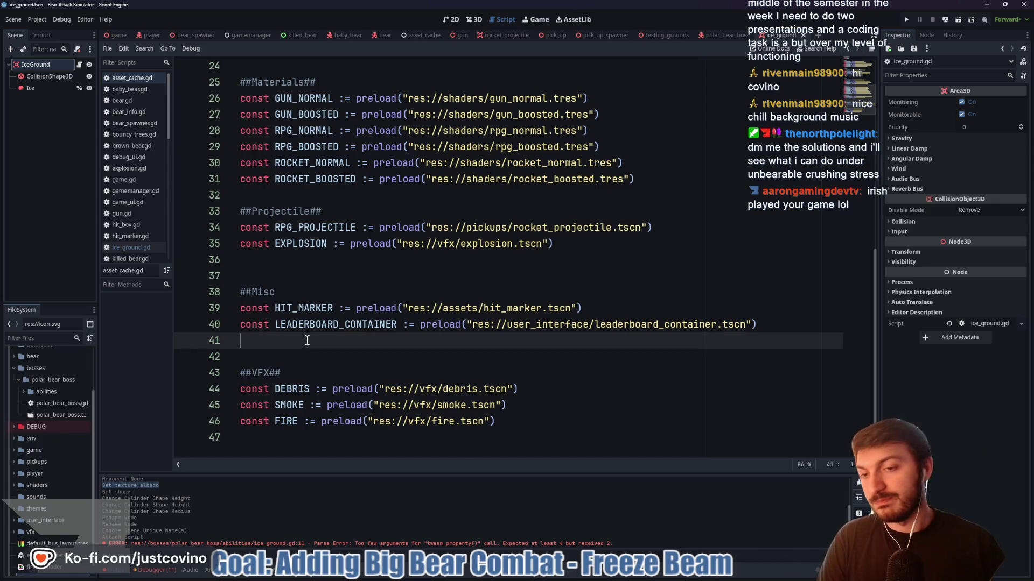
pyautogui.press('Return')
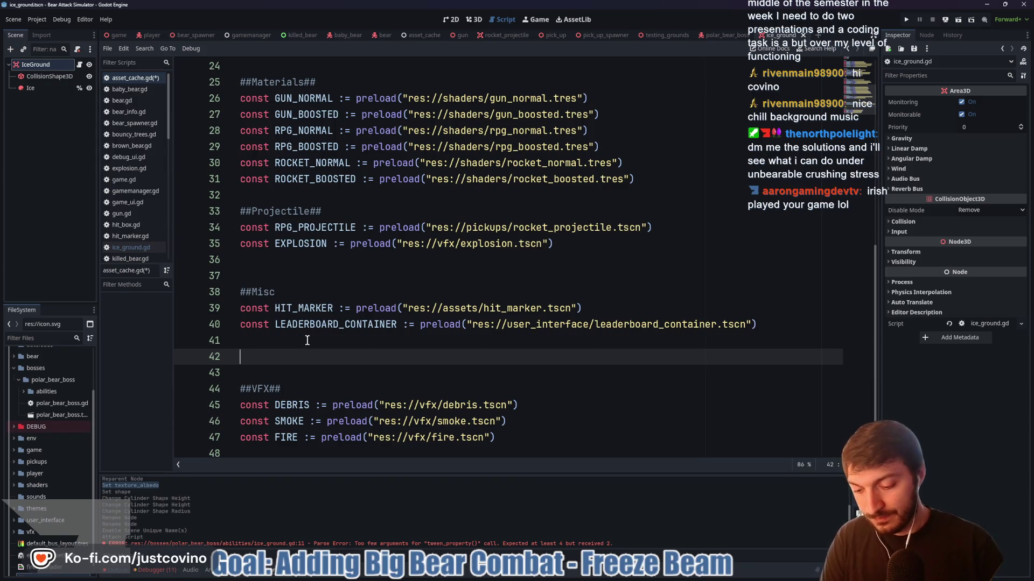
pyautogui.write('##Boss Abilities##')
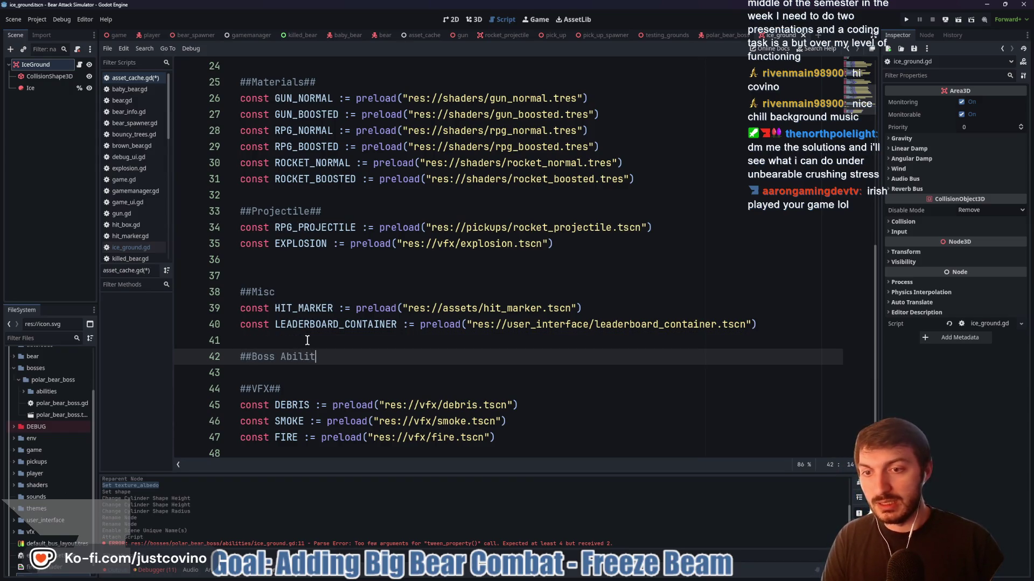
pyautogui.press('Return')
pyautogui.write('const ')
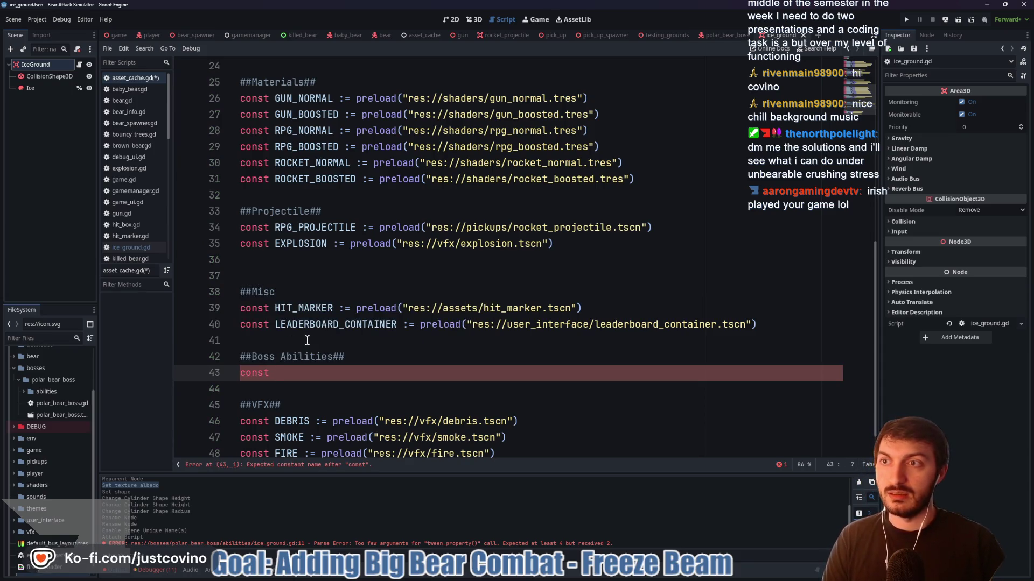
pyautogui.write('ICE_GROUND:')
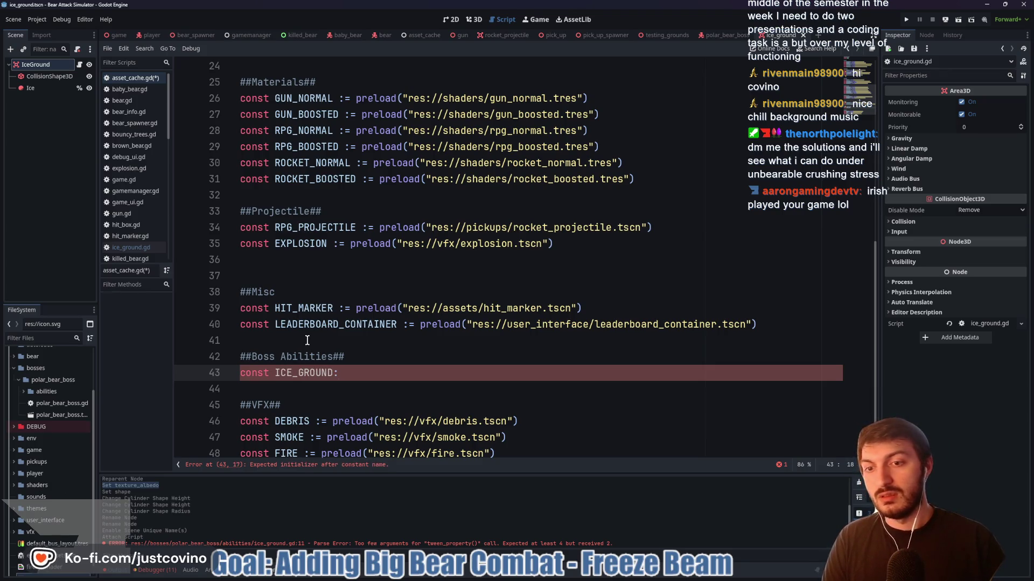
pyautogui.write('=')
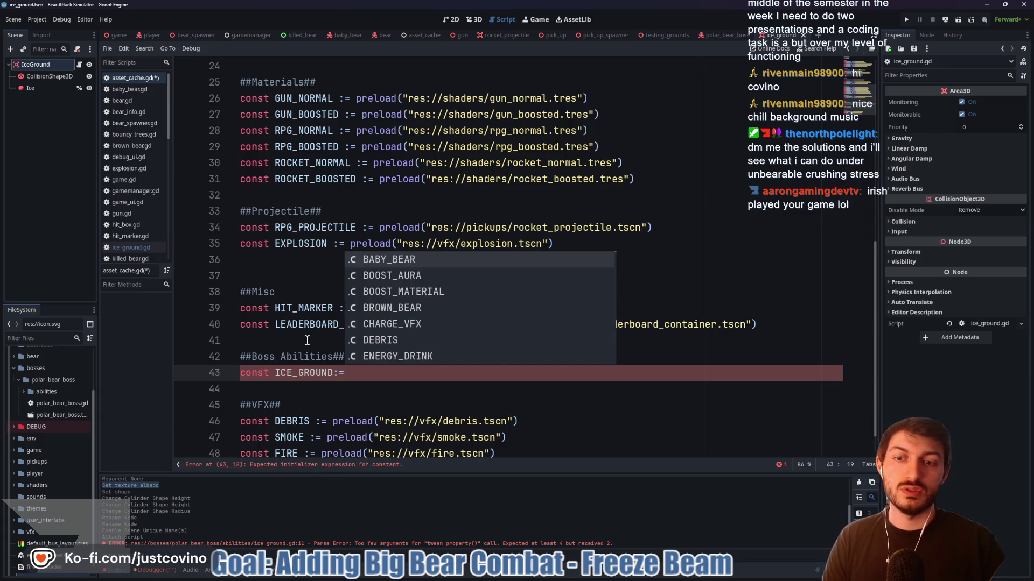
pyautogui.press('BackSpace')
pyautogui.press('BackSpace')
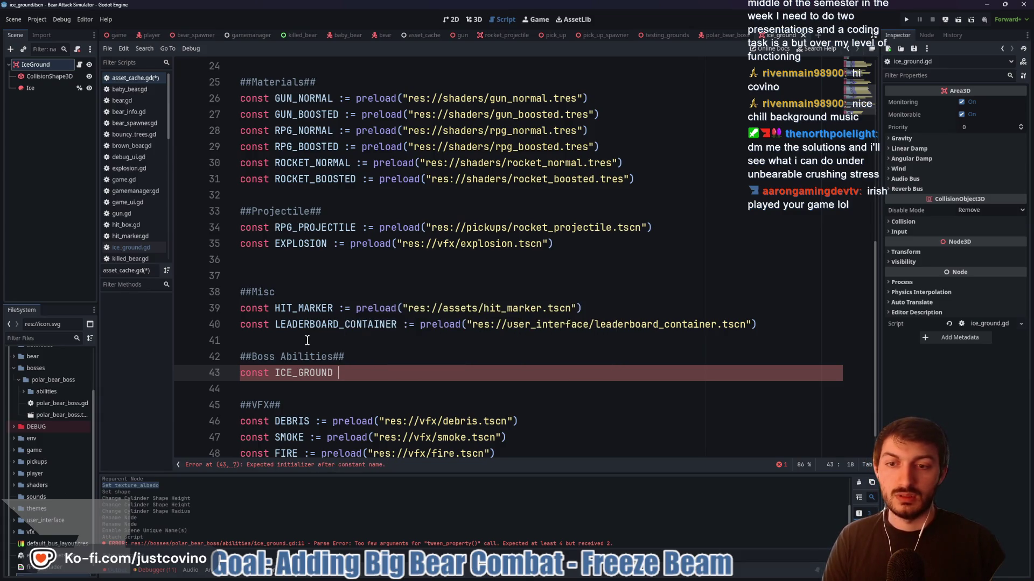
pyautogui.write(':= prelo')
pyautogui.press('Return')
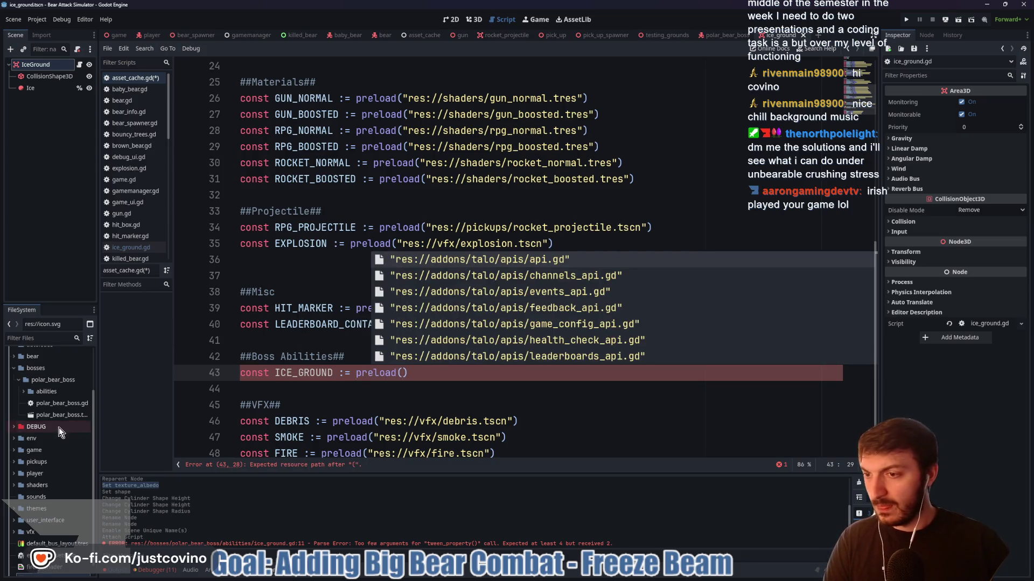
# Fill the preload with the res://bosses/polar_bear_boss/abilities/ice_ground.tscn path and save asset_cache.gd
pyautogui.click(23, 391)
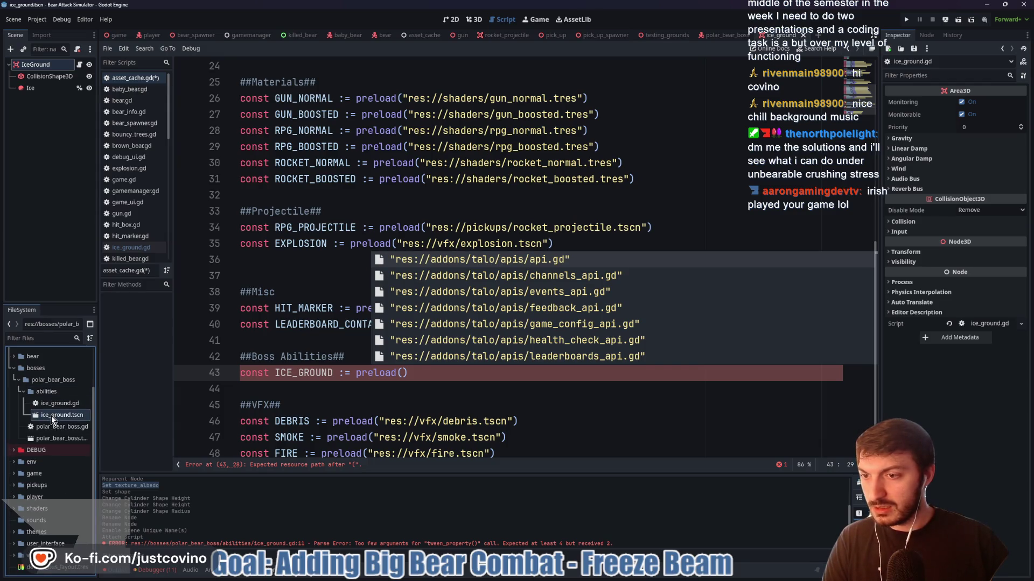
pyautogui.rightClick(50, 416)
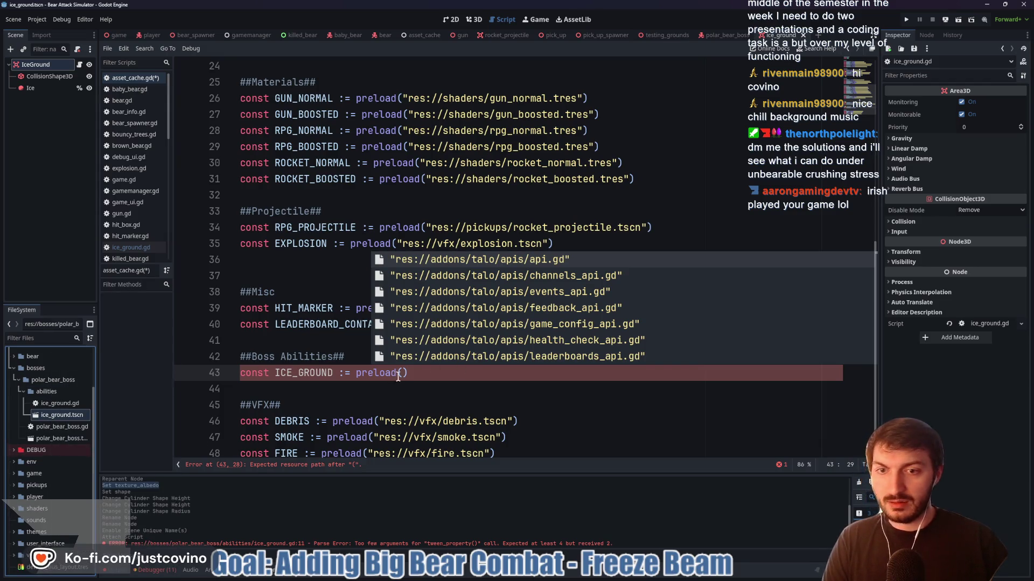
pyautogui.press('Escape')
pyautogui.write('"')
pyautogui.write('res://bosses/polar_bear_boss/abilities/ice_ground.tscn')
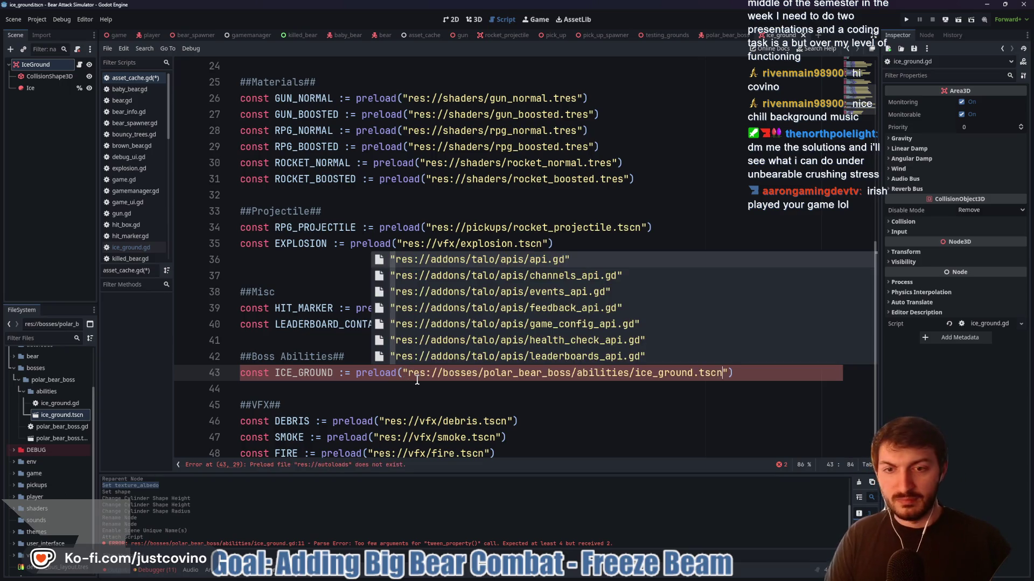
pyautogui.click(355, 388)
pyautogui.hotkey('ctrl', 's')
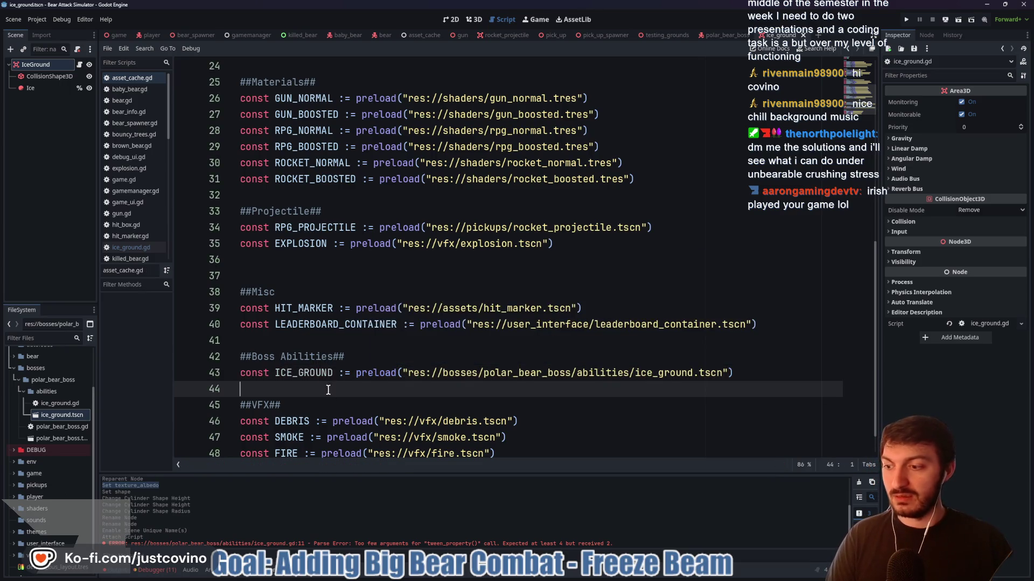
pyautogui.click(717, 34)
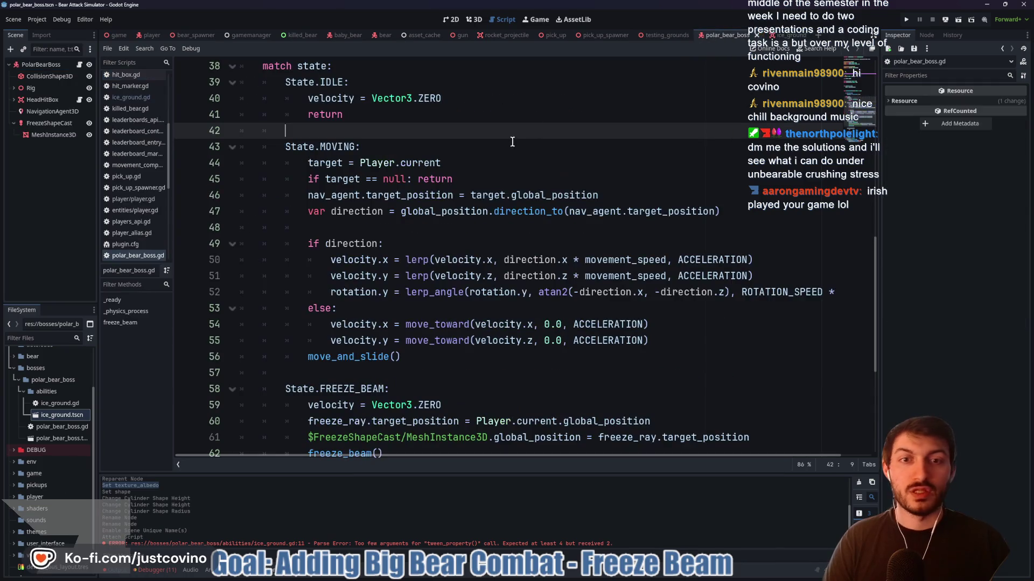
# Delete the player check and apply_ice(true) lines from freeze_beam, then begin declaring func apply_ice below
pyautogui.scroll(-5, 434, 244)
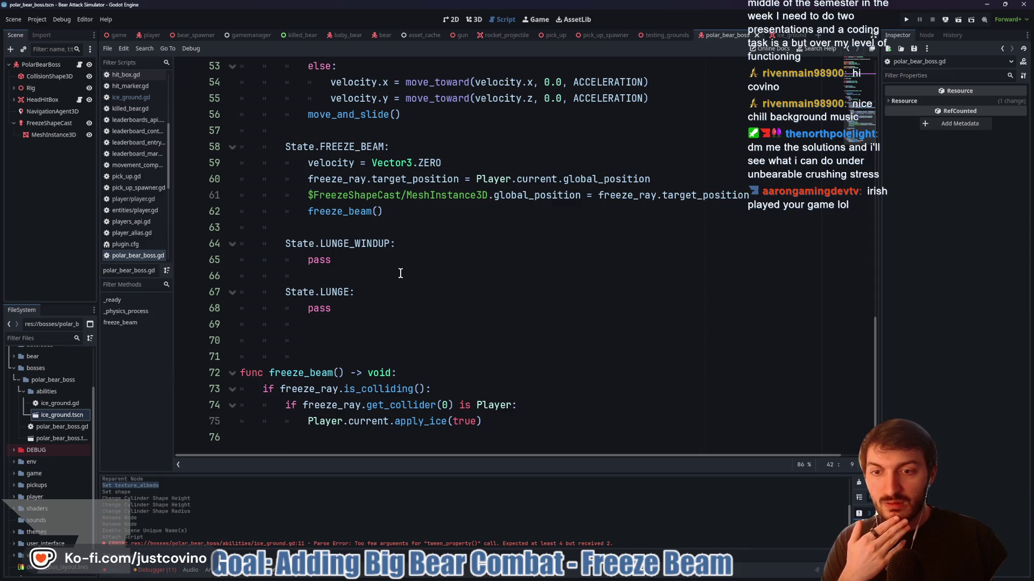
pyautogui.moveTo(482, 421); pyautogui.dragTo(276, 405)
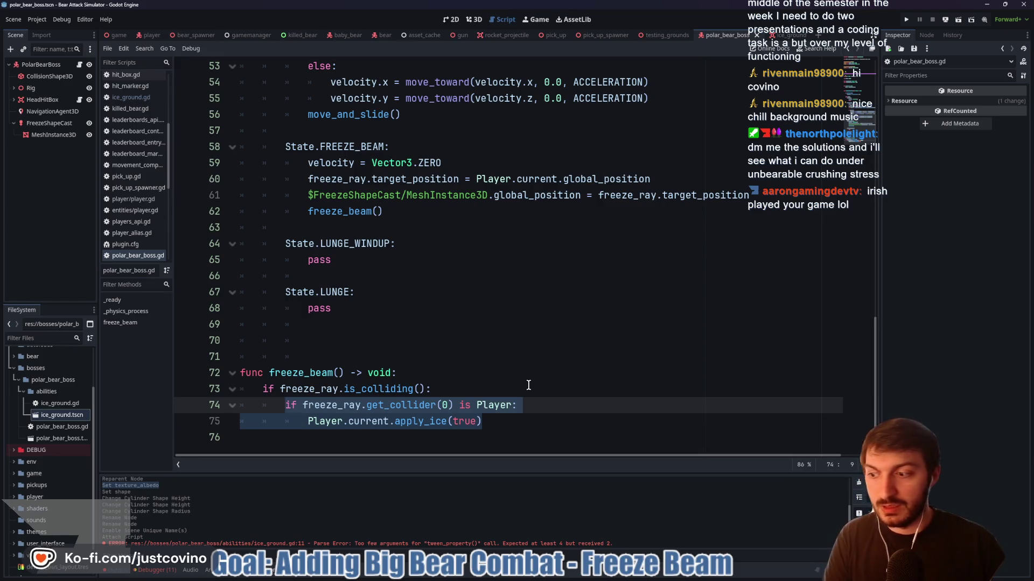
pyautogui.press('BackSpace')
pyautogui.write('app')
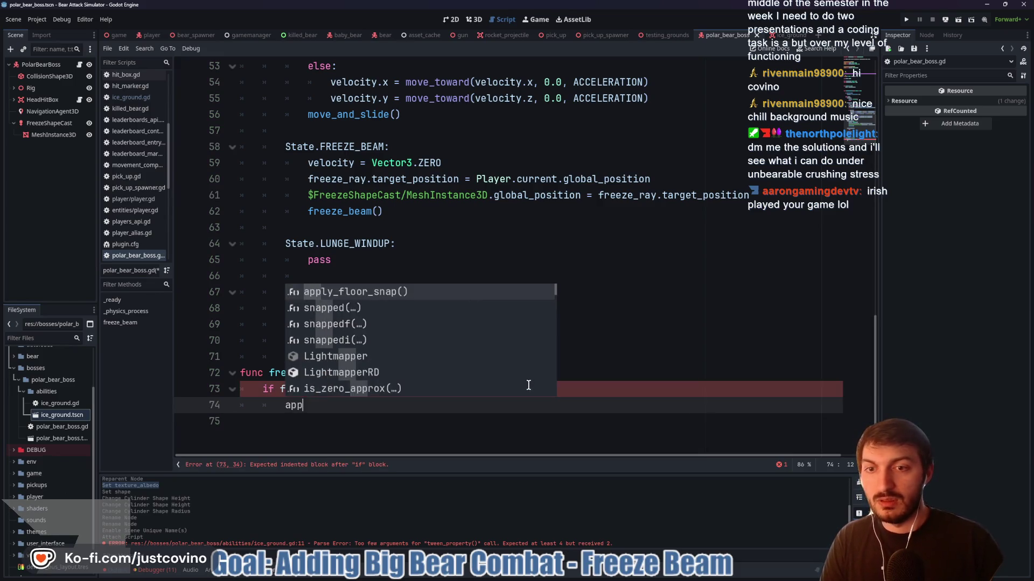
pyautogui.press('BackSpace')
pyautogui.press('BackSpace')
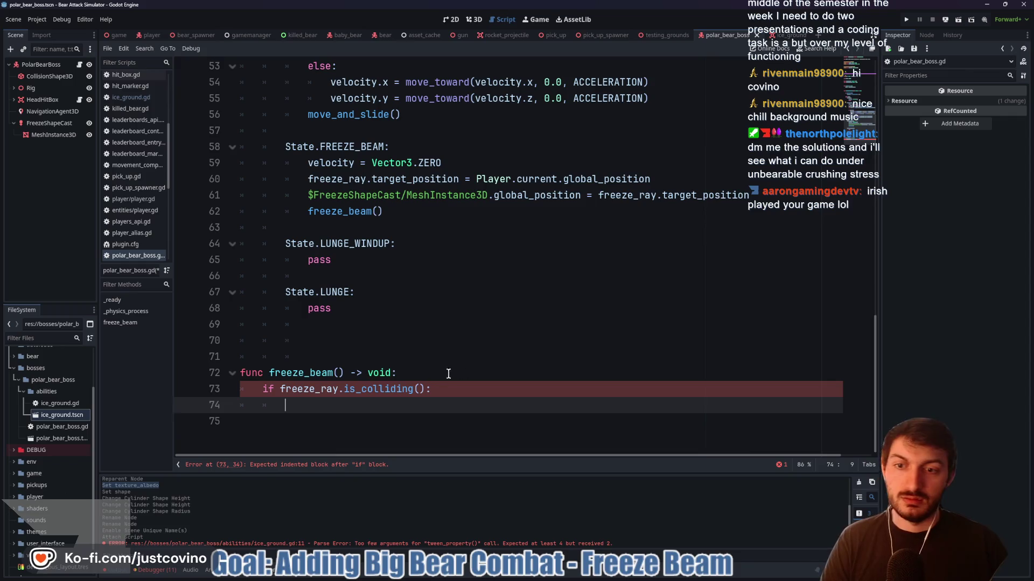
pyautogui.click(298, 432)
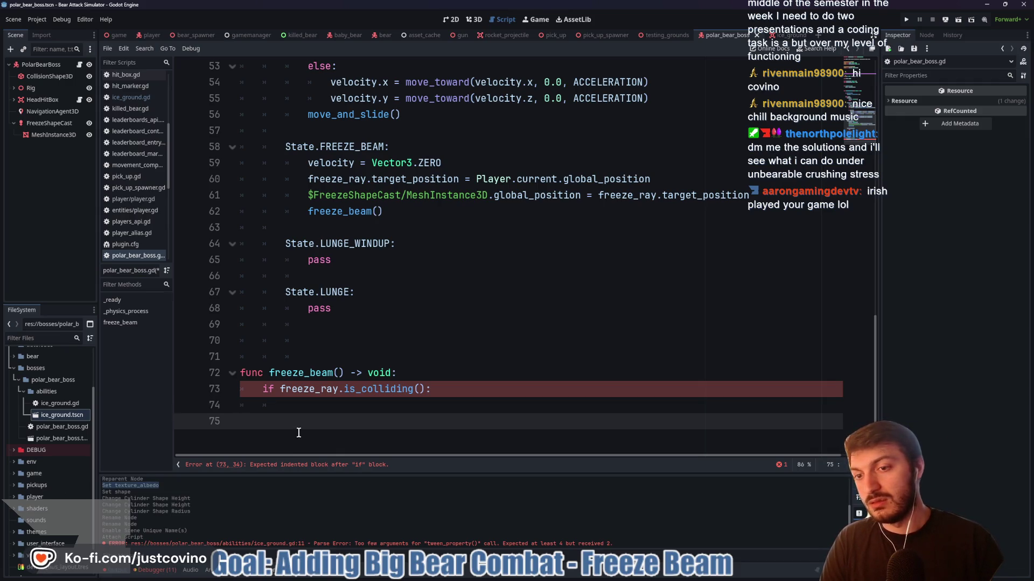
pyautogui.write('func apply_ice(location:')
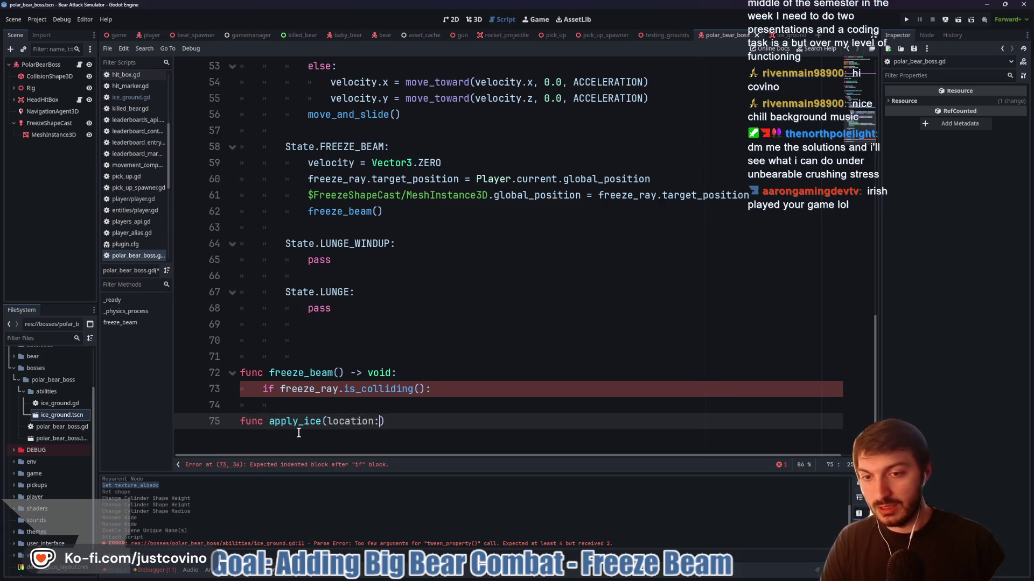
# Complete the signature func apply_ice(location: Vector3) -> void: and start its body
pyautogui.write('Vectior')
pyautogui.press('BackSpace')
pyautogui.write('or3')
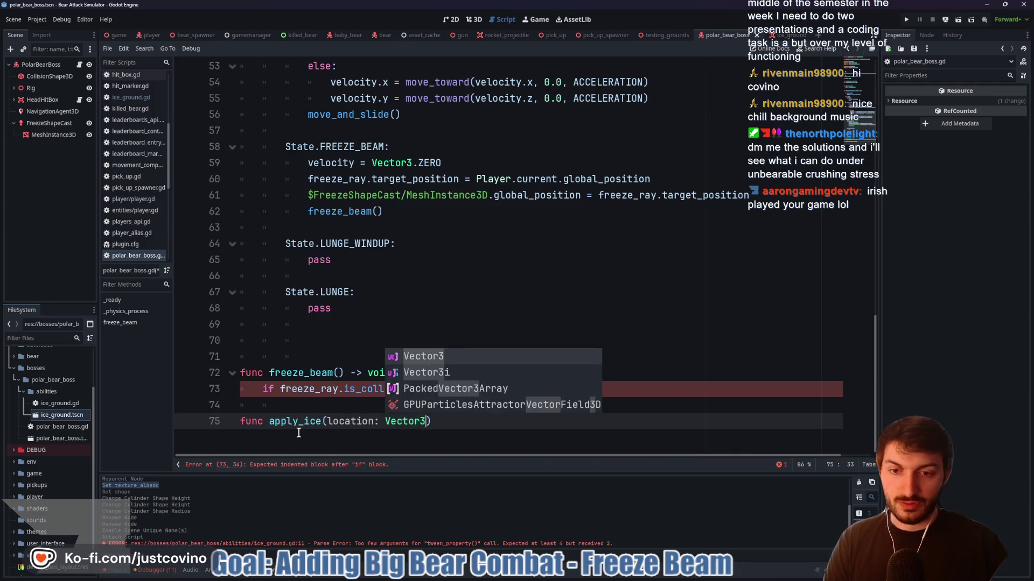
pyautogui.click(442, 423)
pyautogui.write('->')
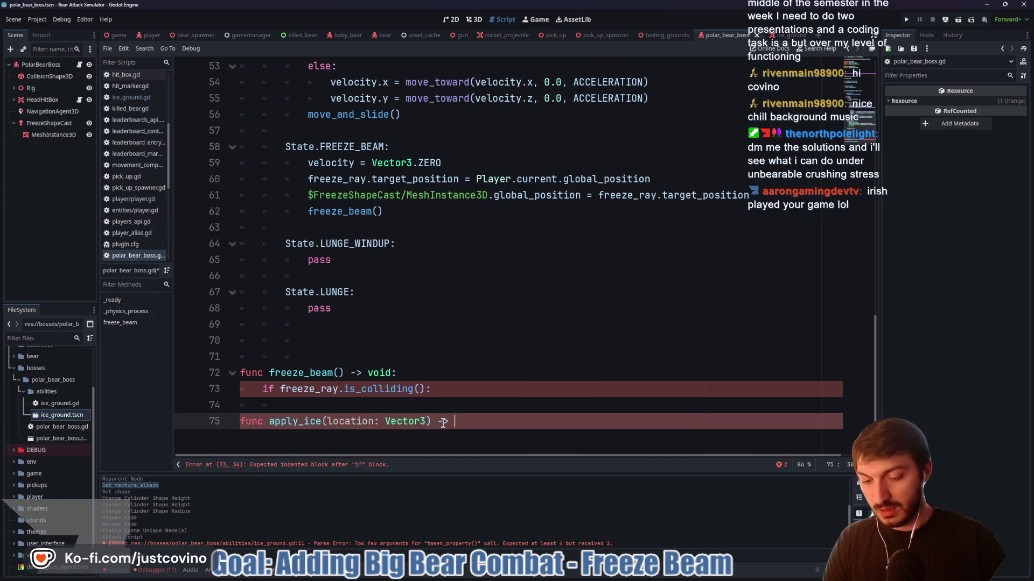
pyautogui.write('void:')
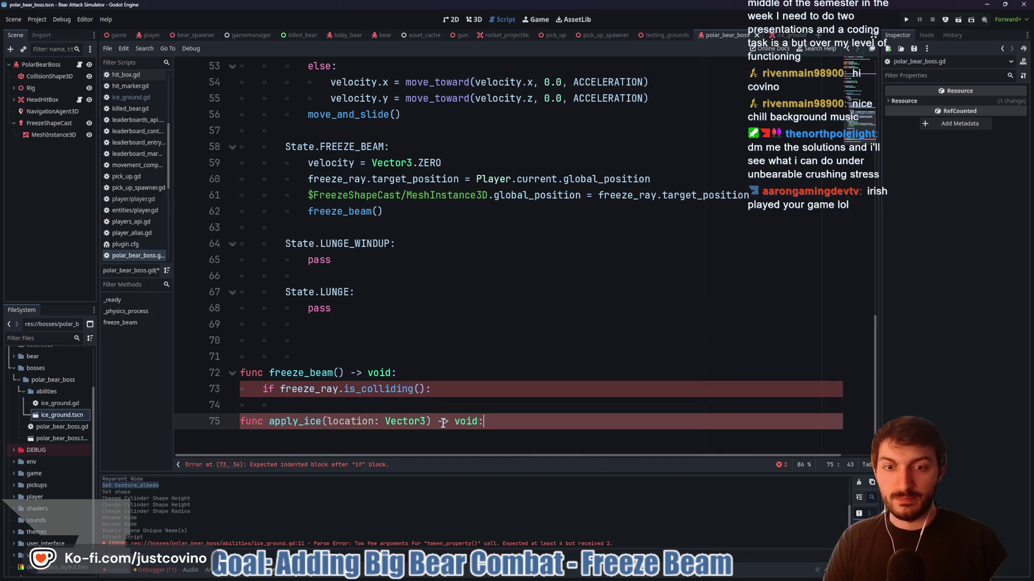
pyautogui.press('Return')
# Write var ice = AssetCache.ICE_GROUND.instantiate() as the first line of apply_ice
pyautogui.write('var ice = As')
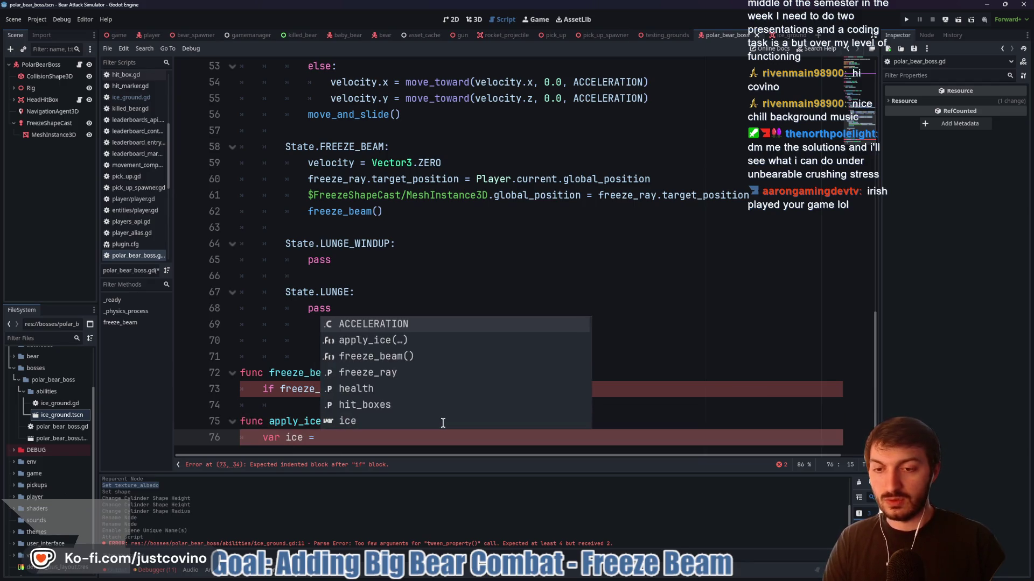
pyautogui.press('Return')
pyautogui.press('BackSpace')
pyautogui.press('BackSpace')
pyautogui.press('BackSpace')
pyautogui.press('BackSpace')
pyautogui.write('set')
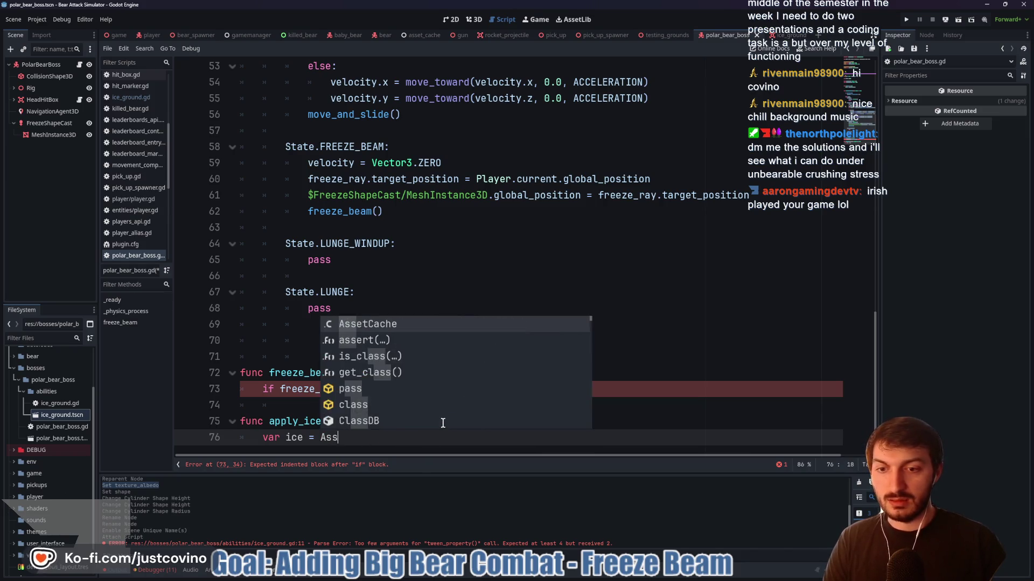
pyautogui.press('Return')
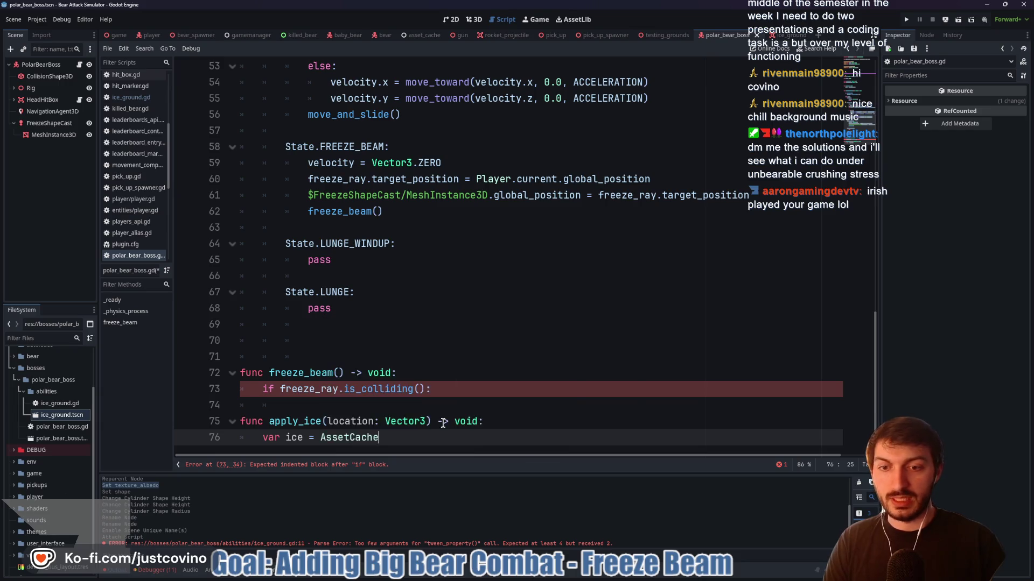
pyautogui.write('.ic')
pyautogui.press('Return')
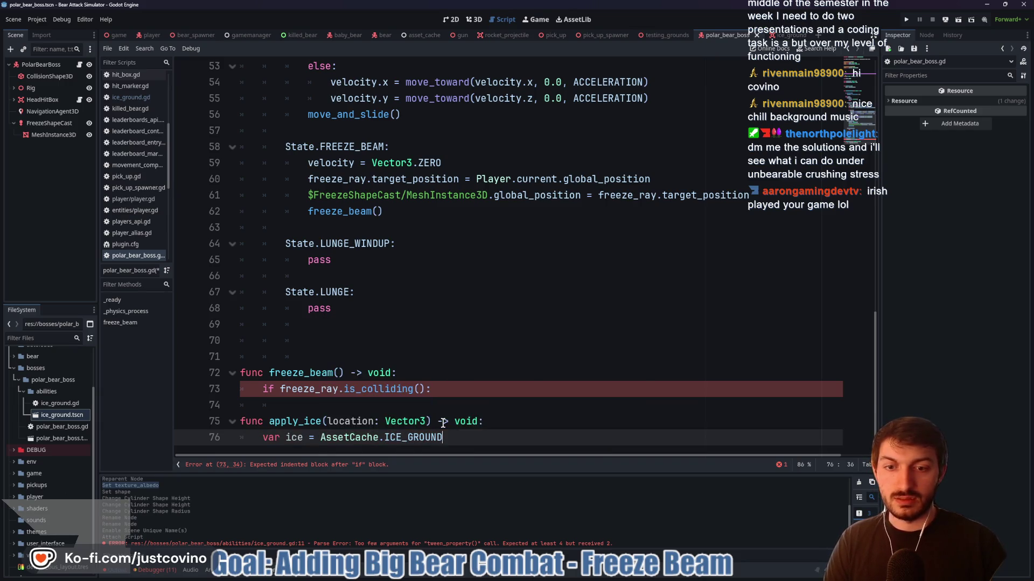
pyautogui.write('.in')
pyautogui.press('Return')
pyautogui.press('Escape')
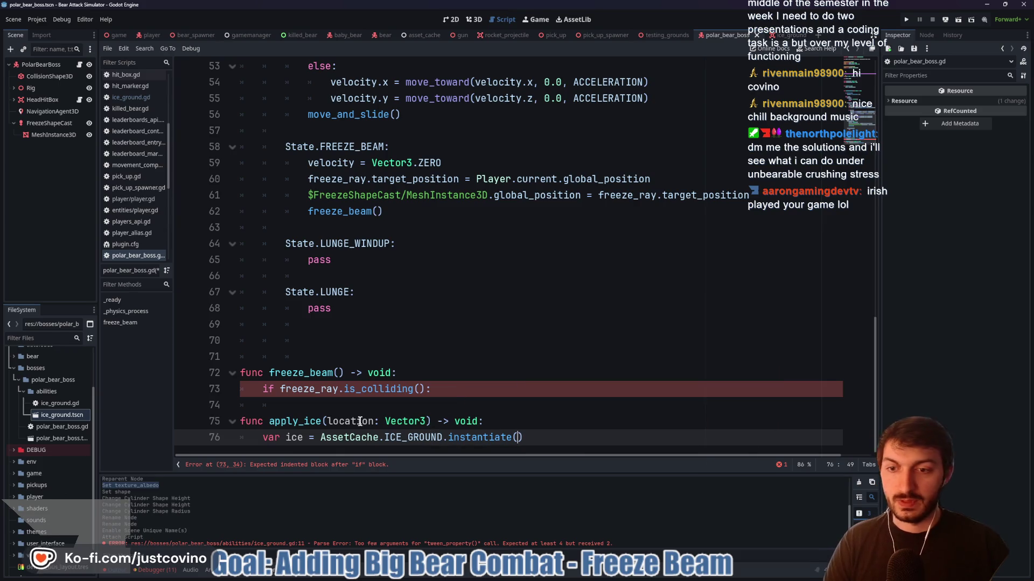
# Add blank lines before apply_ice, hide the output log, and indent line 79 inside apply_ice
pyautogui.click(334, 407)
pyautogui.press('Return')
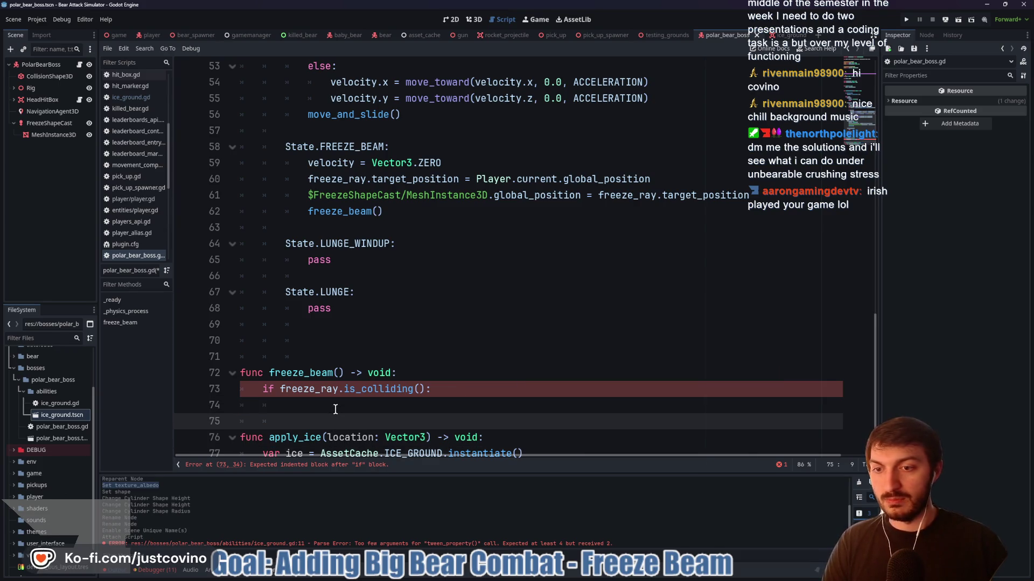
pyautogui.press('Return')
pyautogui.scroll(-1, 394, 406)
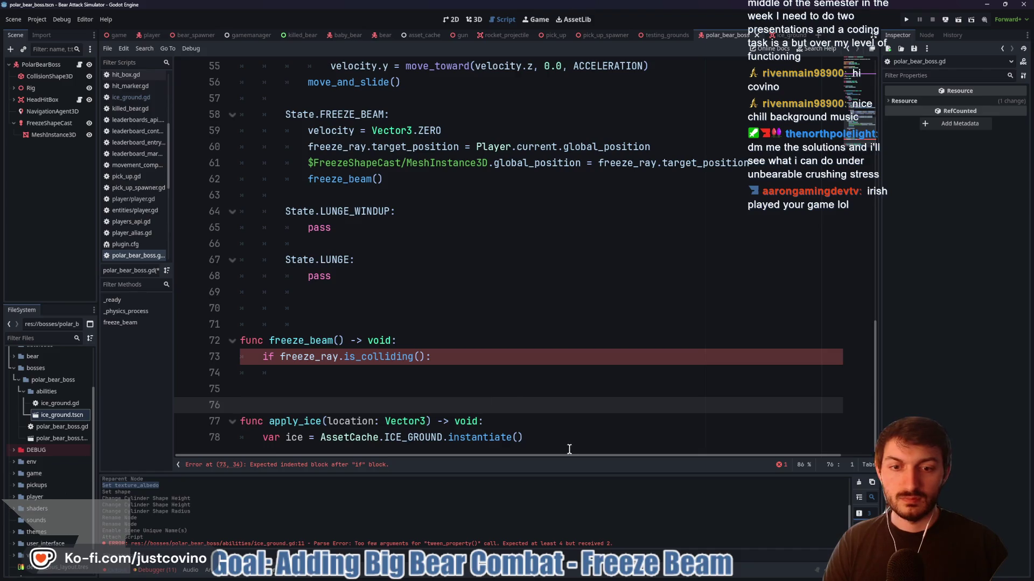
pyautogui.click(545, 444)
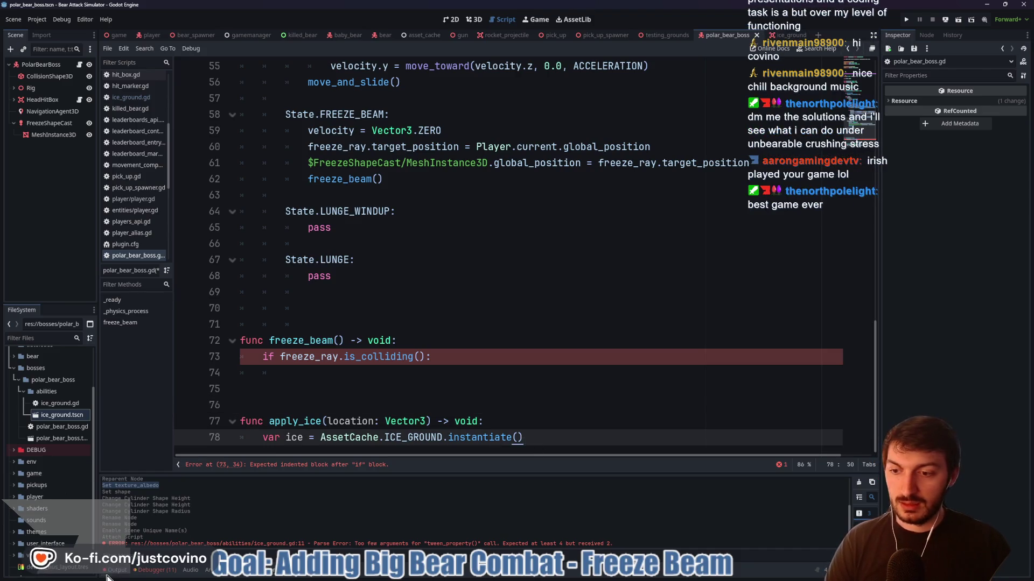
pyautogui.click(116, 570)
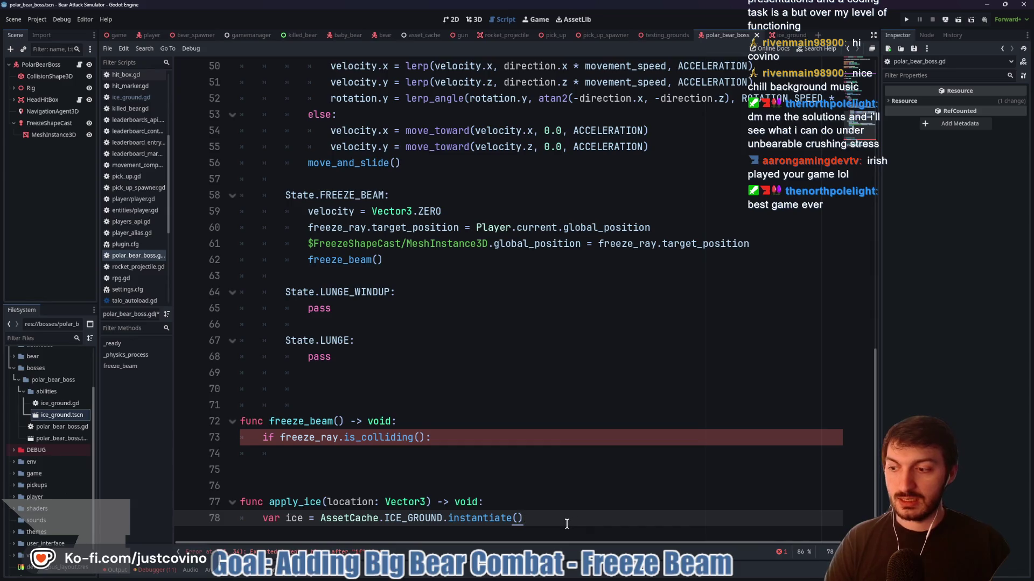
pyautogui.press('Down')
pyautogui.press('Down')
pyautogui.press('Down')
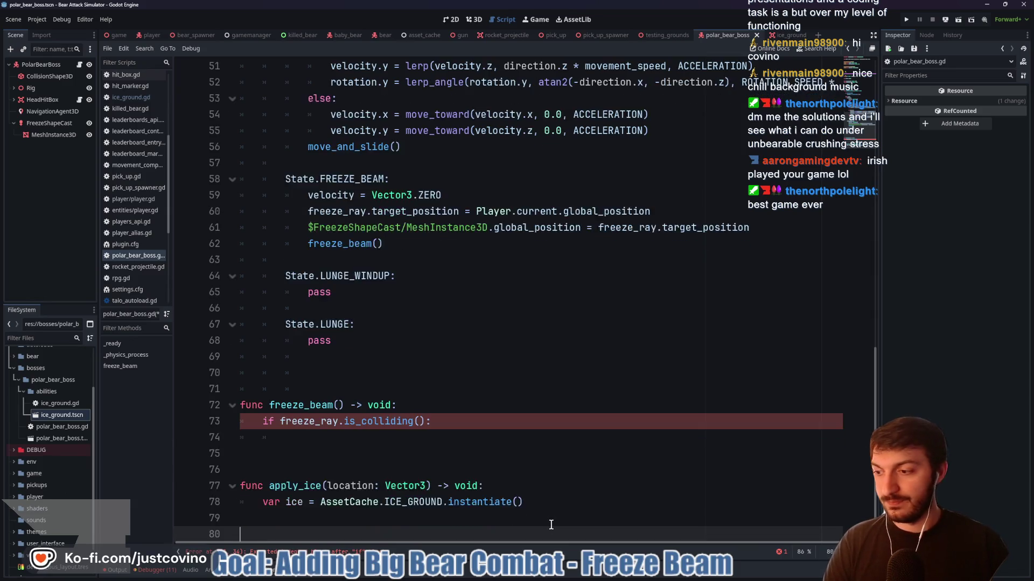
pyautogui.press('Down')
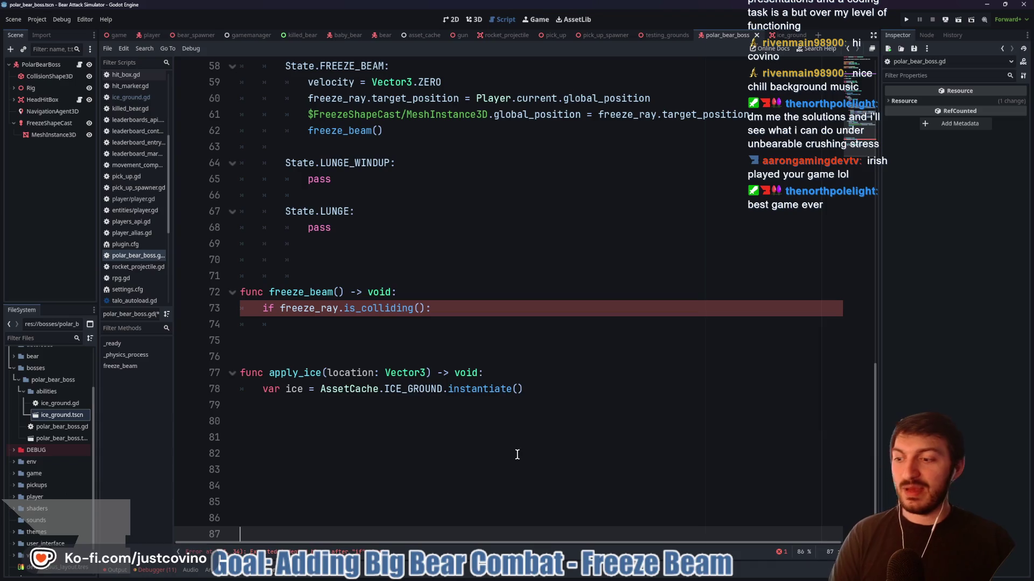
pyautogui.click(326, 422)
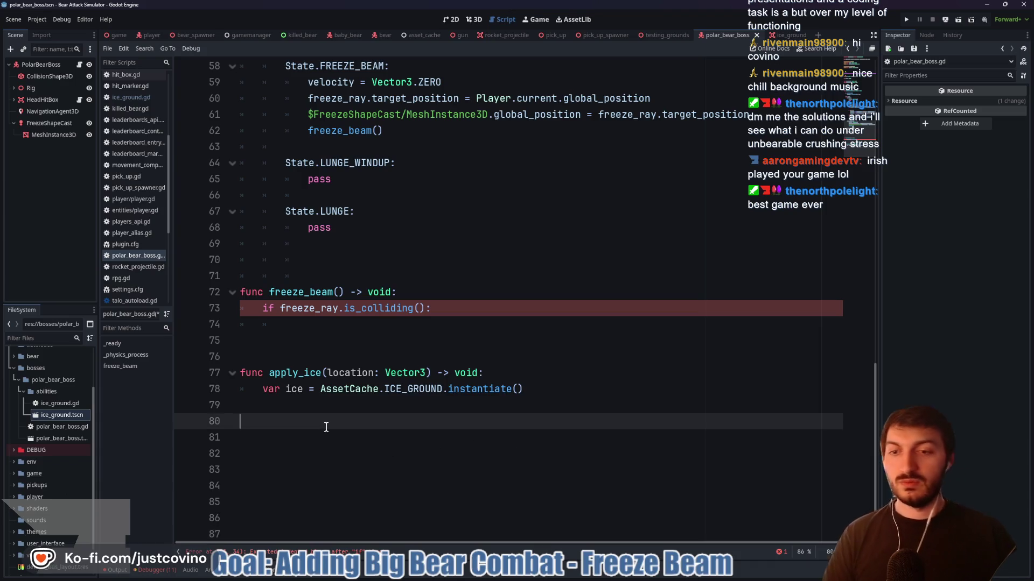
pyautogui.click(275, 412)
pyautogui.press('Tab')
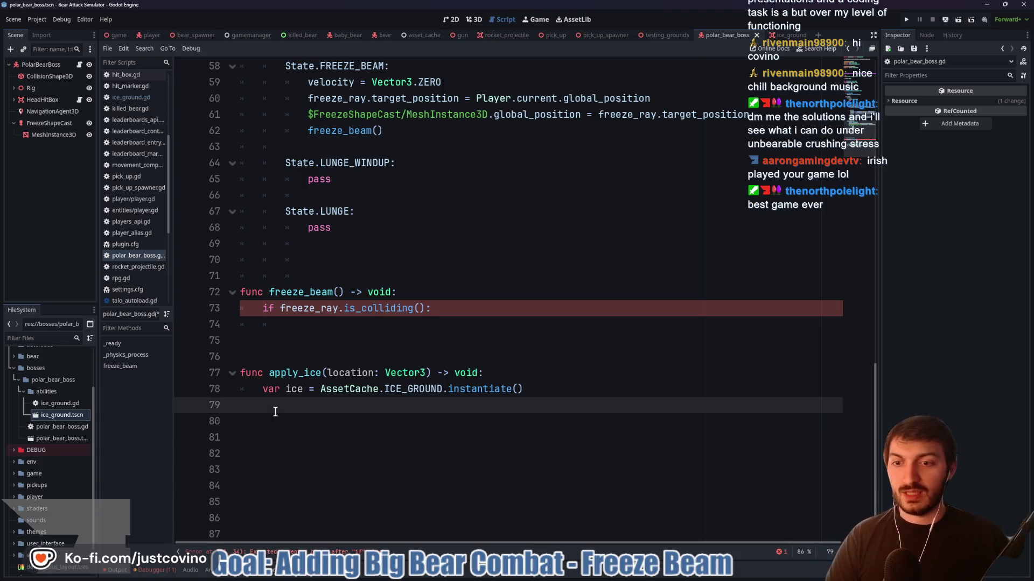
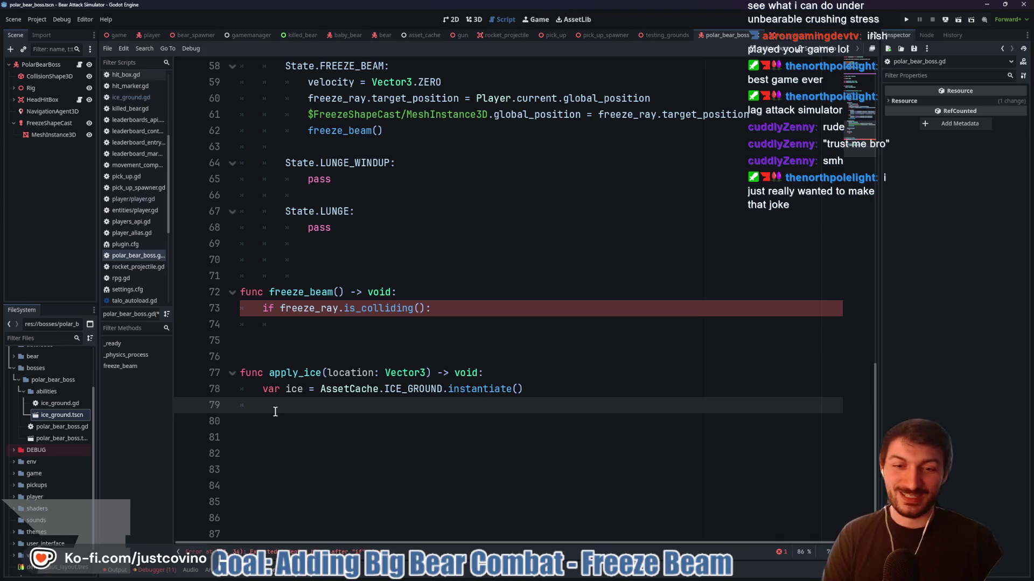
# In apply_ice, set ice.global_transform.origin to location
pyautogui.write('ice.')
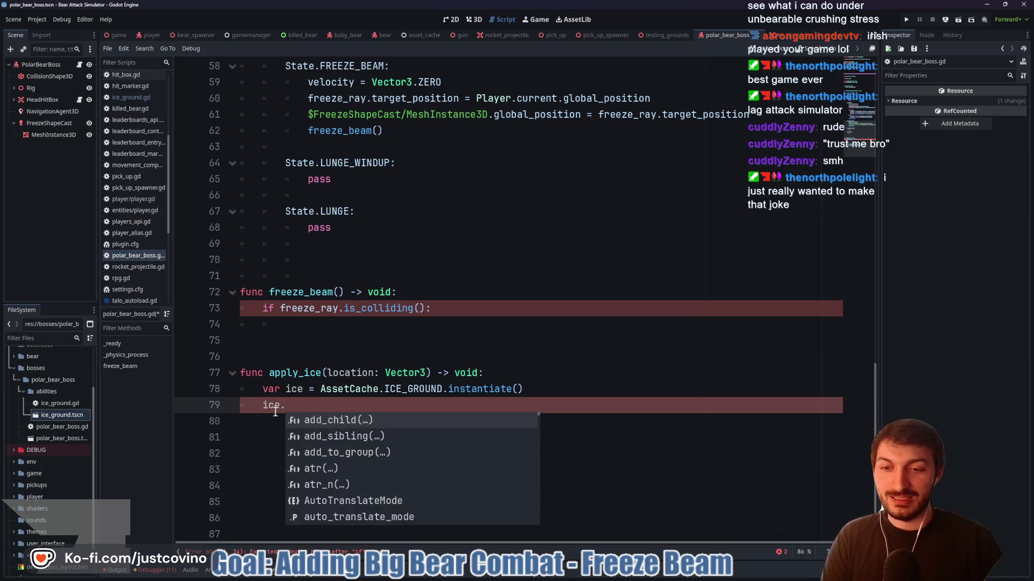
pyautogui.write('global')
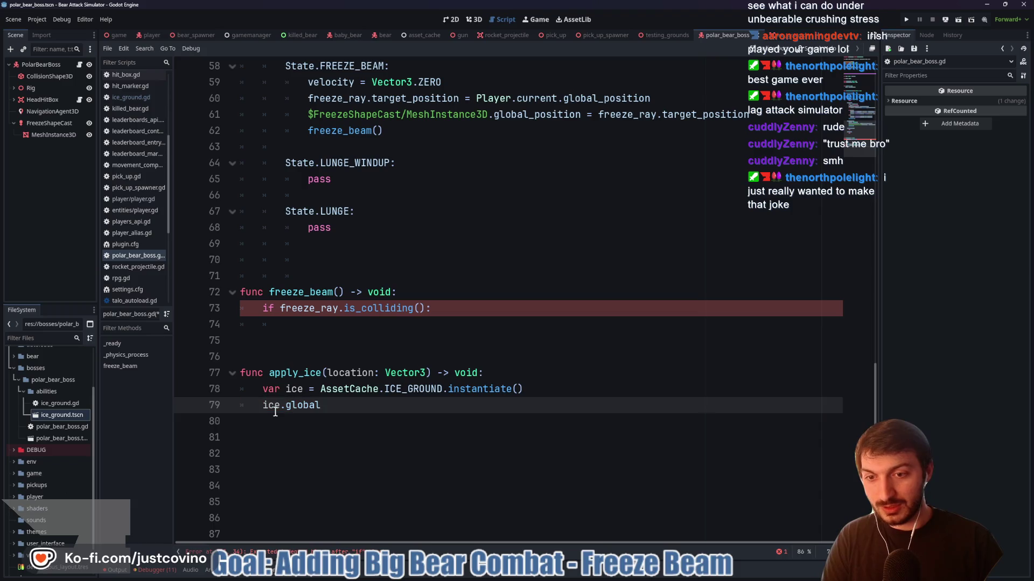
pyautogui.write('_transform.')
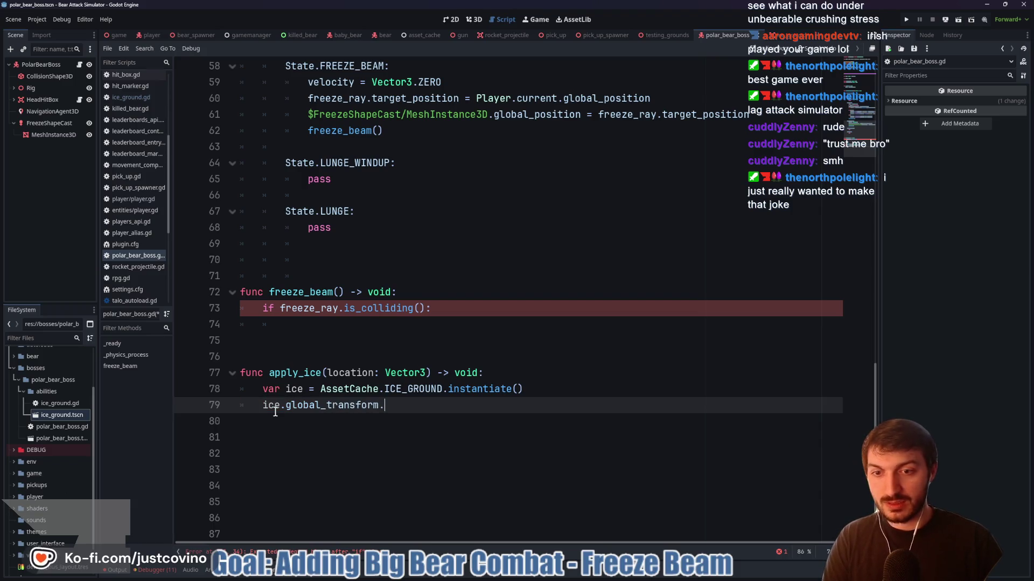
pyautogui.write('origin = location')
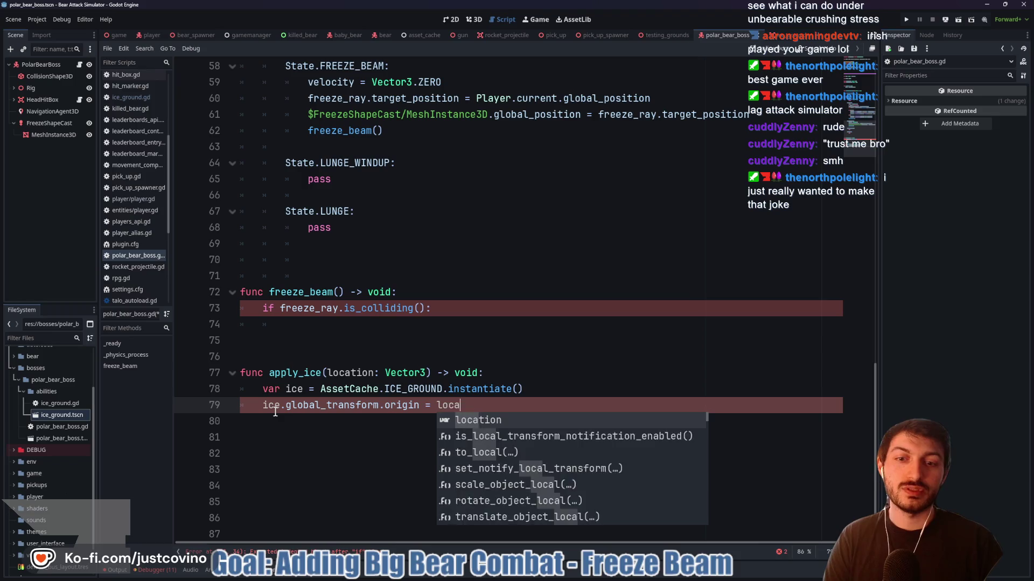
pyautogui.press('Escape')
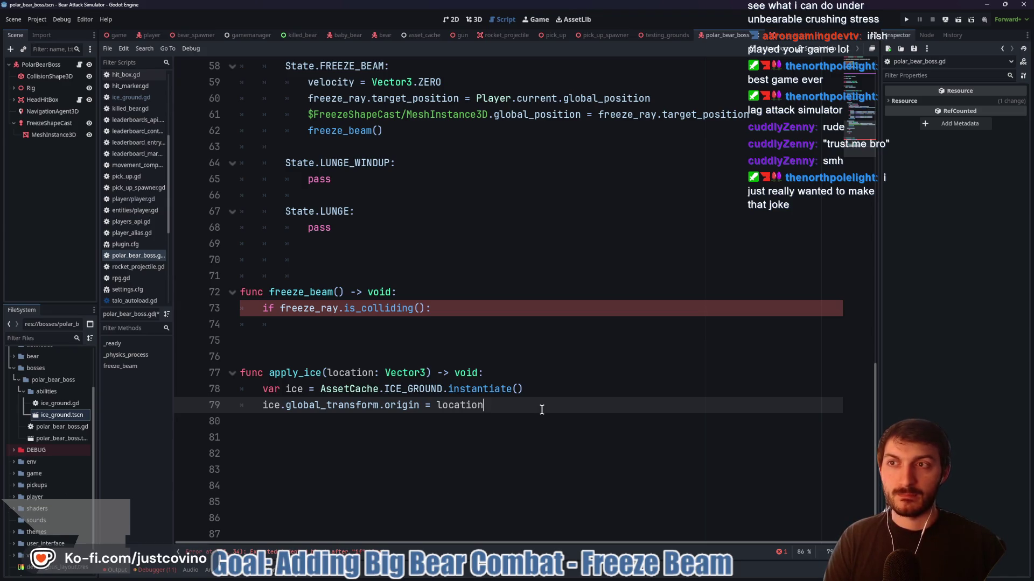
pyautogui.press('Return')
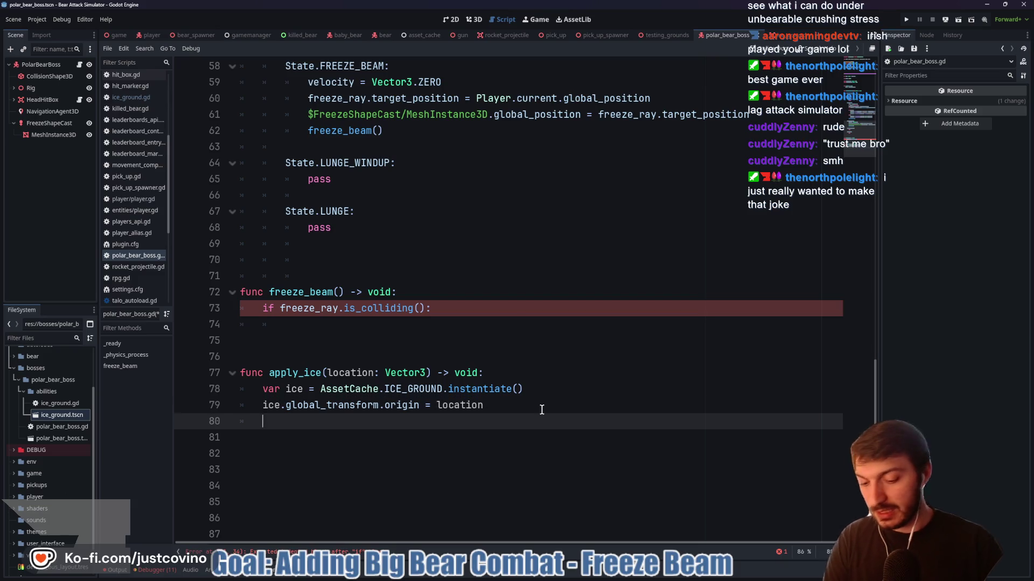
# Add add_sibling(ice) on the next line of apply_ice
pyautogui.write('get_tr')
pyautogui.press('Return')
pyautogui.write('.add_')
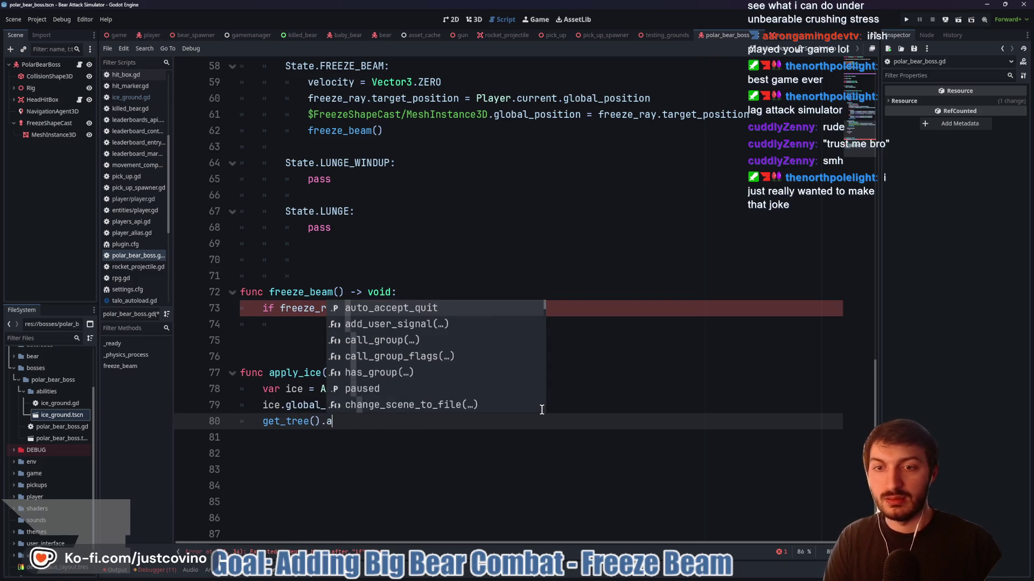
pyautogui.press('BackSpace')
pyautogui.press('BackSpace')
pyautogui.press('BackSpace')
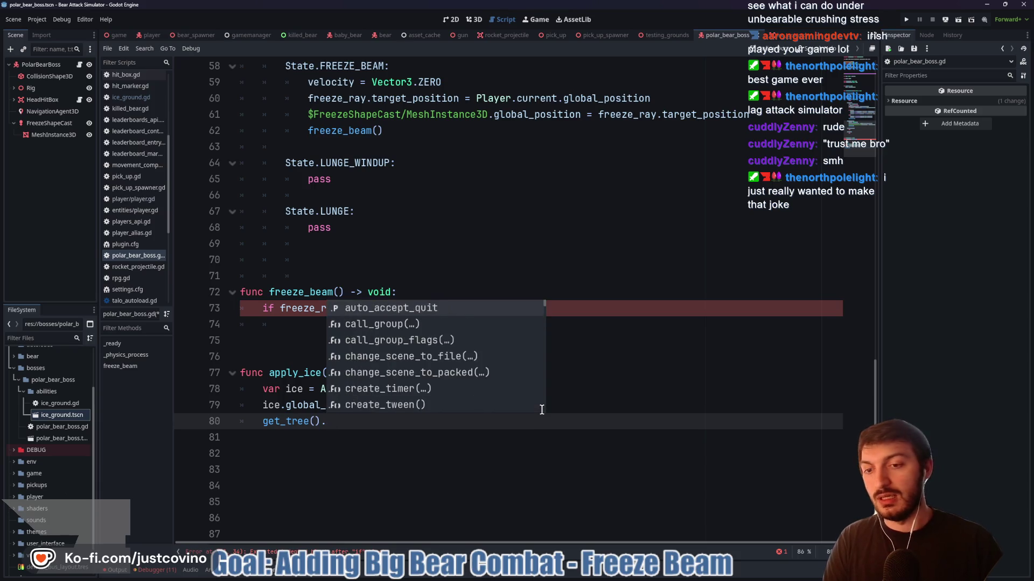
pyautogui.press('BackSpace')
pyautogui.press('BackSpace')
pyautogui.press('BackSpace')
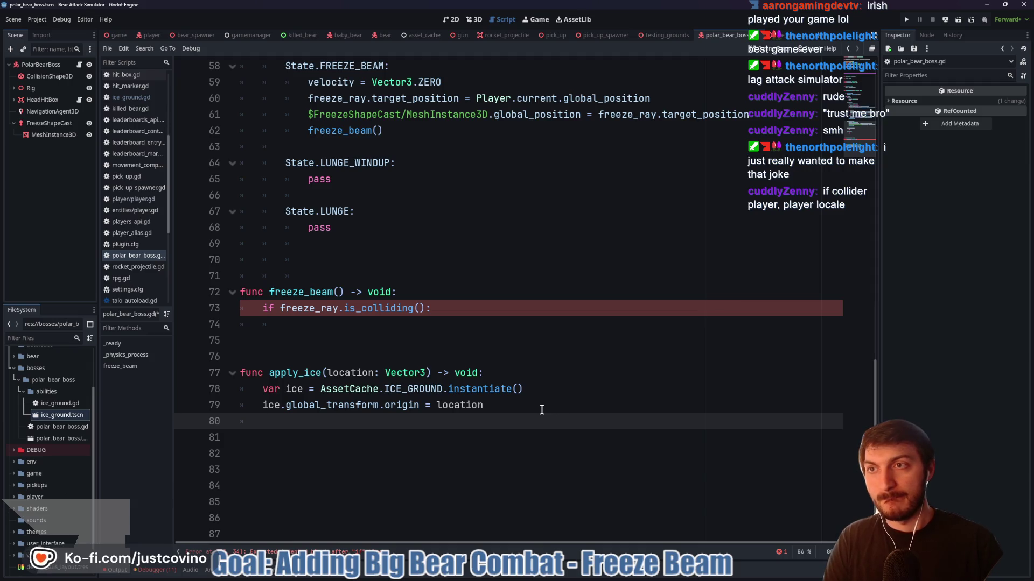
pyautogui.write('add_s')
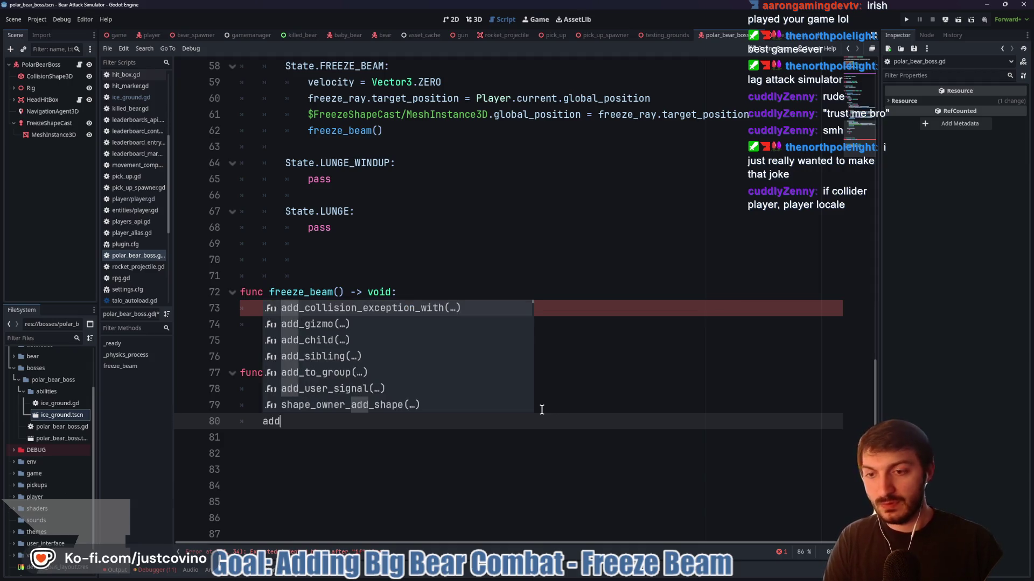
pyautogui.press('Return')
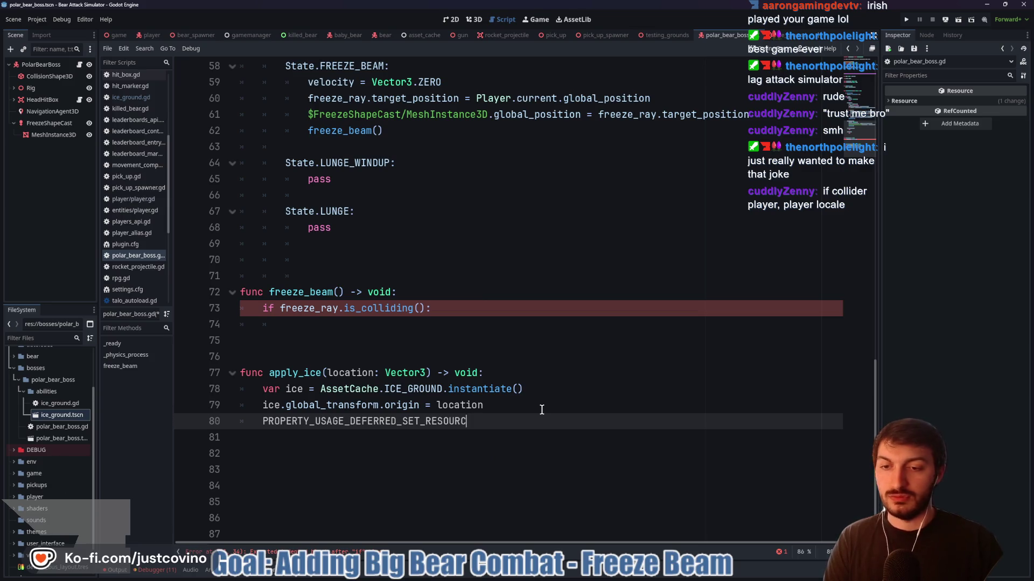
pyautogui.press('BackSpace')
pyautogui.press('BackSpace')
pyautogui.press('BackSpace')
pyautogui.write('add_sub')
pyautogui.write('i')
pyautogui.press('Return')
pyautogui.write('ice')
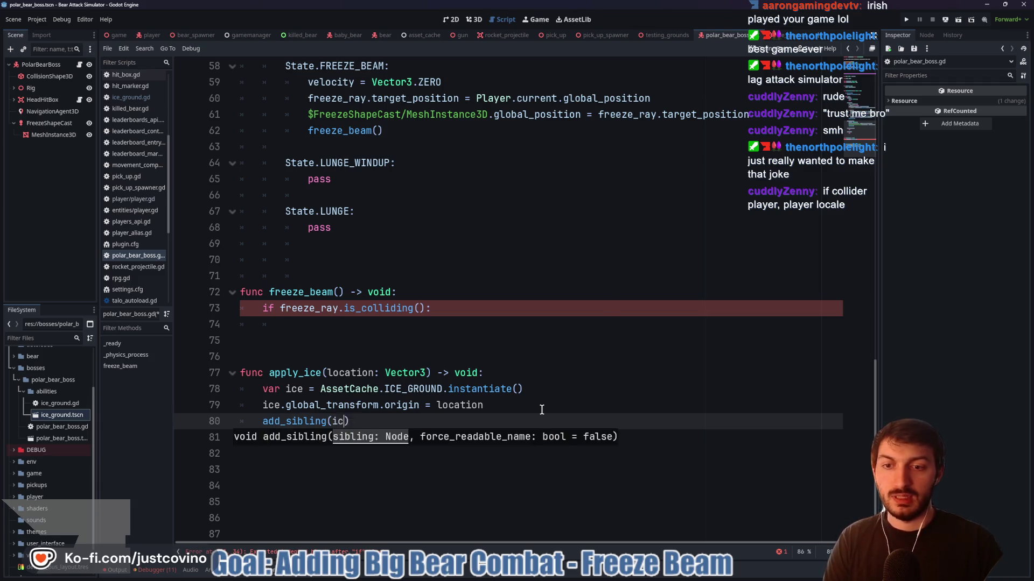
pyautogui.press('Return')
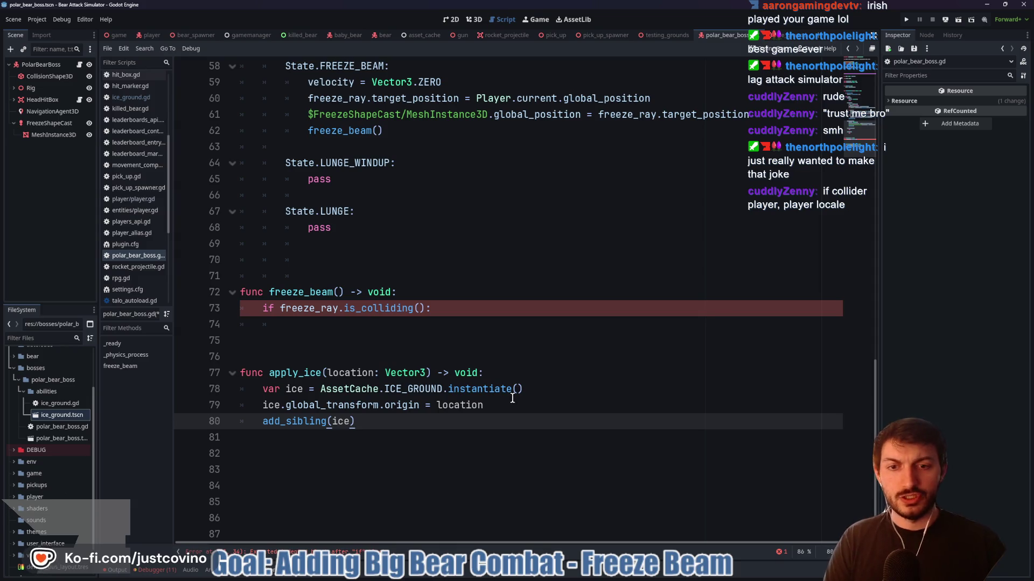
pyautogui.keyDown('ctrl'); pyautogui.click(538, 389); pyautogui.keyUp('ctrl')
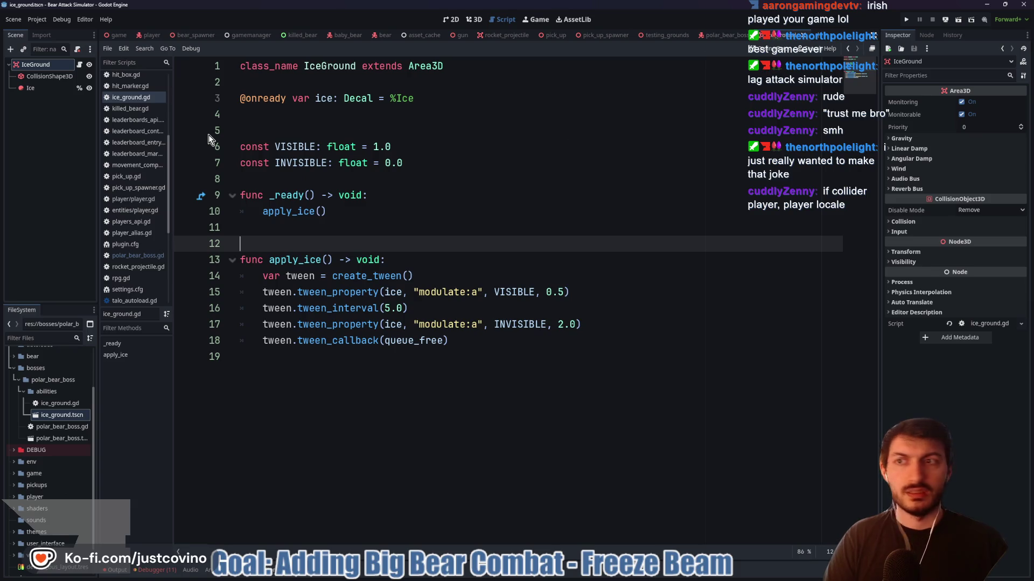
# Clear IceGround's collision layer 1 and set its collision mask to layer 2 only
pyautogui.click(35, 64)
pyautogui.click(937, 222)
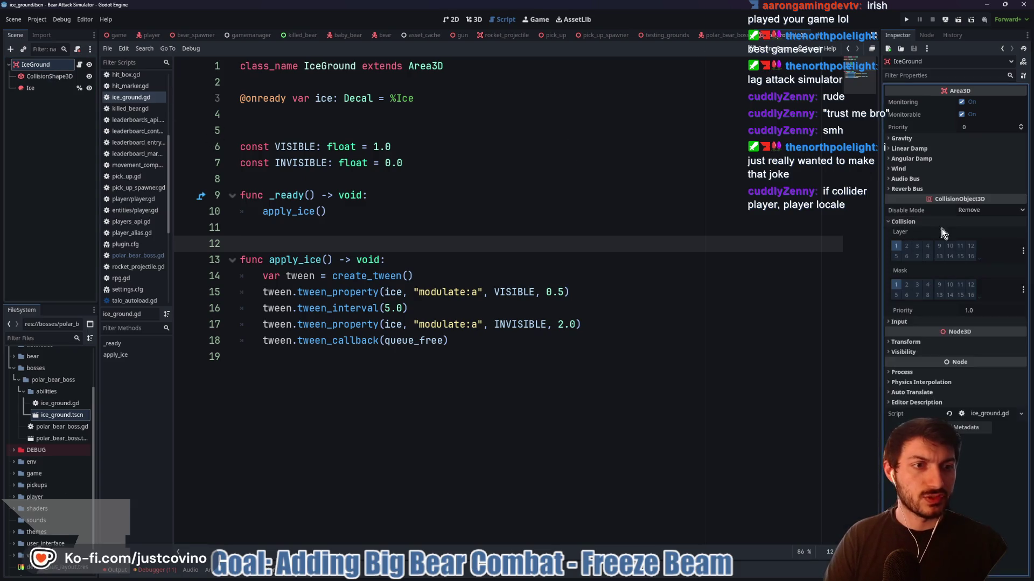
pyautogui.click(897, 247)
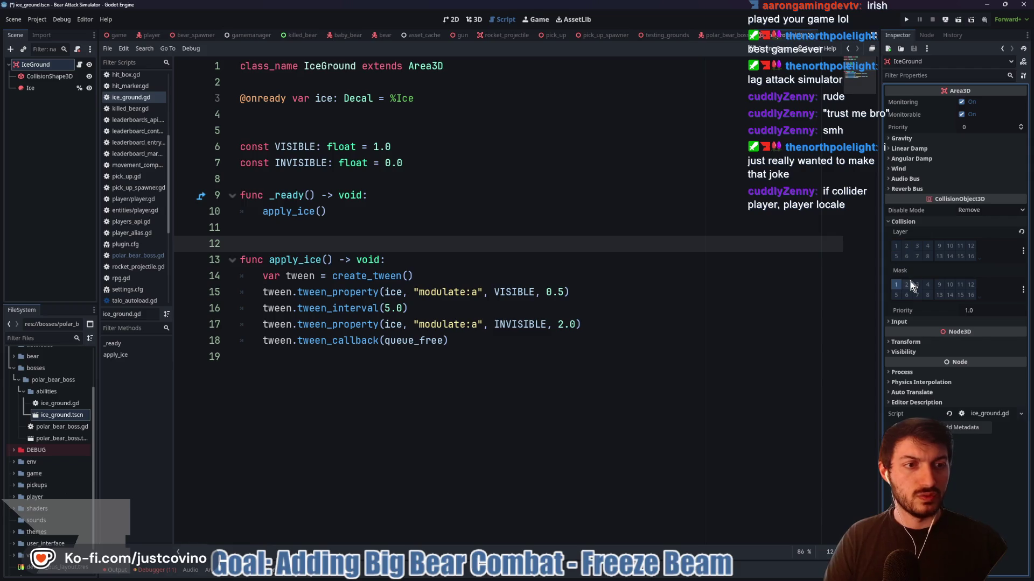
pyautogui.click(896, 284)
pyautogui.click(907, 285)
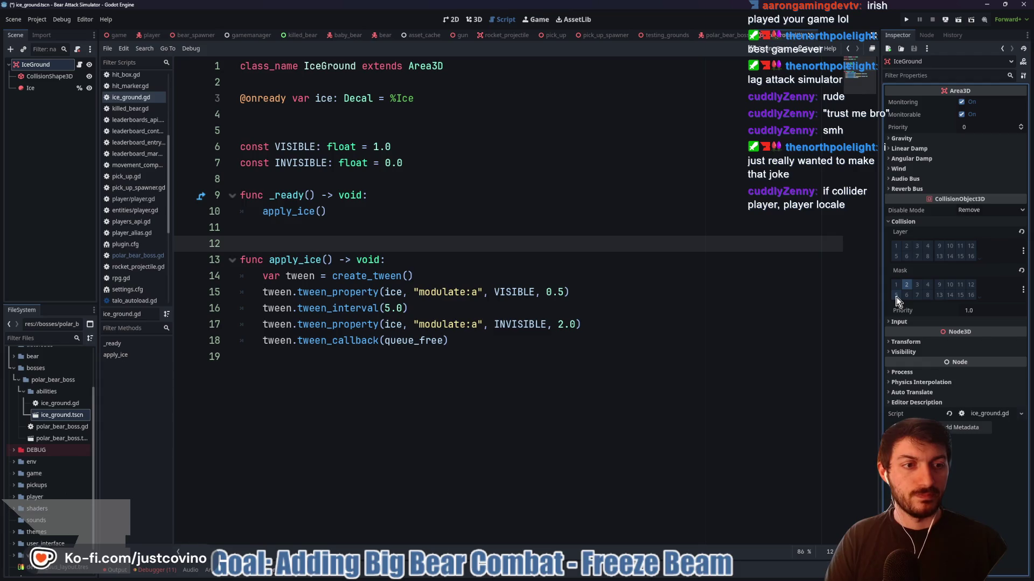
# Enable Top Level under Transform on IceGround, save, and show its Signals list
pyautogui.click(907, 352)
pyautogui.click(906, 342)
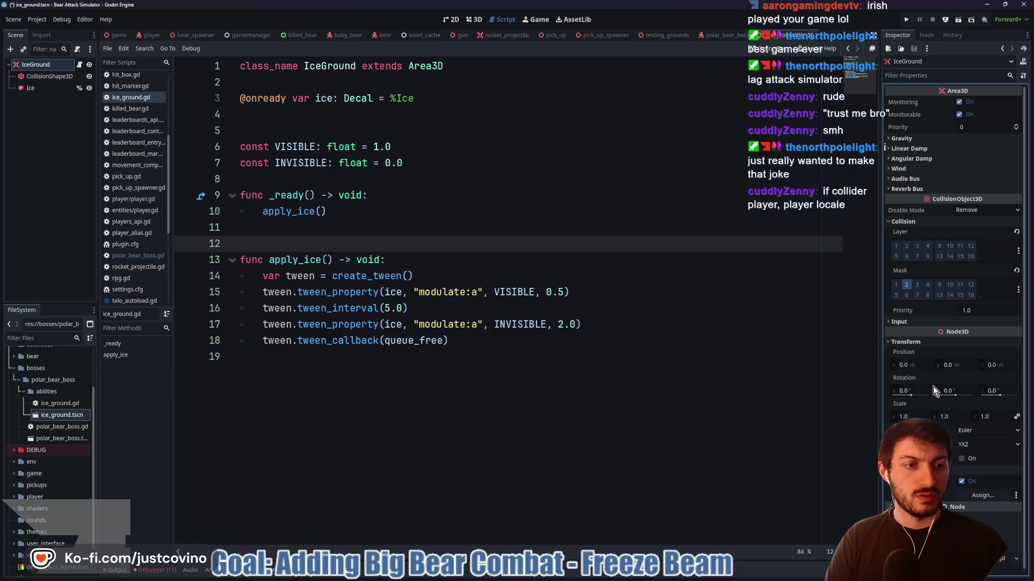
pyautogui.click(962, 458)
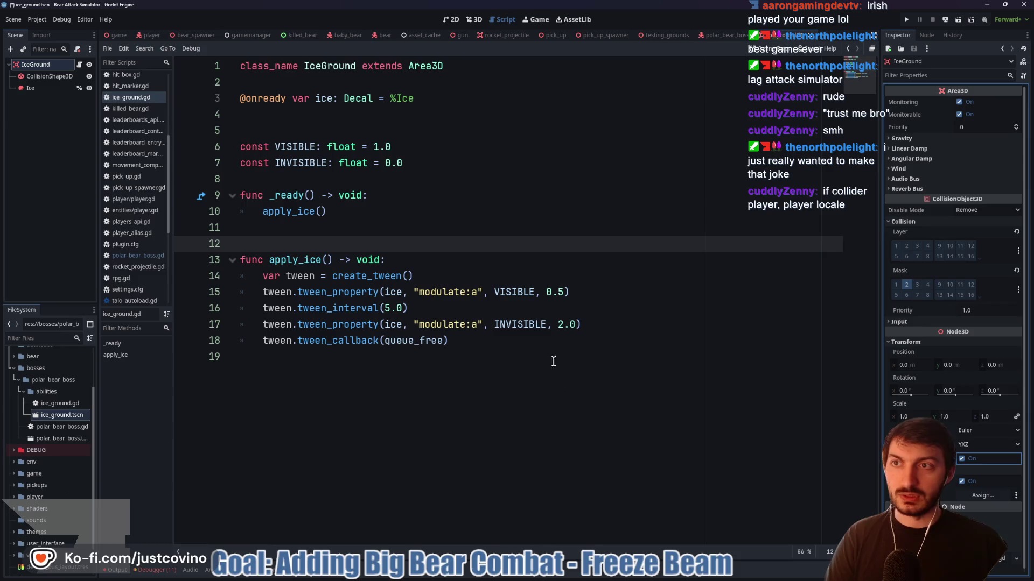
pyautogui.click(536, 341)
pyautogui.hotkey('ctrl', 's')
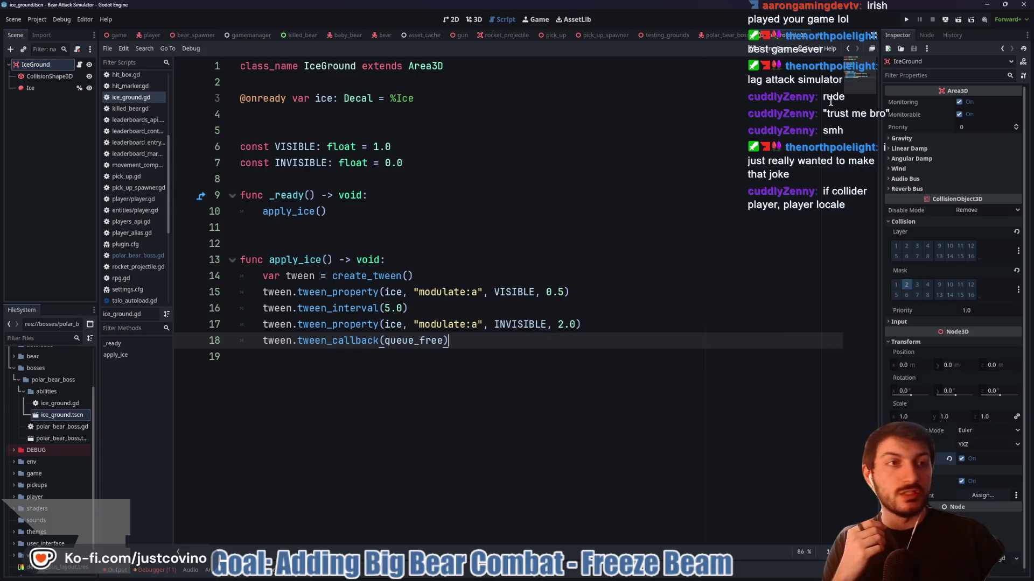
pyautogui.click(927, 35)
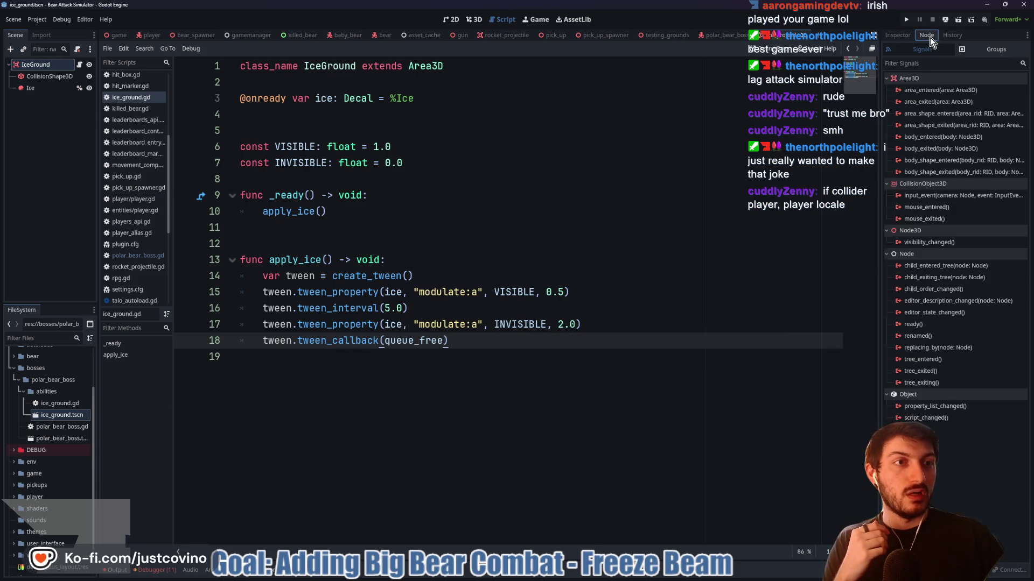
# Connect body_entered to _on_body_entered and body_exited to _on_body_exited in ice_ground.gd
pyautogui.doubleClick(923, 137)
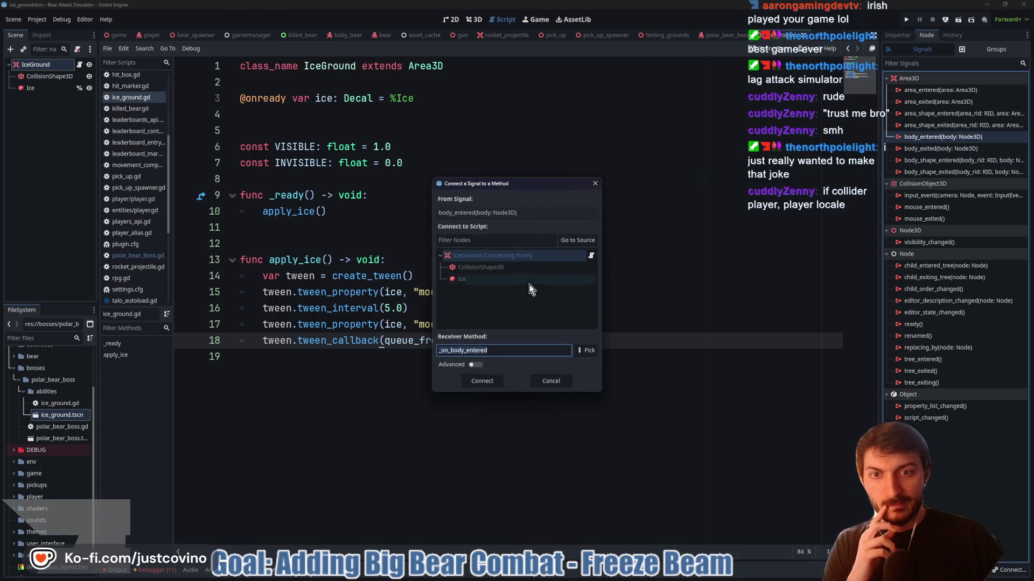
pyautogui.click(490, 381)
pyautogui.doubleClick(956, 163)
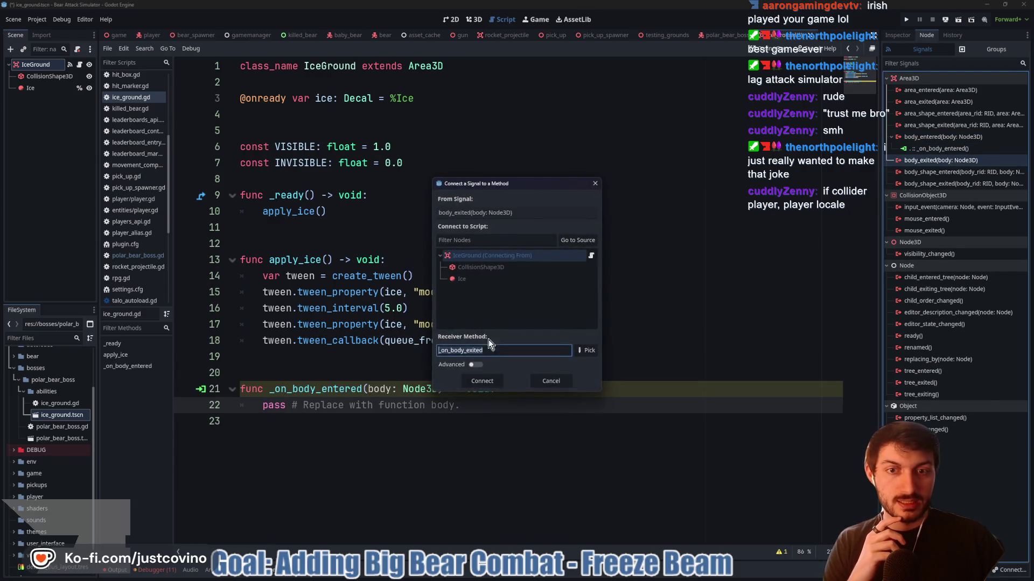
pyautogui.click(487, 383)
pyautogui.moveTo(473, 402); pyautogui.dragTo(263, 405)
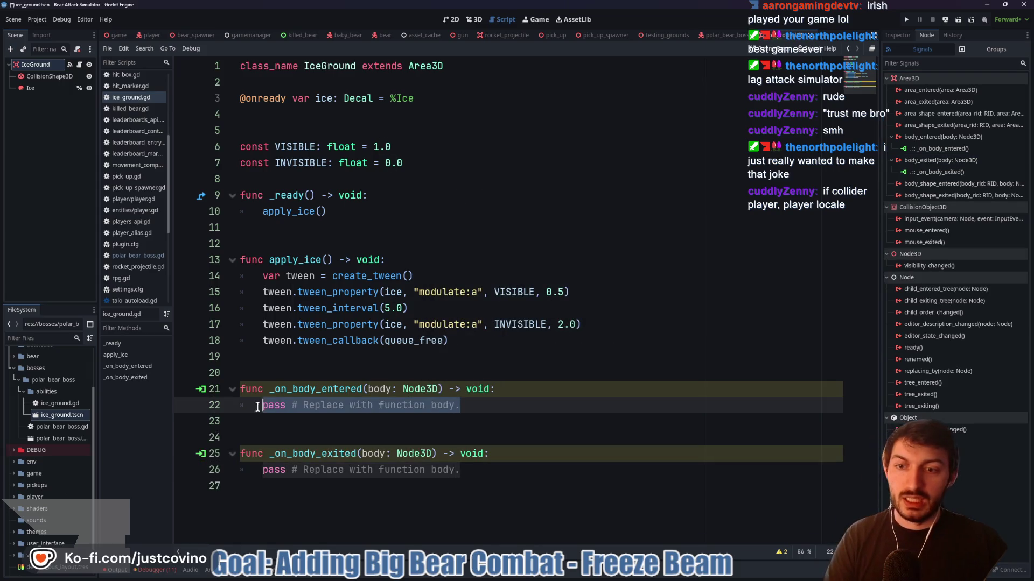
# Start both handlers with 'if body is not Player: return'
pyautogui.write('if body is not Player')
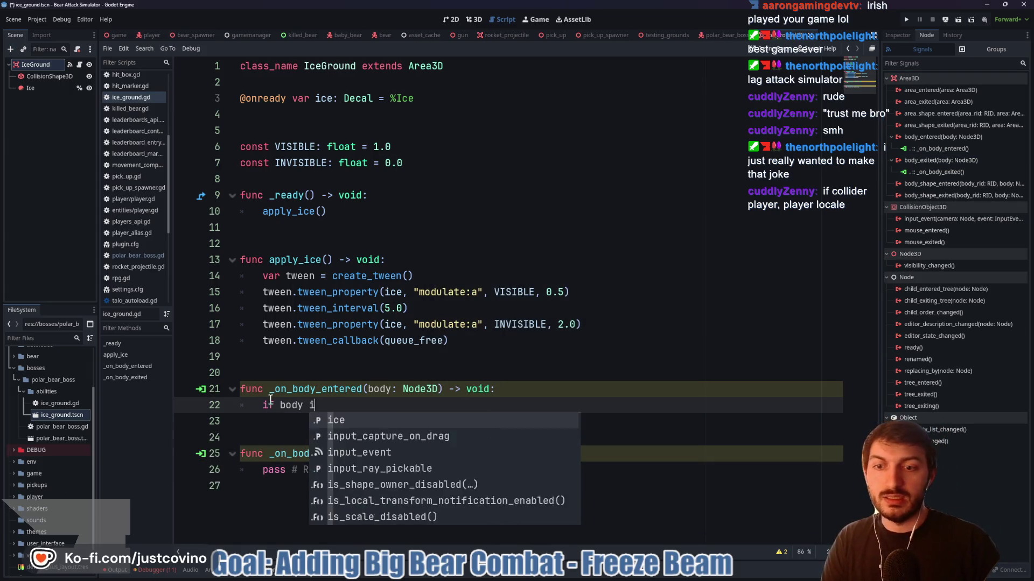
pyautogui.write(': return')
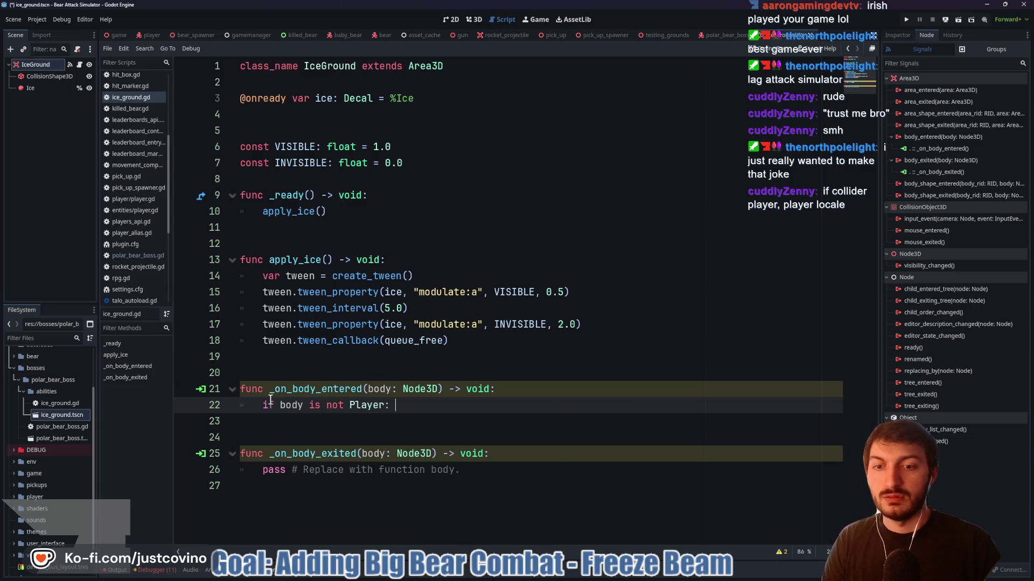
pyautogui.moveTo(460, 470); pyautogui.dragTo(267, 472)
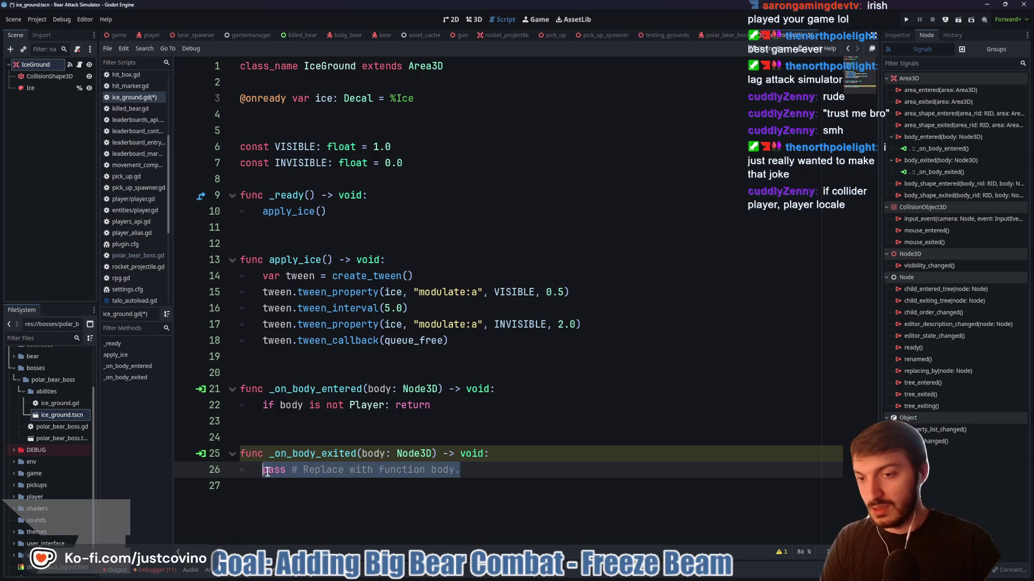
pyautogui.write('if body is not Playe')
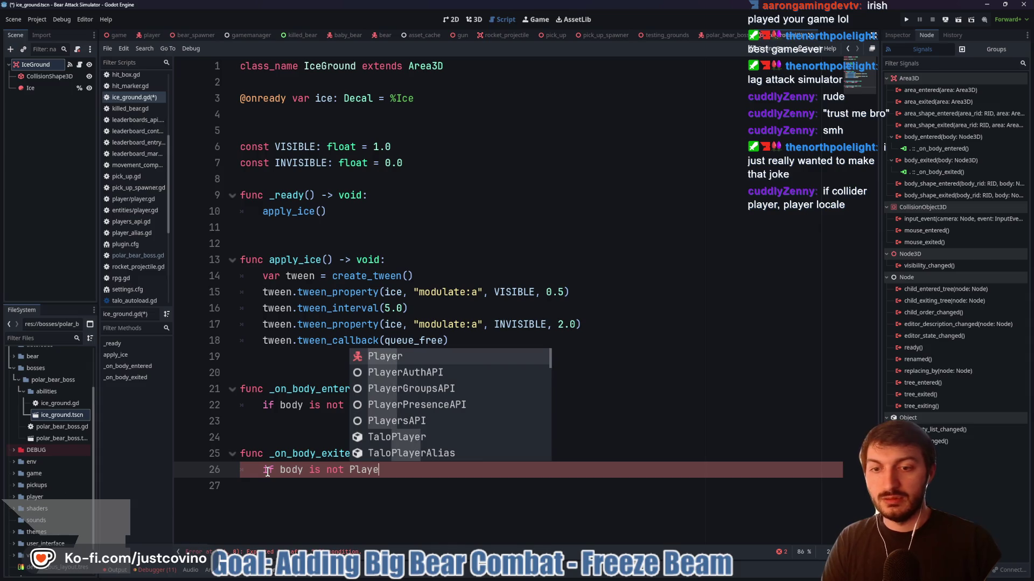
pyautogui.press('Return')
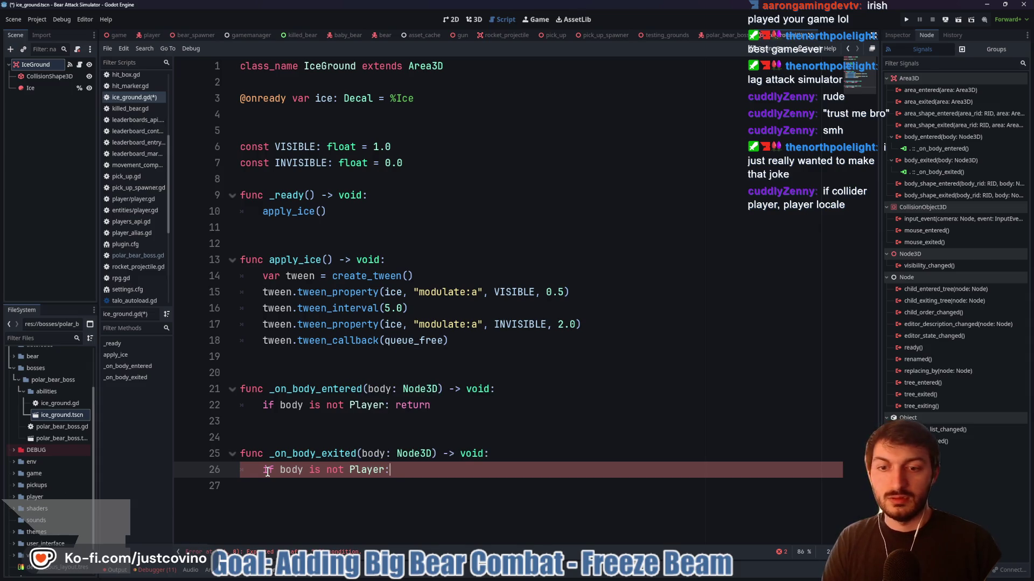
pyautogui.write(': return')
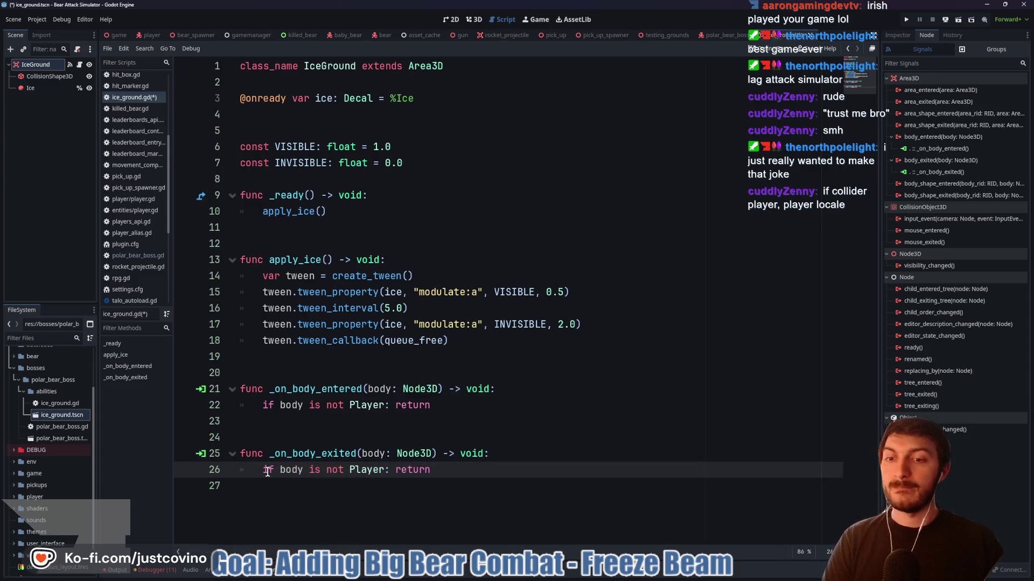
# In _on_body_entered, call body.change_movement_settings(ICED)
pyautogui.click(477, 421)
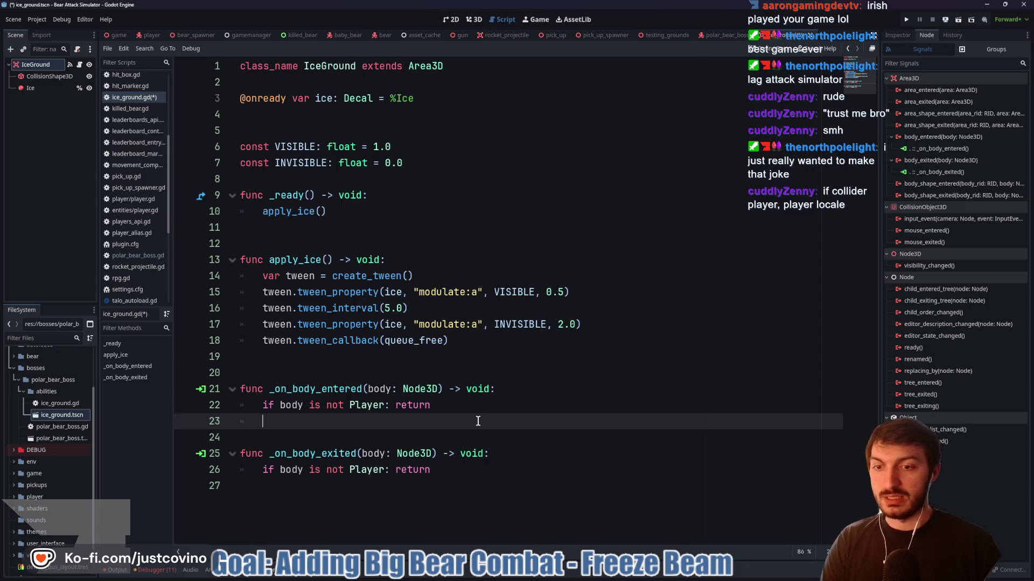
pyautogui.write('Player.current')
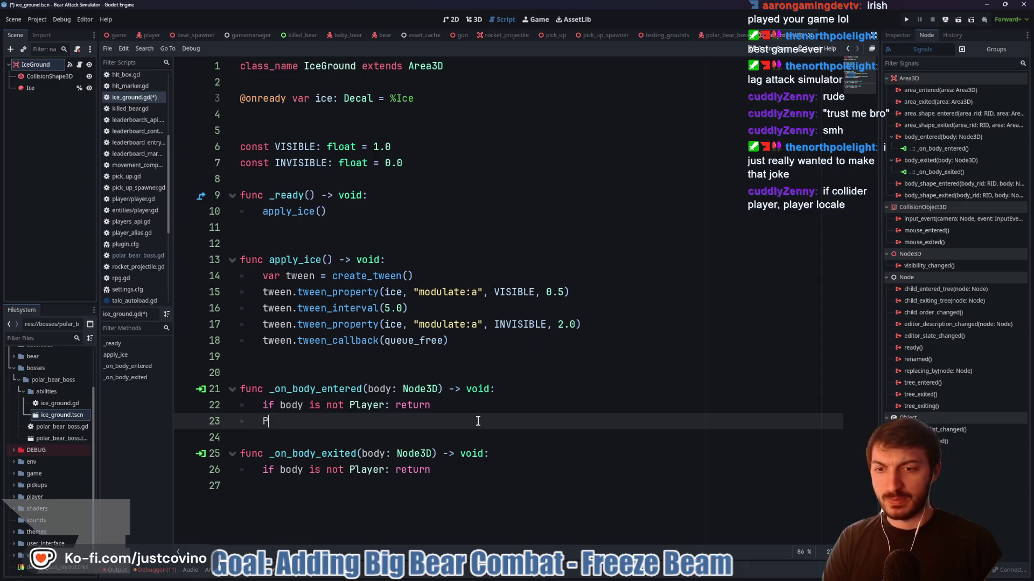
pyautogui.press('BackSpace')
pyautogui.press('BackSpace')
pyautogui.press('BackSpace')
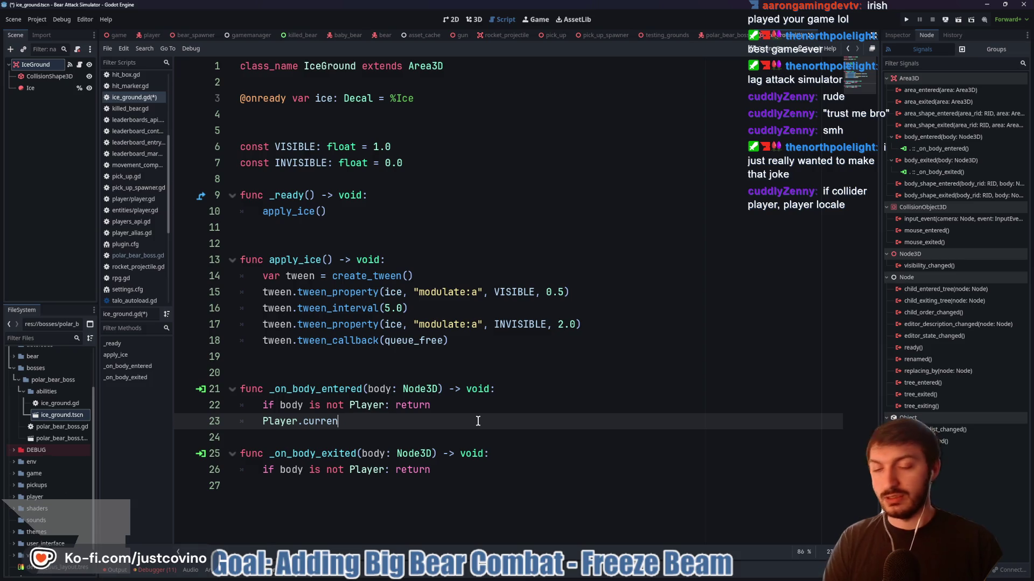
pyautogui.write('body.')
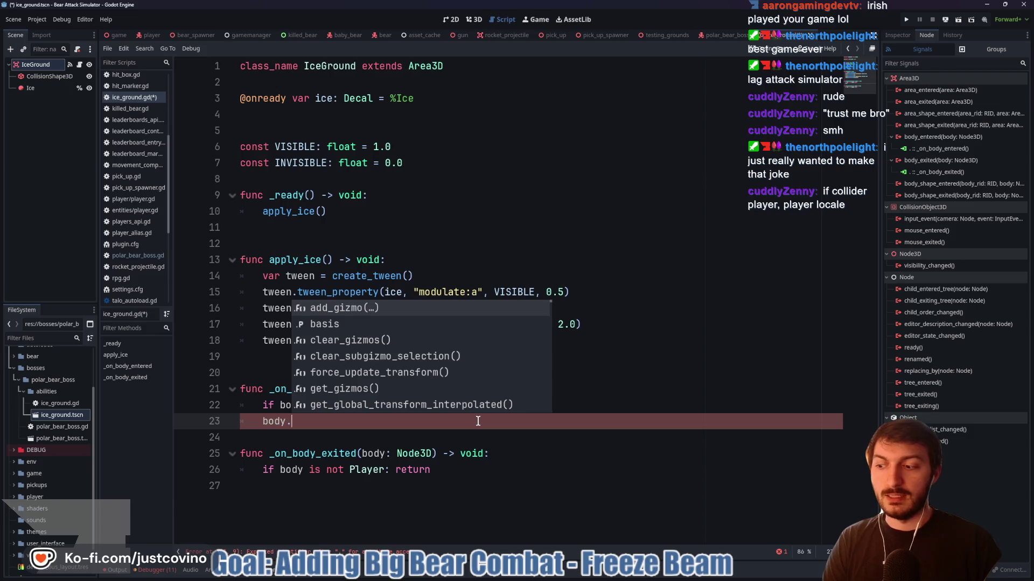
pyautogui.write('change_movement')
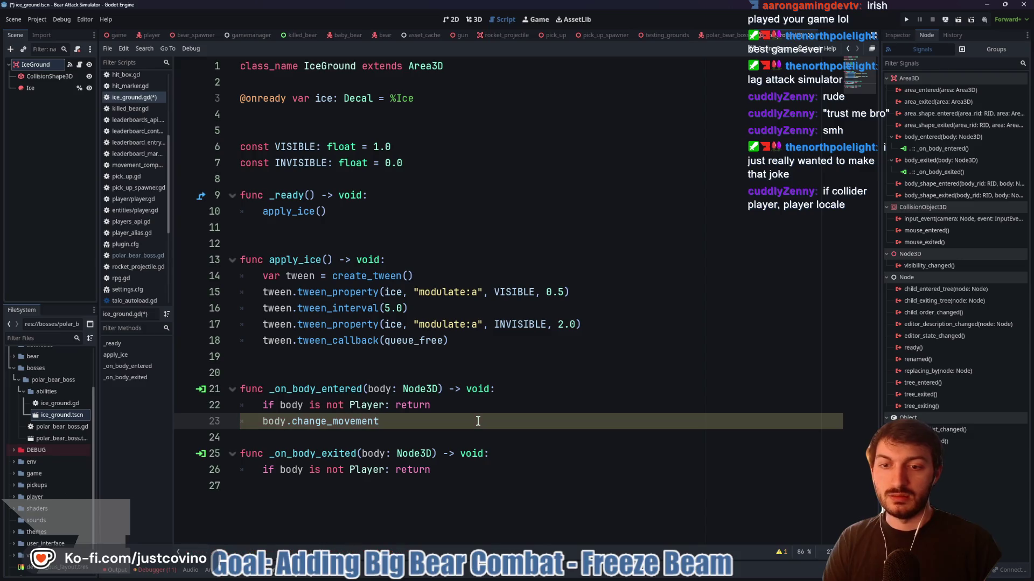
pyautogui.write(')')
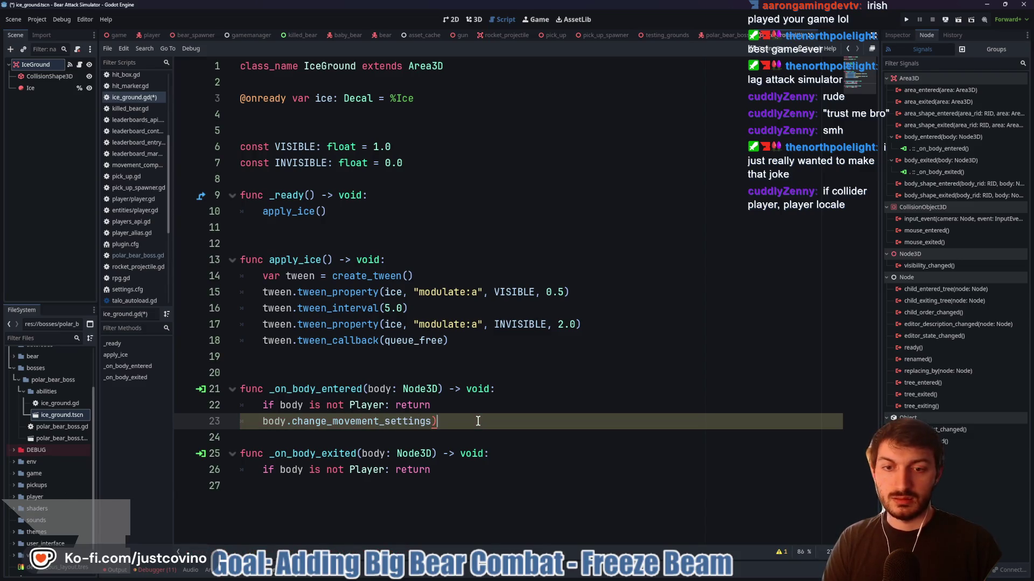
pyautogui.write('(ICE')
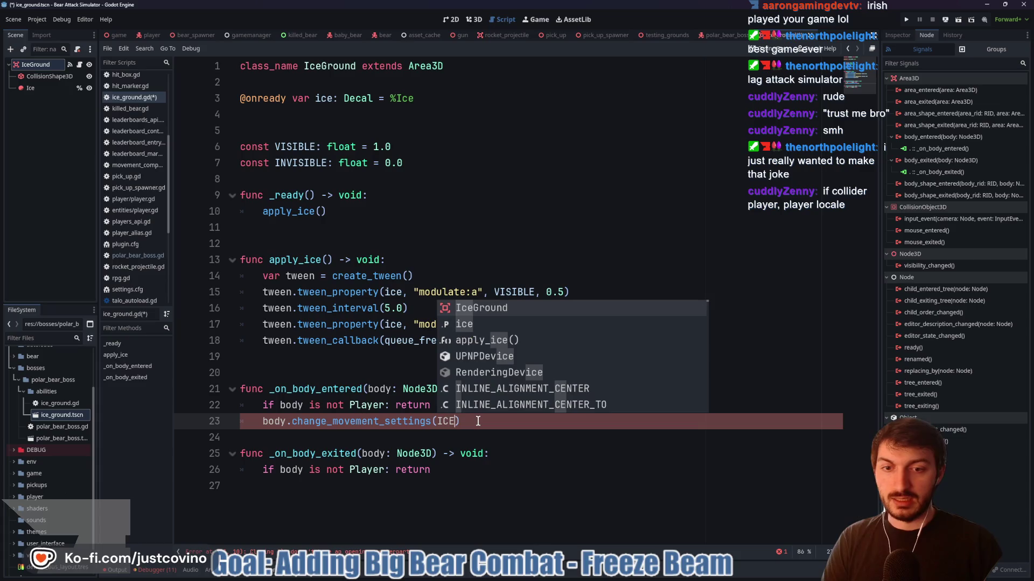
pyautogui.write('D')
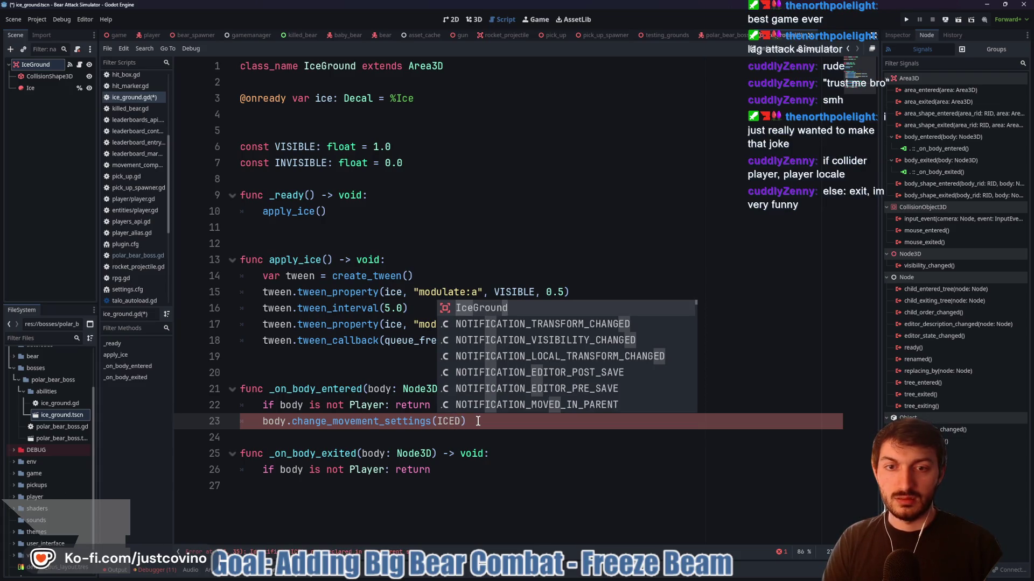
pyautogui.click(478, 422)
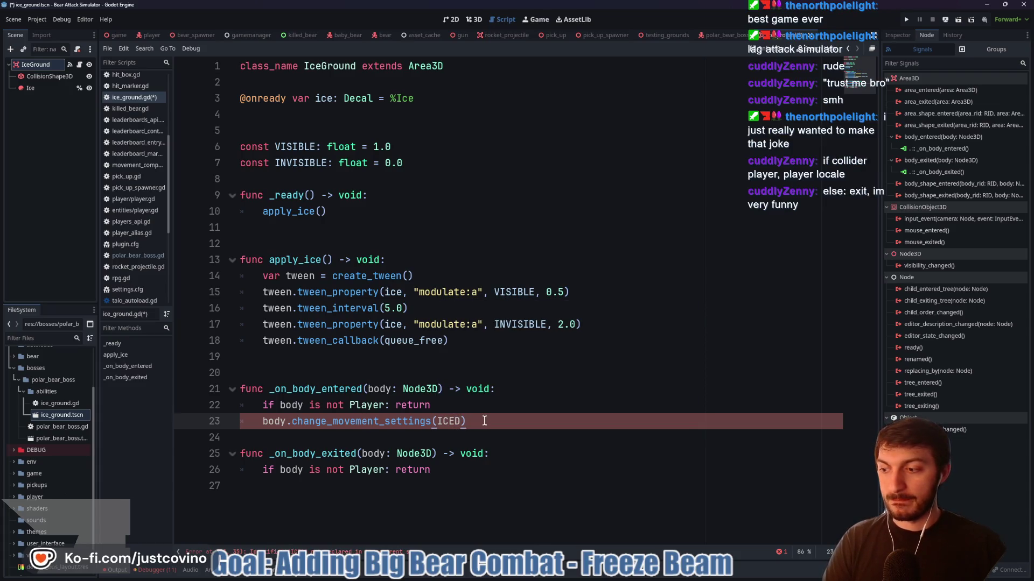
pyautogui.click(322, 439)
pyautogui.press('Return')
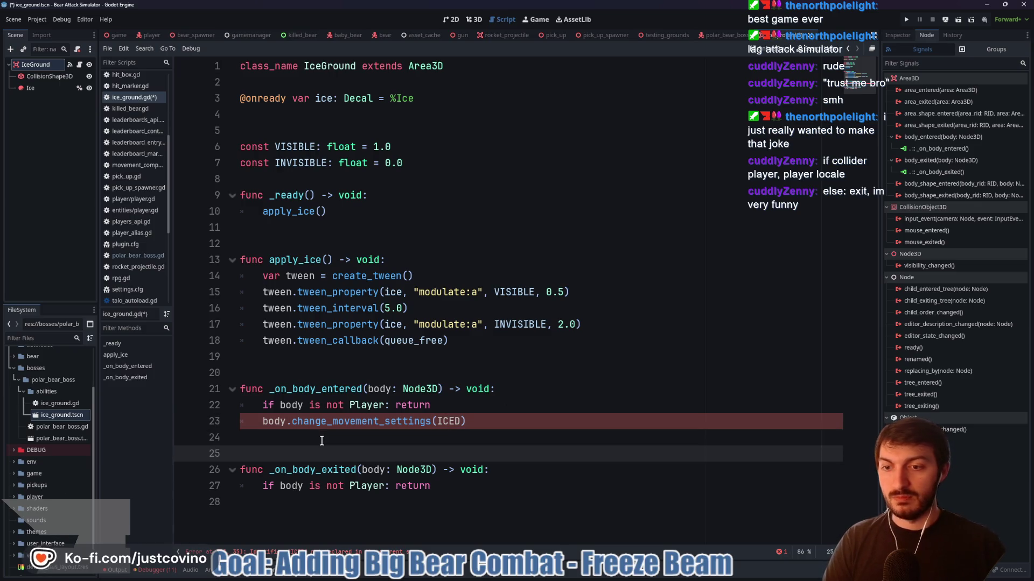
pyautogui.click(150, 35)
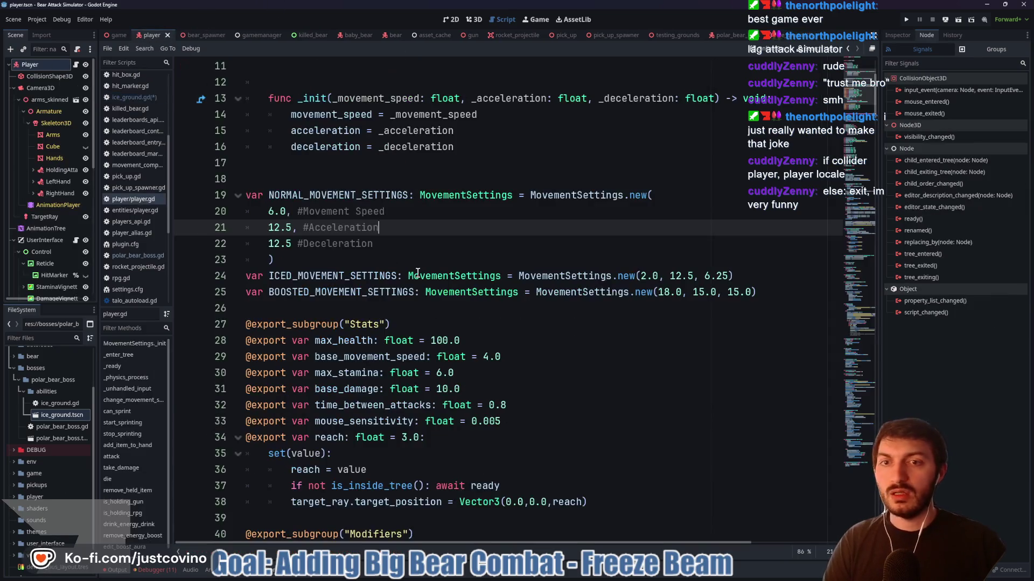
pyautogui.moveTo(269, 276); pyautogui.dragTo(394, 276)
pyautogui.hotkey('ctrl', 'c')
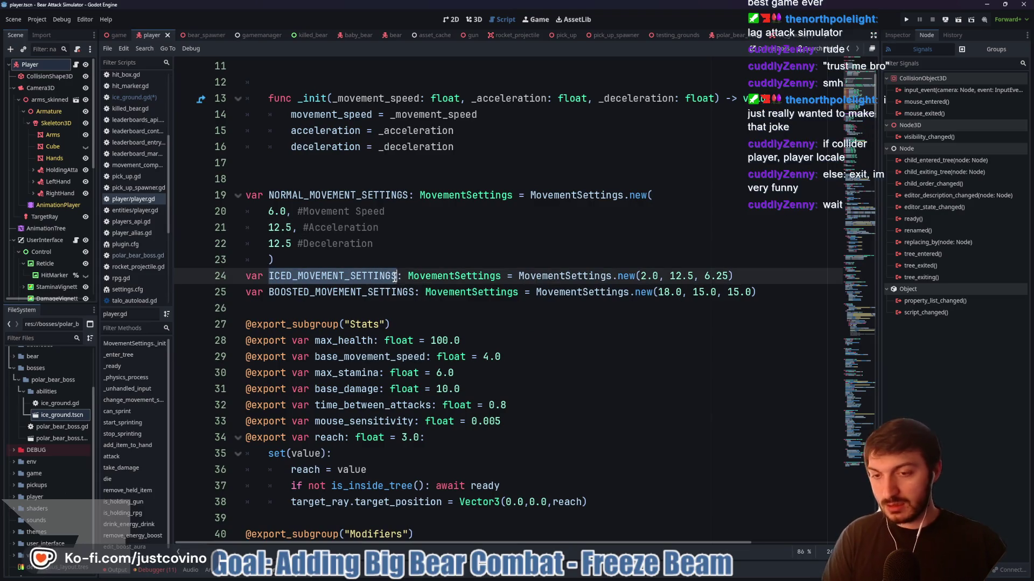
pyautogui.scroll(-5, 514, 306)
pyautogui.hotkey('ctrl', 'Tab')
pyautogui.doubleClick(449, 421)
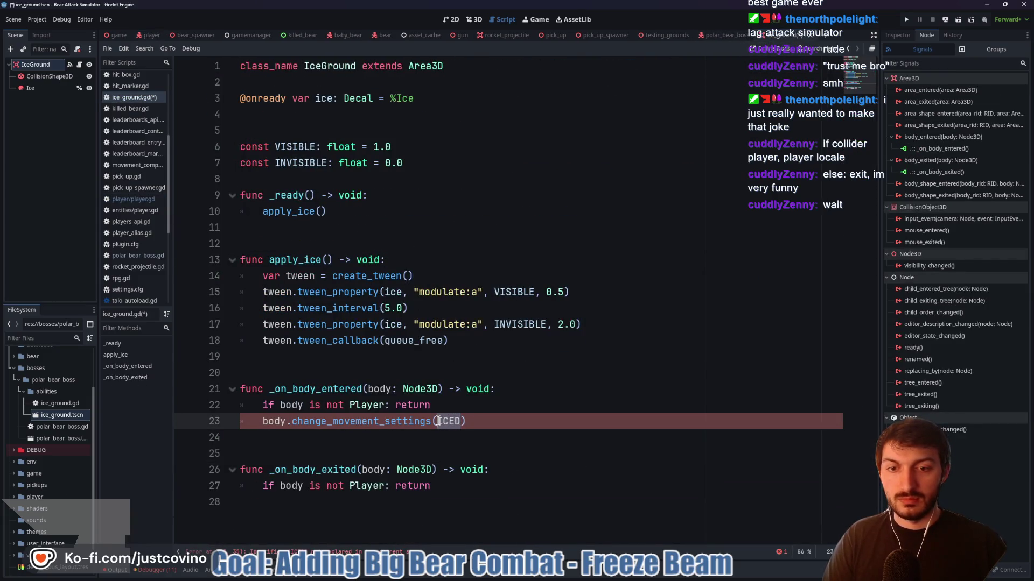
# Replace ICED with Player.current.ICED_MOVEMENT_SETTINGS in the enter handler
pyautogui.press('BackSpace')
pyautogui.write('Player.current.')
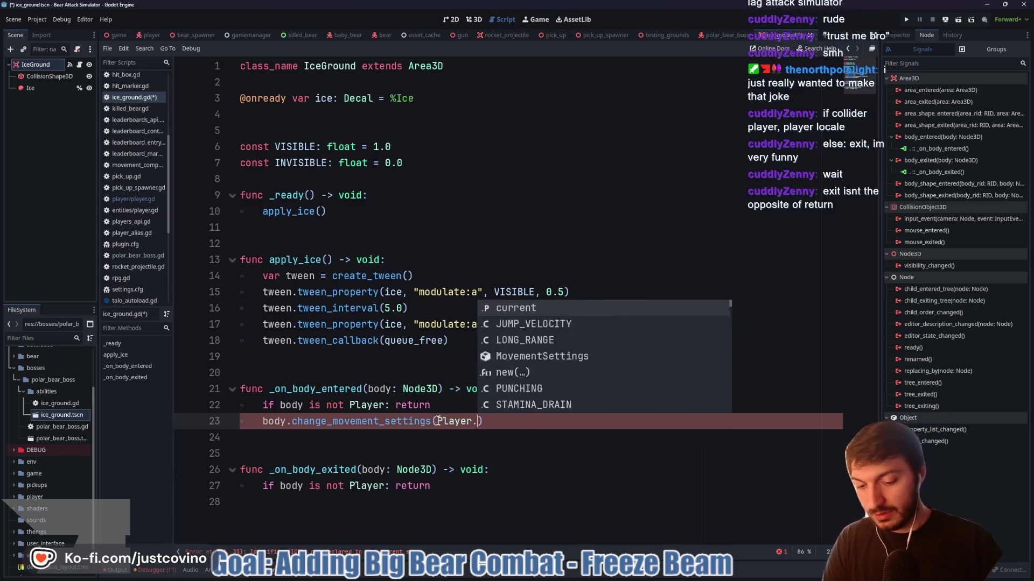
pyautogui.hotkey('ctrl', 'v')
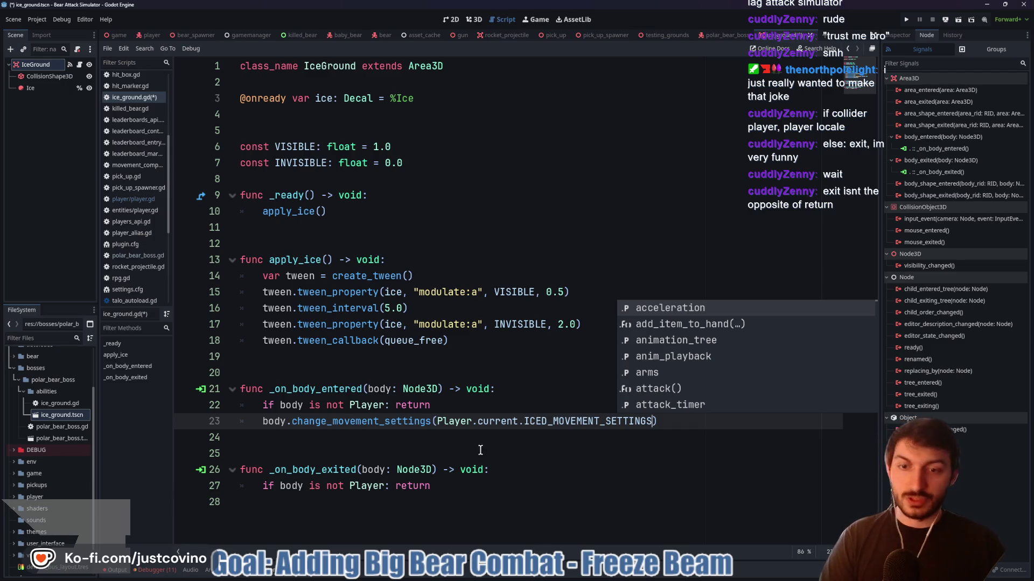
# Begin body.change in the exit handler and check change_movement_settings in player.gd
pyautogui.click(458, 438)
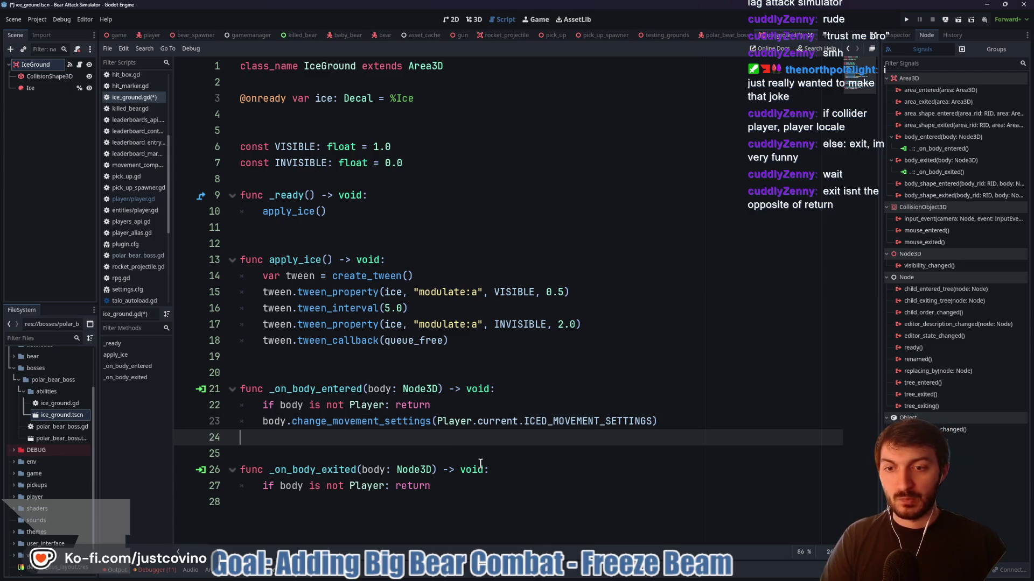
pyautogui.click(456, 498)
pyautogui.write('body')
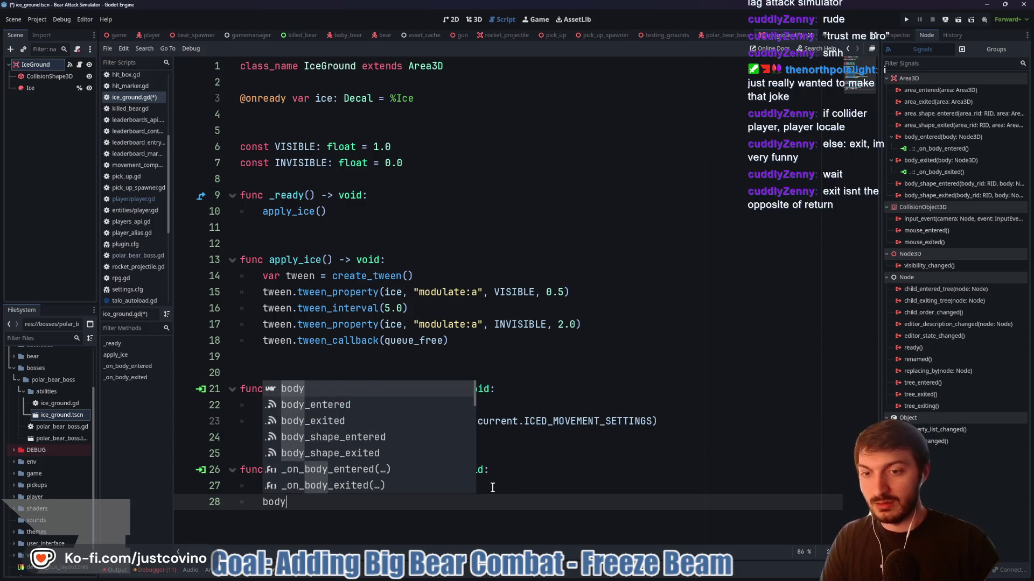
pyautogui.write('.change')
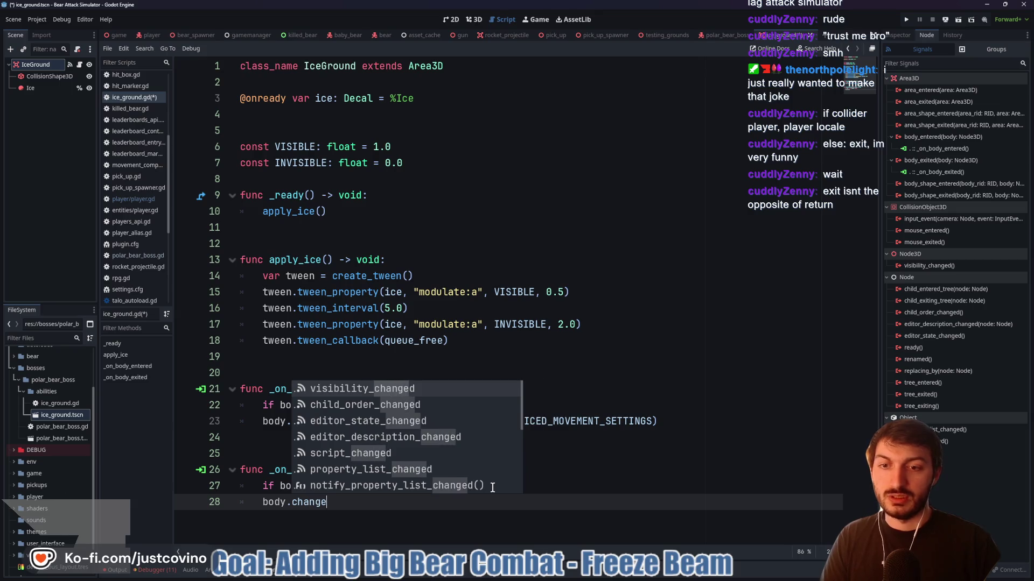
pyautogui.click(152, 35)
pyautogui.scroll(-20, 346, 358)
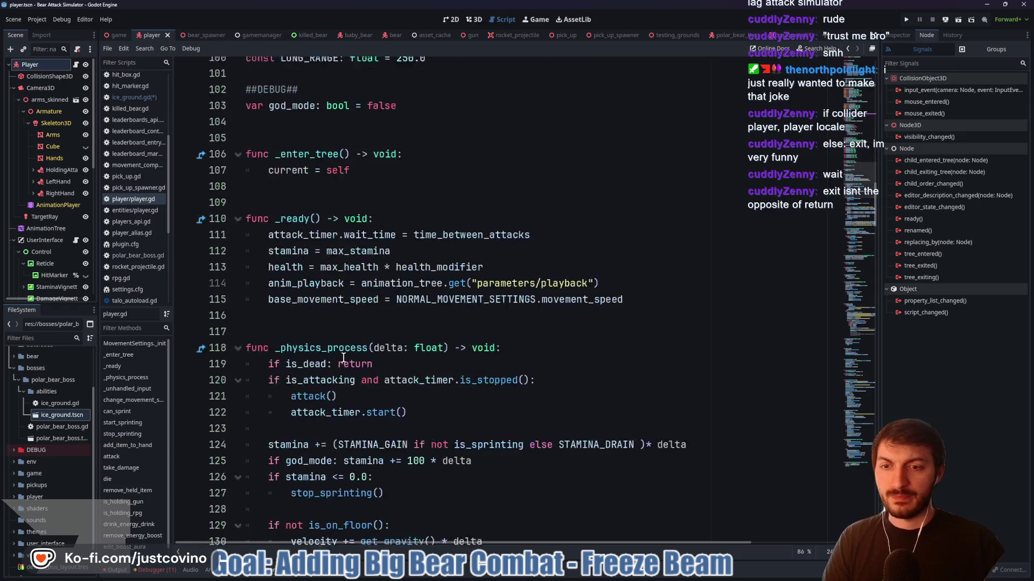
pyautogui.scroll(-3, 333, 339)
pyautogui.scroll(4, 323, 329)
pyautogui.scroll(-3, 316, 318)
pyautogui.scroll(-12, 316, 318)
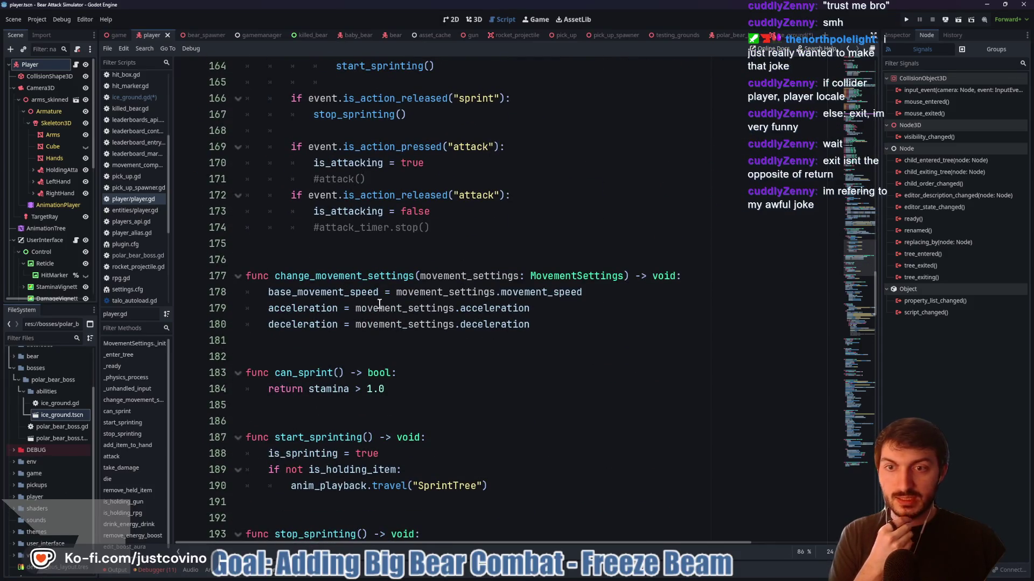
pyautogui.click(778, 35)
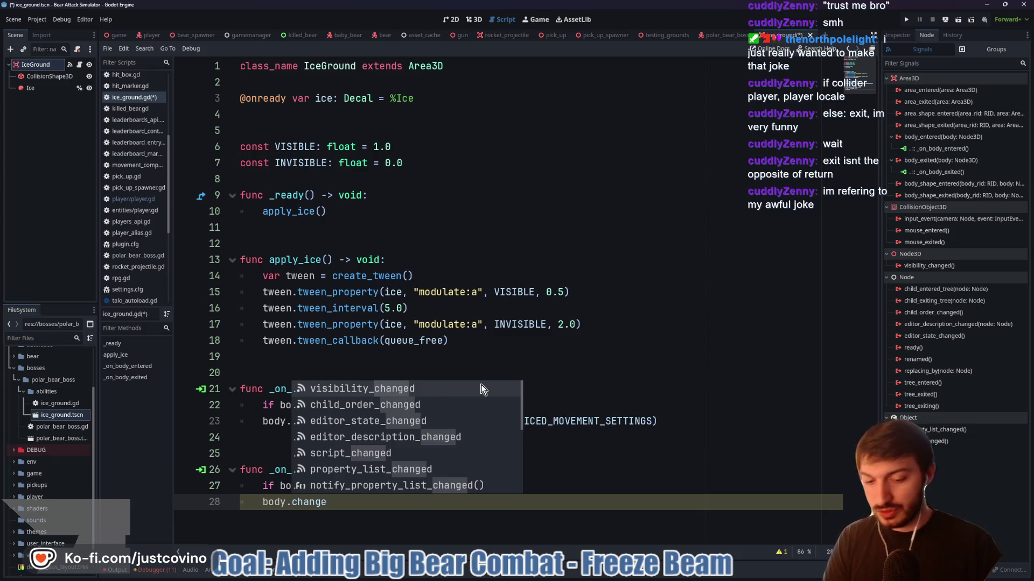
pyautogui.write('_movement_settings(P')
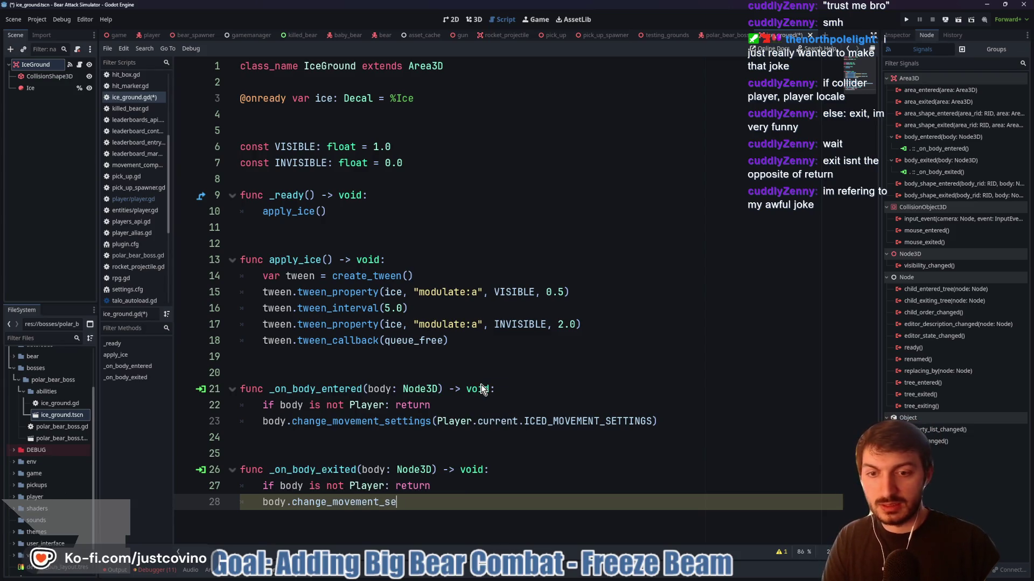
pyautogui.write('layer.current')
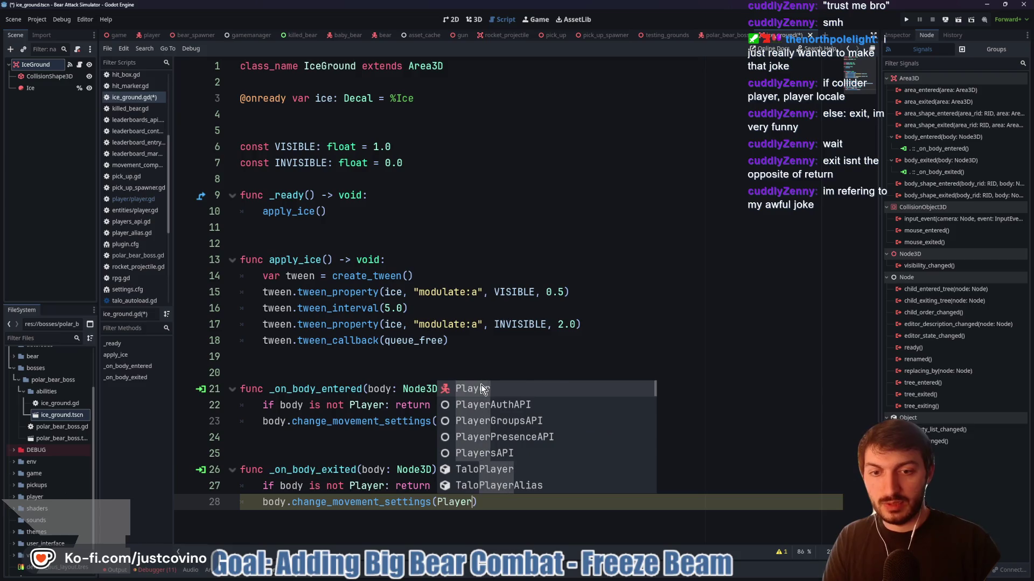
pyautogui.write('.')
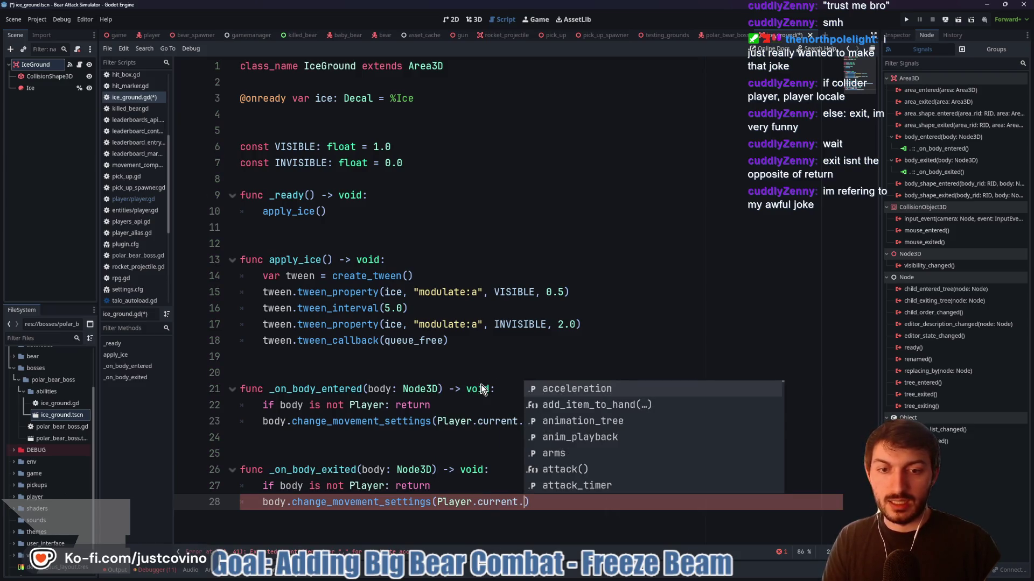
pyautogui.write('NOR')
pyautogui.press('Return')
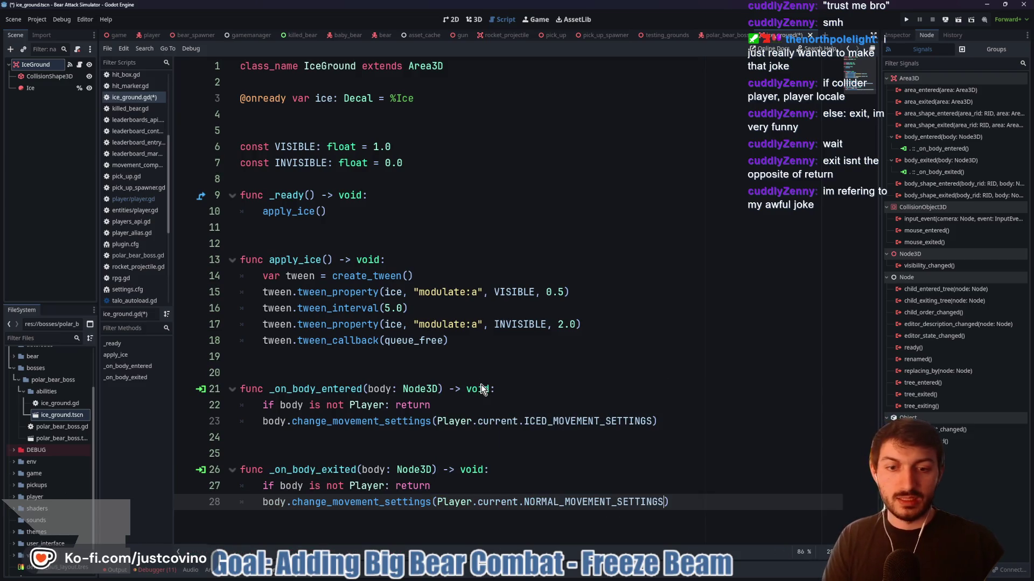
pyautogui.hotkey('ctrl', 's')
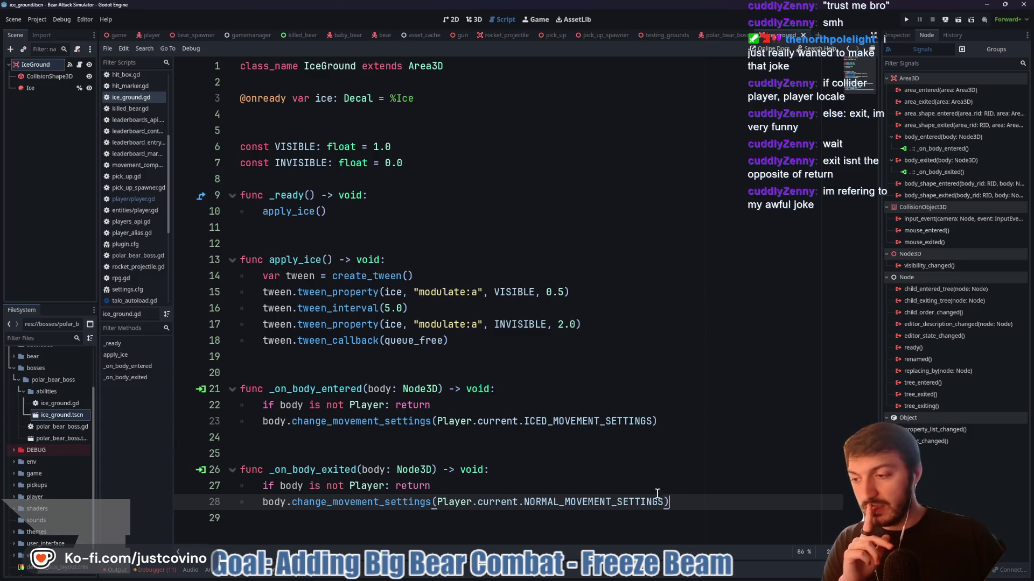
pyautogui.click(579, 463)
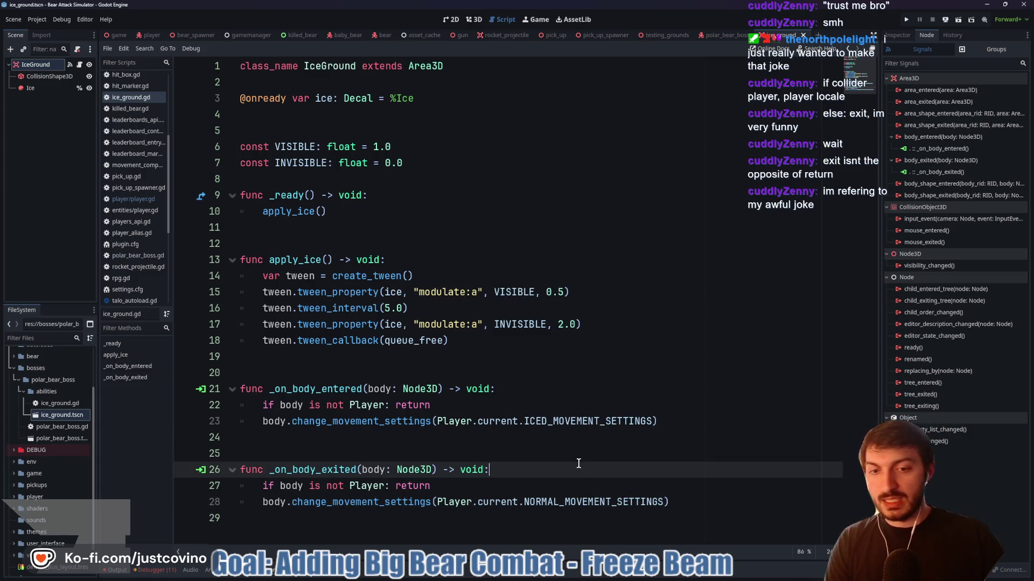
pyautogui.click(680, 501)
pyautogui.write('take i')
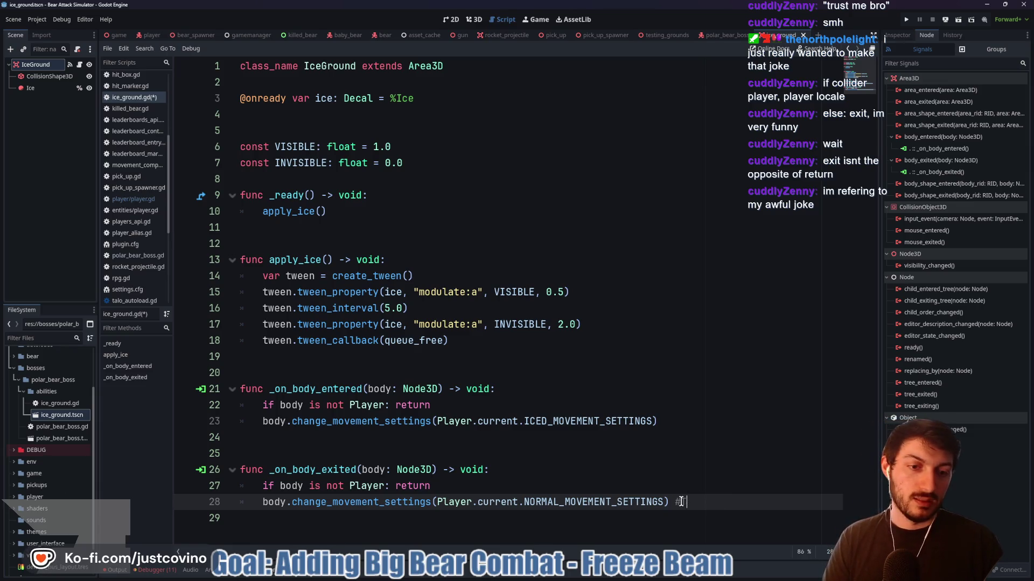
pyautogui.press('BackSpace')
pyautogui.press('BackSpace')
pyautogui.press('BackSpace')
pyautogui.write('ODO take into account wh')
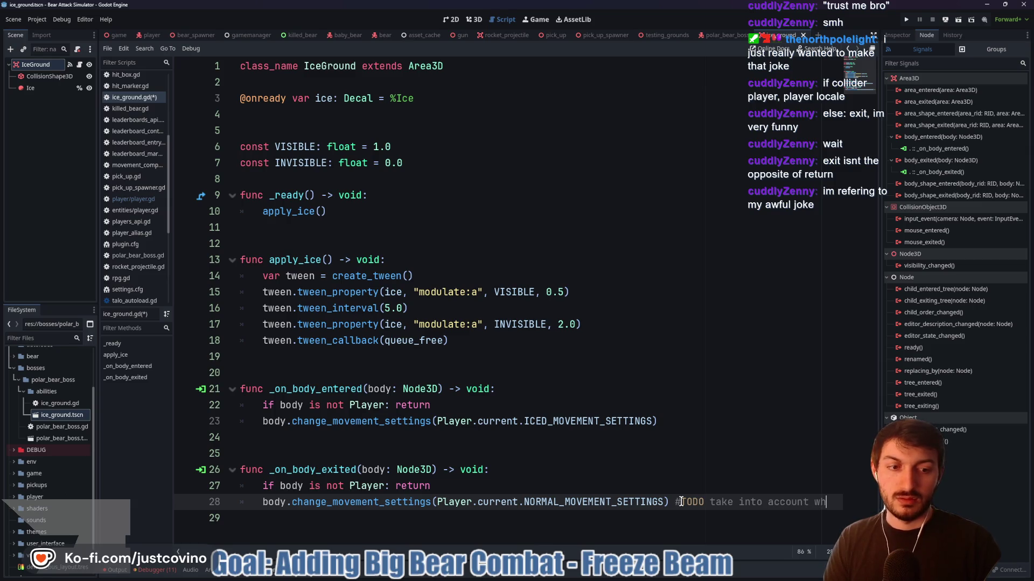
pyautogui.write('ether booste')
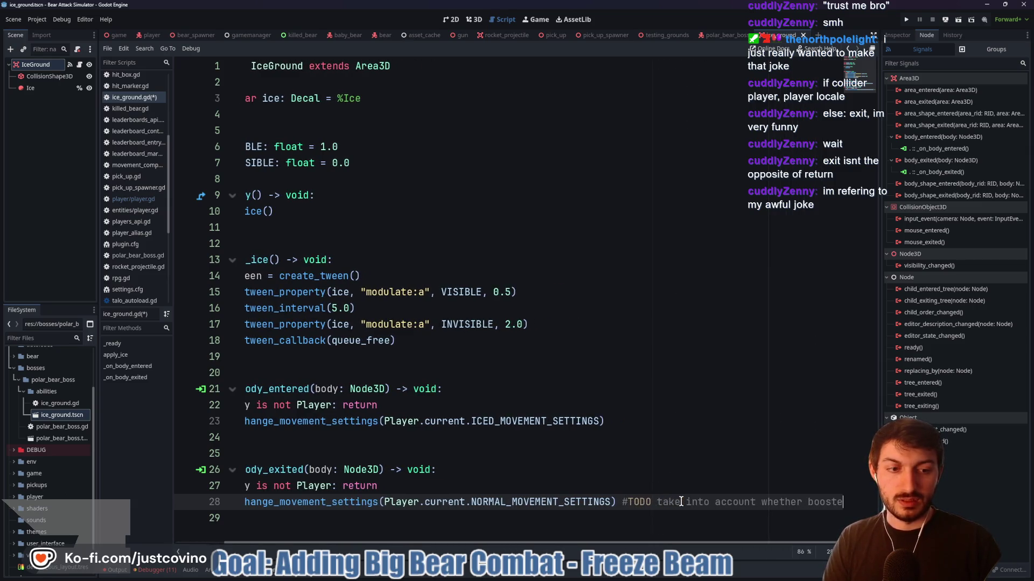
pyautogui.hotkey('ctrl', 'BackSpace')
pyautogui.hotkey('ctrl', 'BackSpace')
pyautogui.hotkey('ctrl', 'BackSpace')
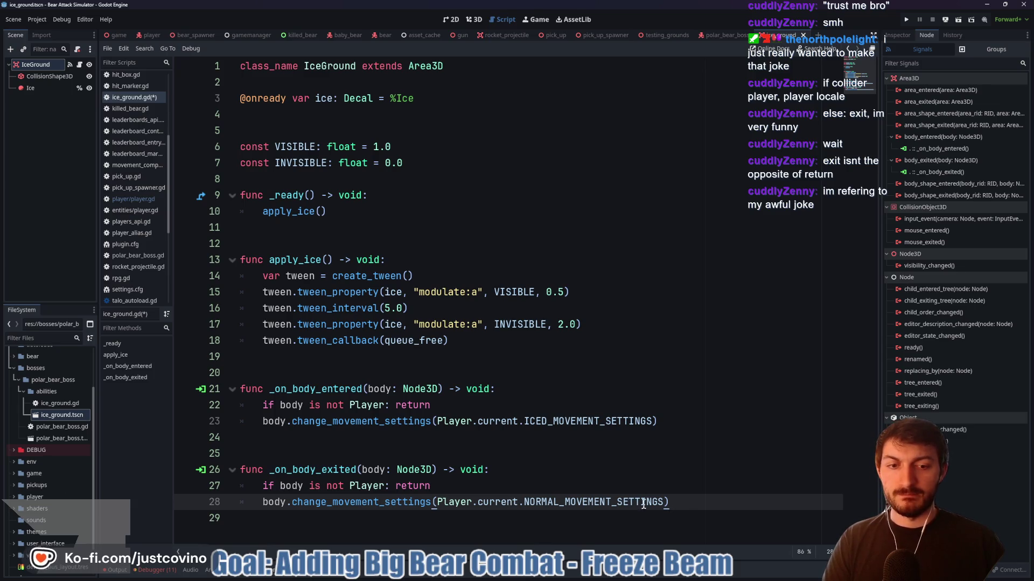
pyautogui.click(526, 488)
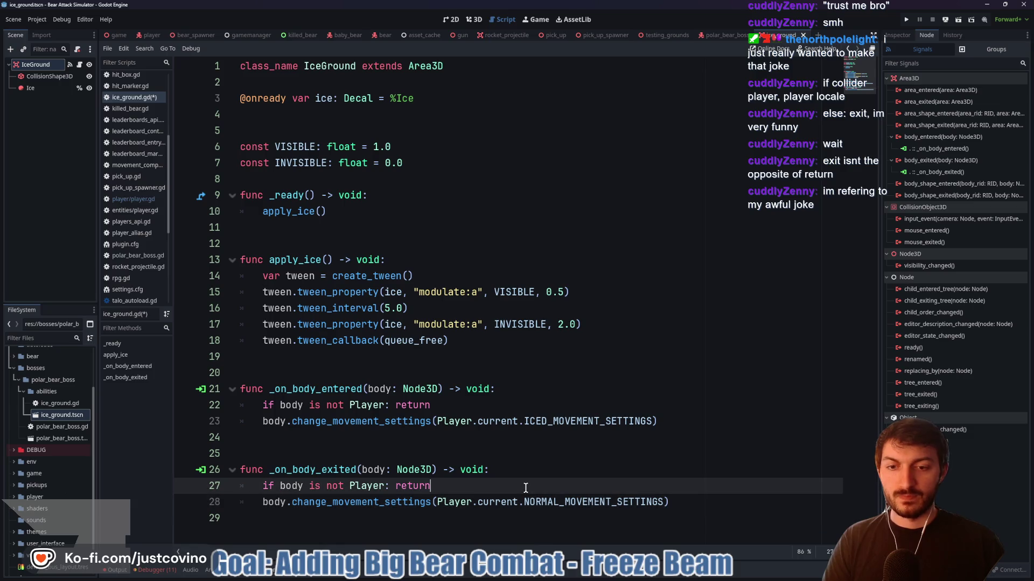
# In _on_body_exited, apply Player.current.BOOSTED_MOVEMENT_SETTINGS and return if body.is_boosted
pyautogui.press('Return')
pyautogui.write('ody')
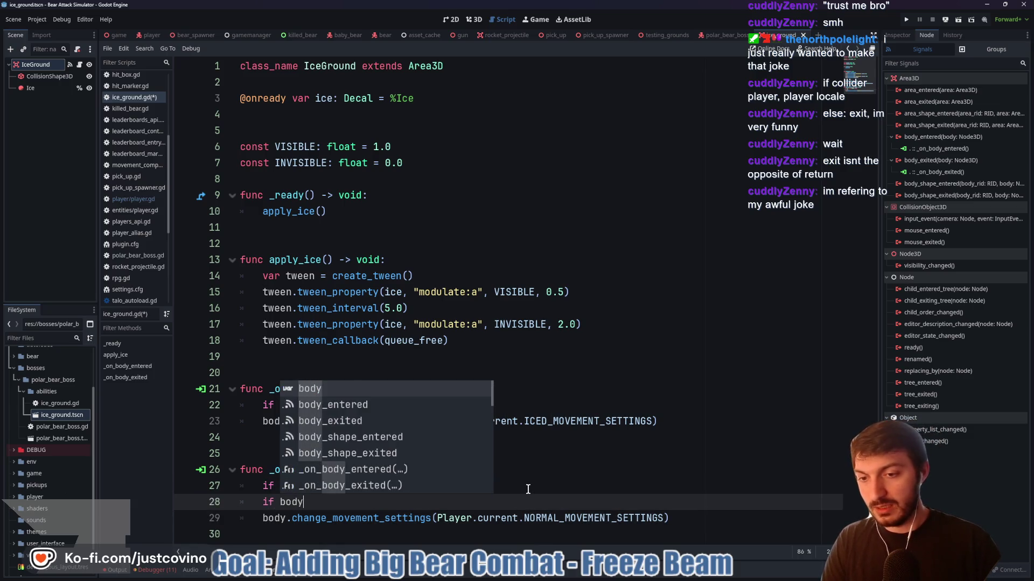
pyautogui.write('.is_boosted:')
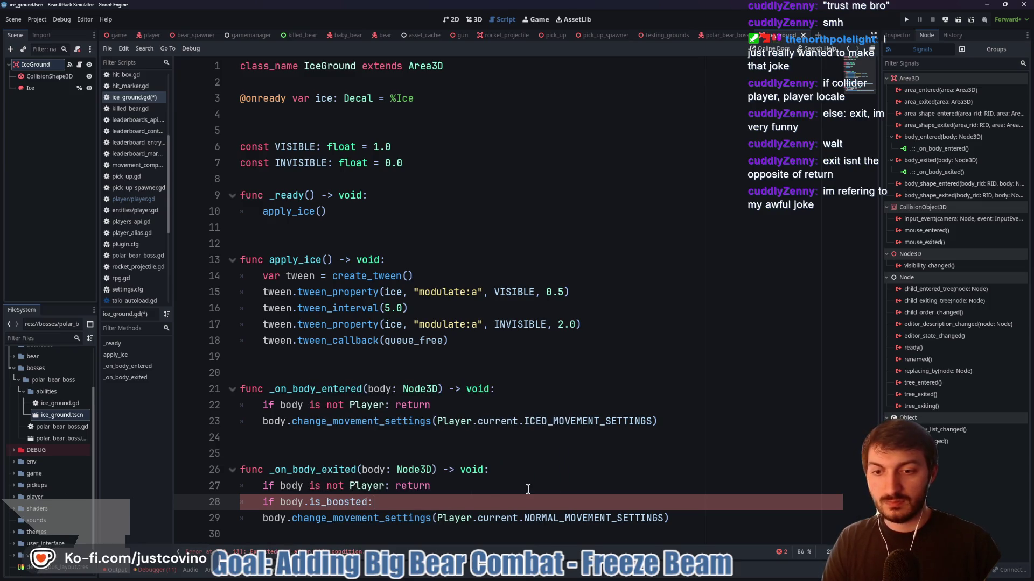
pyautogui.press('Return')
pyautogui.write('b')
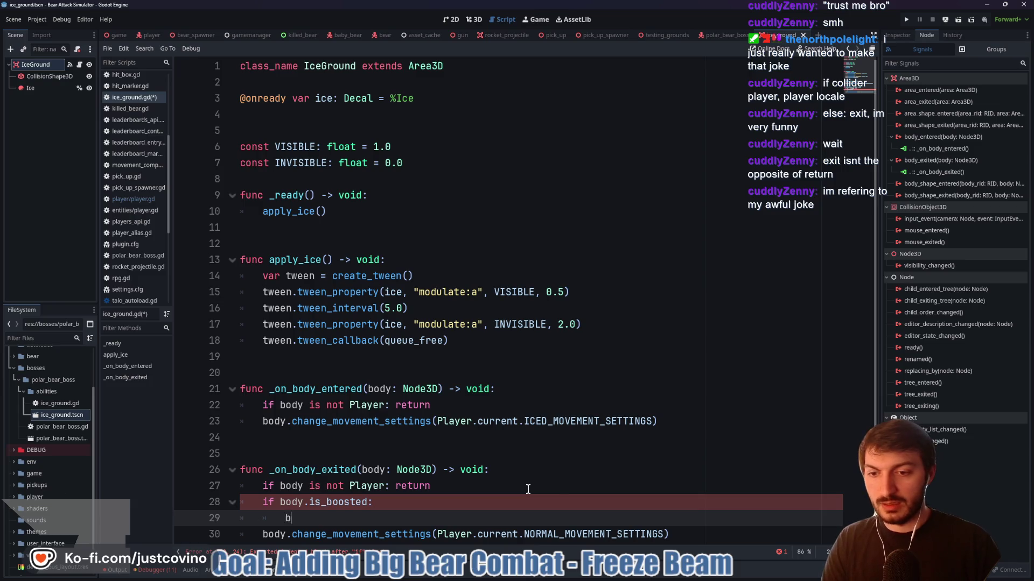
pyautogui.write('ody.change_moveme')
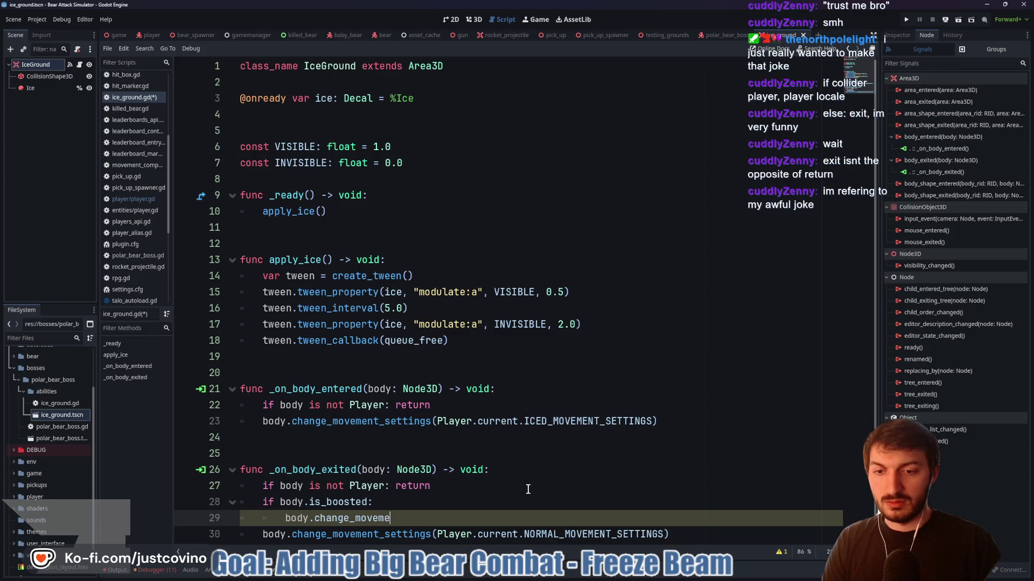
pyautogui.write('nt_settings(Player.')
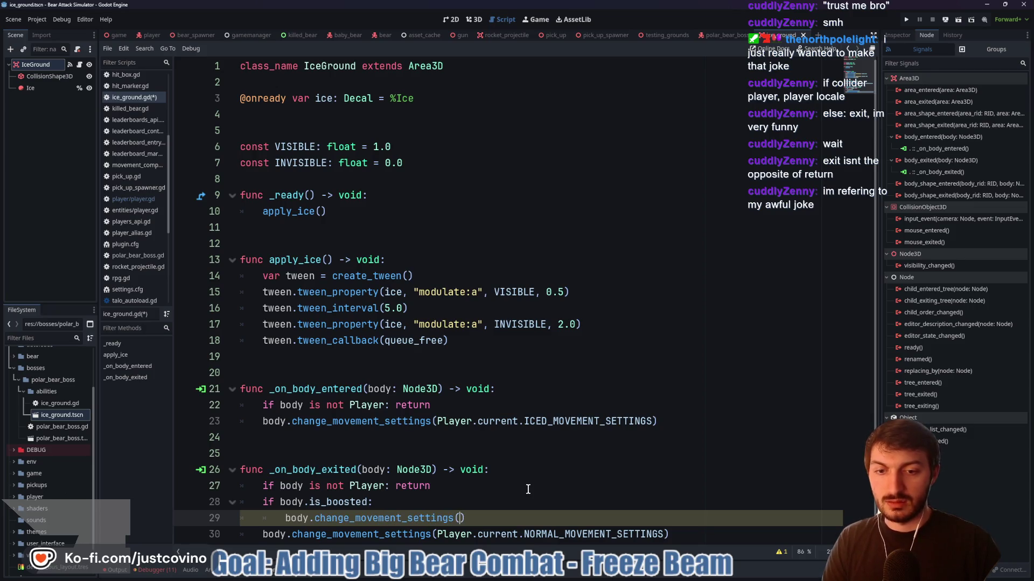
pyautogui.write('current.B')
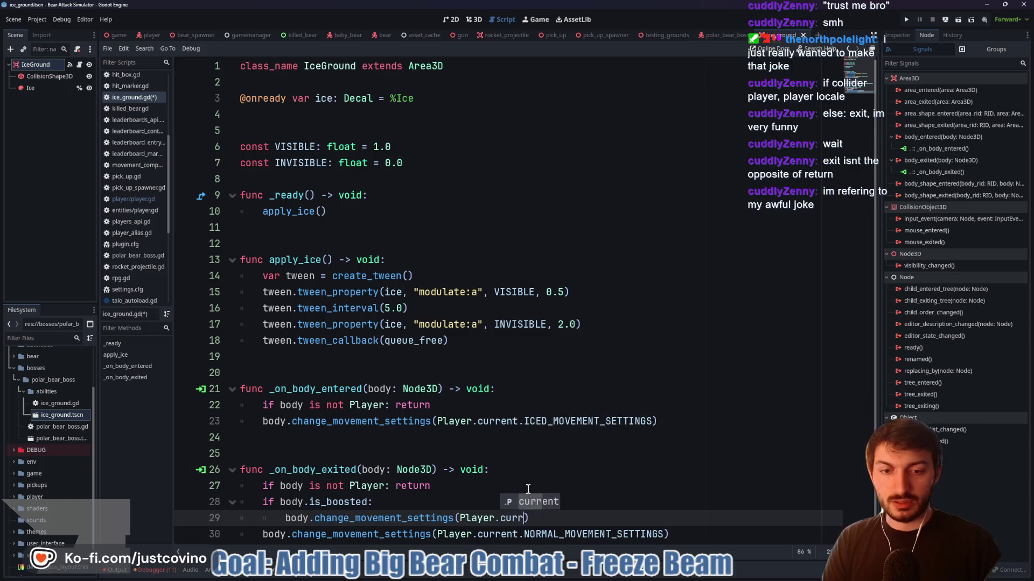
pyautogui.press('Return')
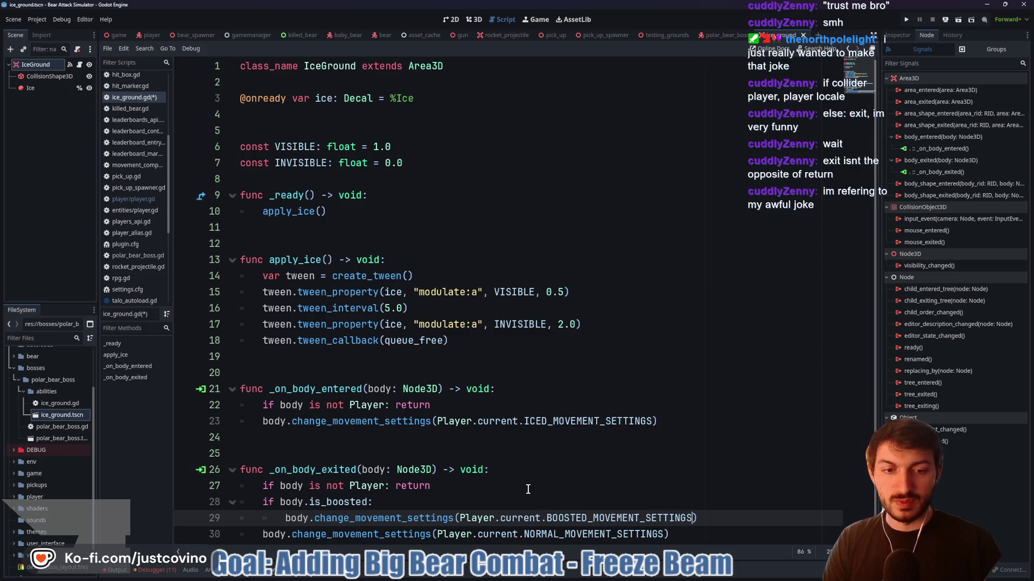
pyautogui.scroll(-1, 637, 502)
pyautogui.press('Return')
pyautogui.write('return')
# Save ice_ground.gd and switch to the polar_bear_boss script
pyautogui.hotkey('ctrl', 's')
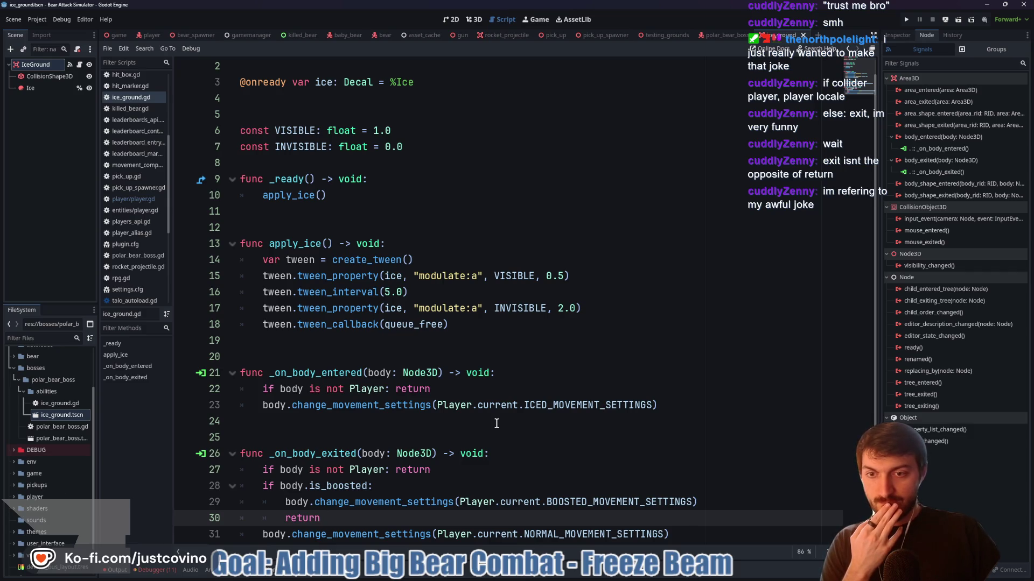
pyautogui.click(496, 423)
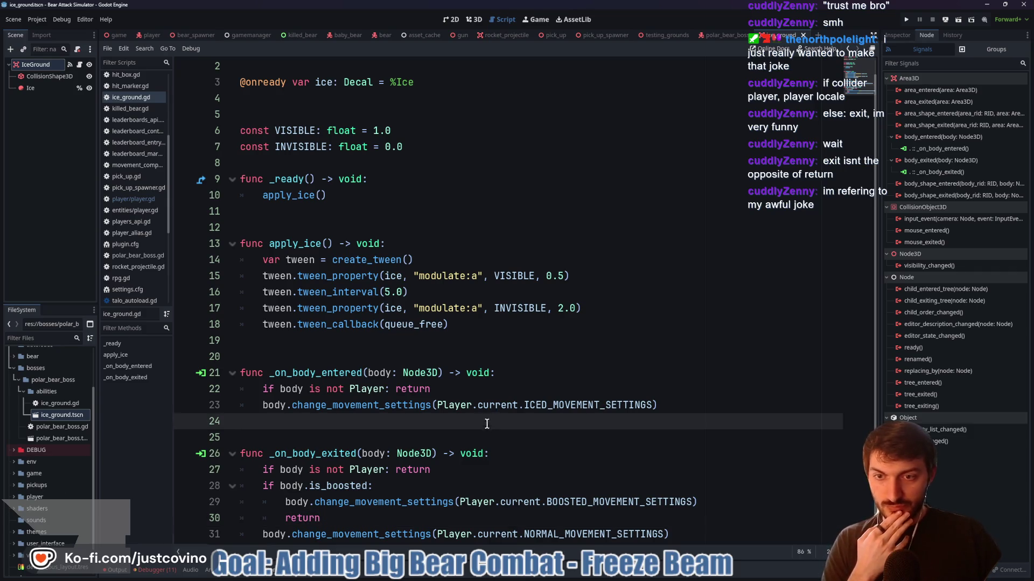
pyautogui.click(712, 37)
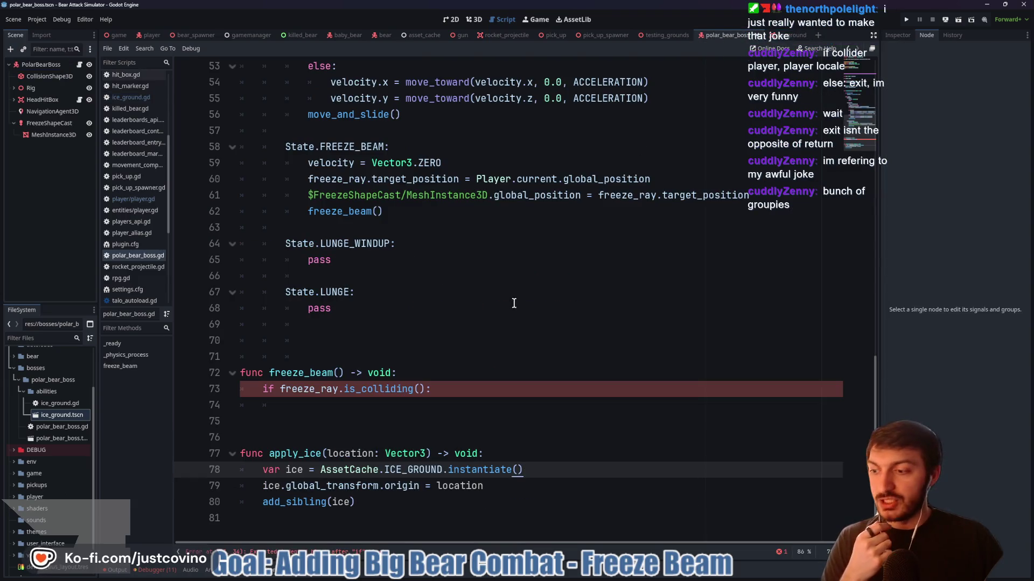
# On line 74 of freeze_beam, call apply_ice(freeze_ray.get_collision_point(0))
pyautogui.click(392, 403)
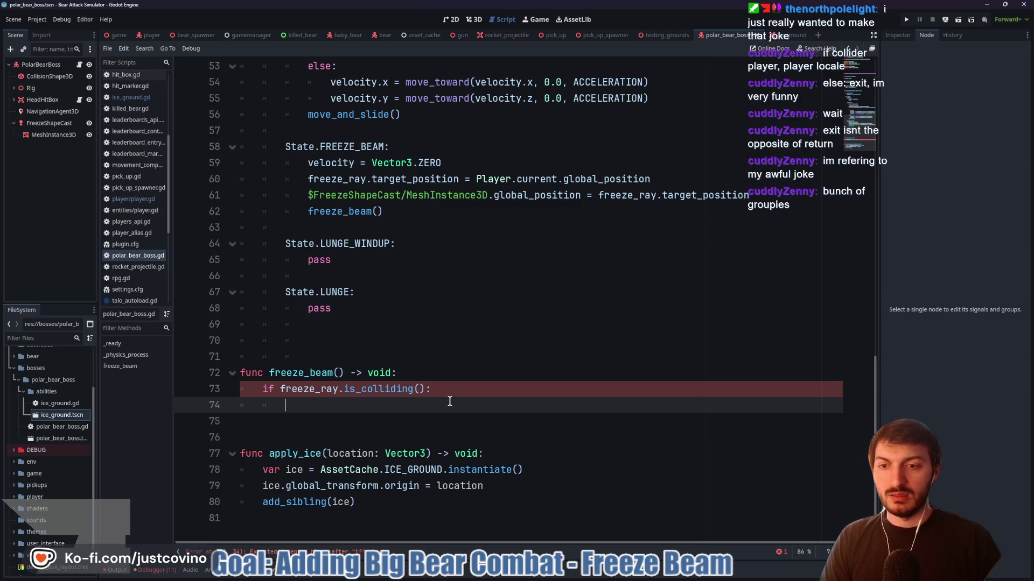
pyautogui.write('apply_ice(')
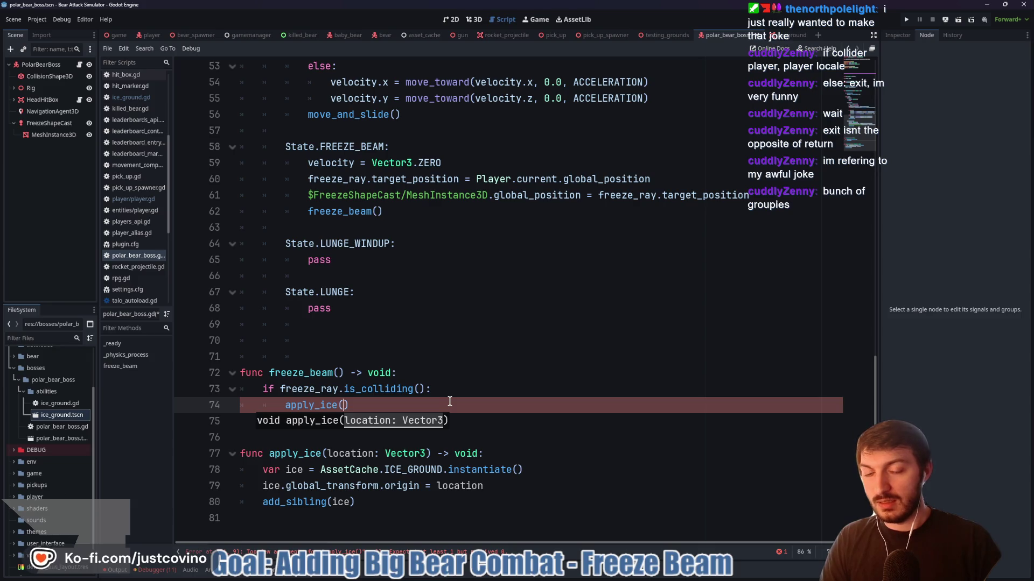
pyautogui.write('fr')
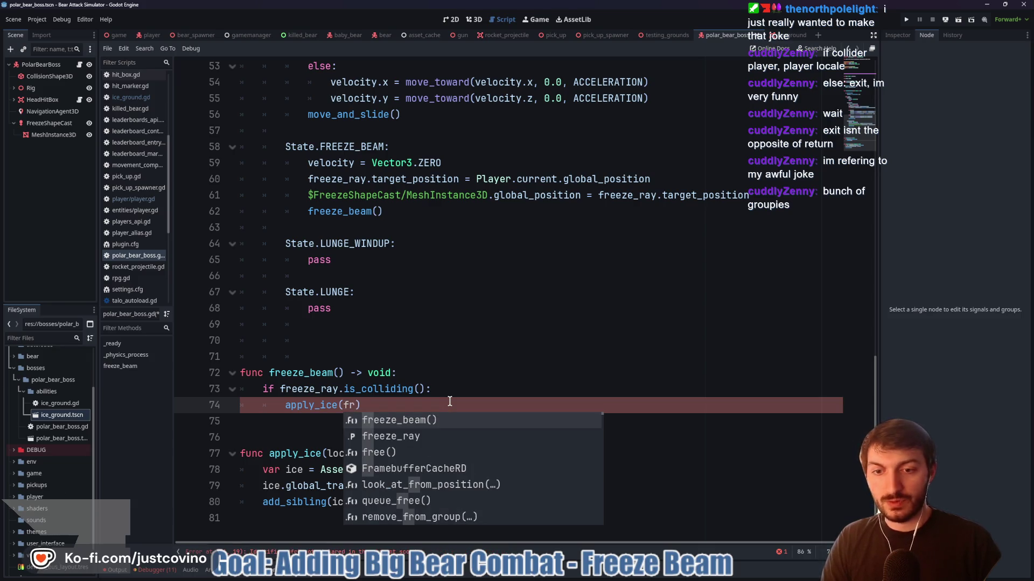
pyautogui.press('Down')
pyautogui.press('Return')
pyautogui.write('.get_')
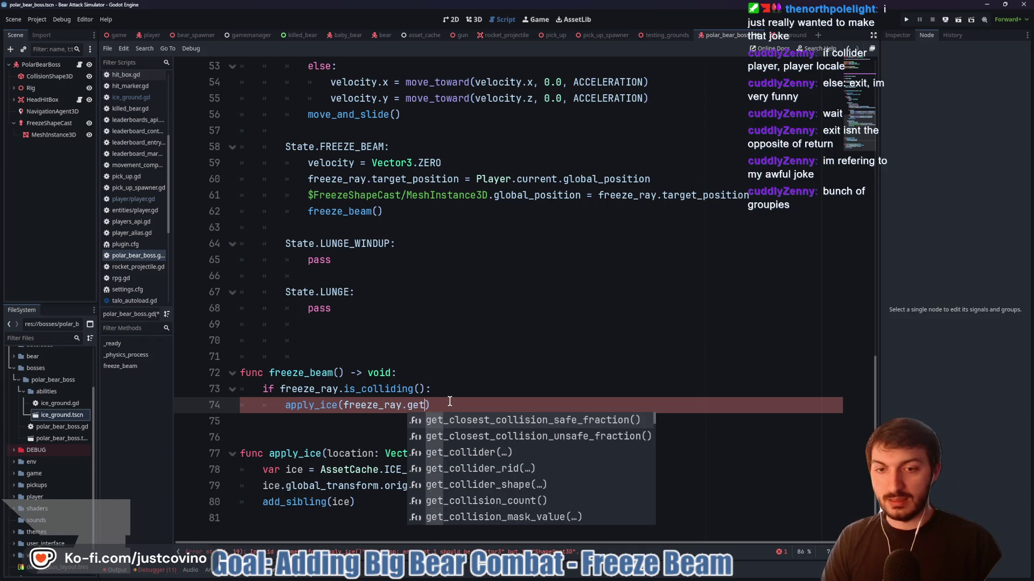
pyautogui.write('co')
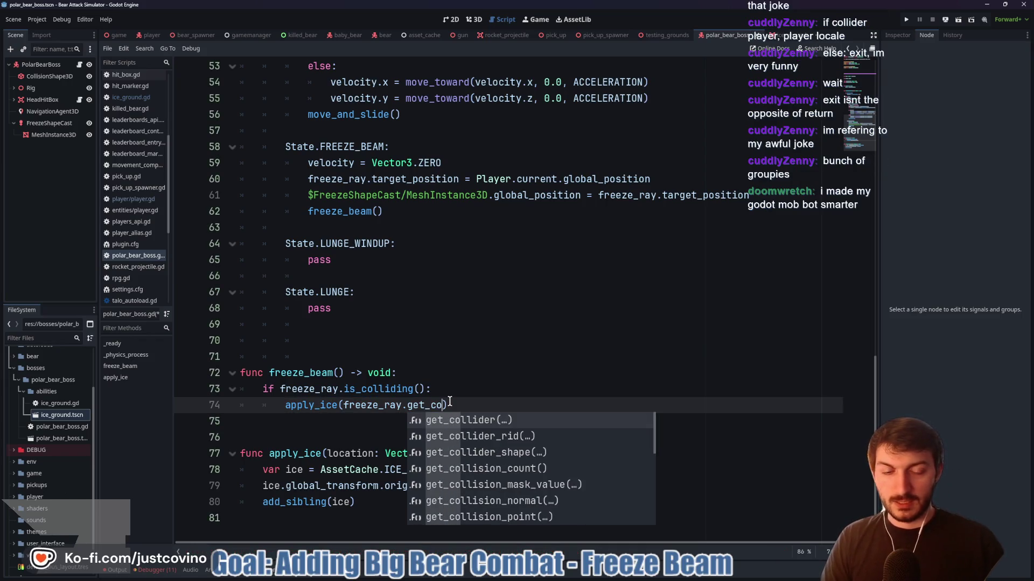
pyautogui.write('llisio')
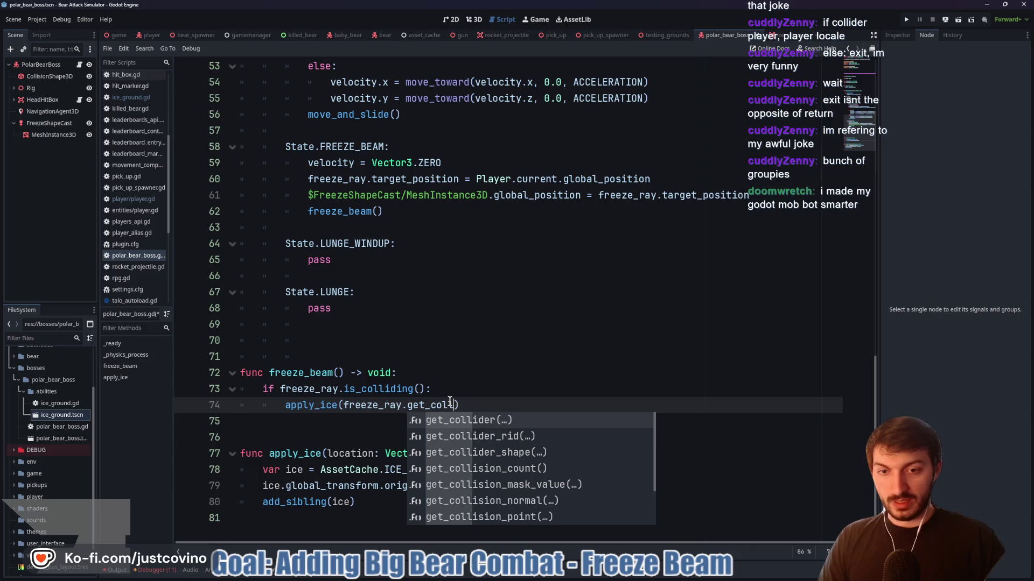
pyautogui.press('Down')
pyautogui.press('Down')
pyautogui.press('Down')
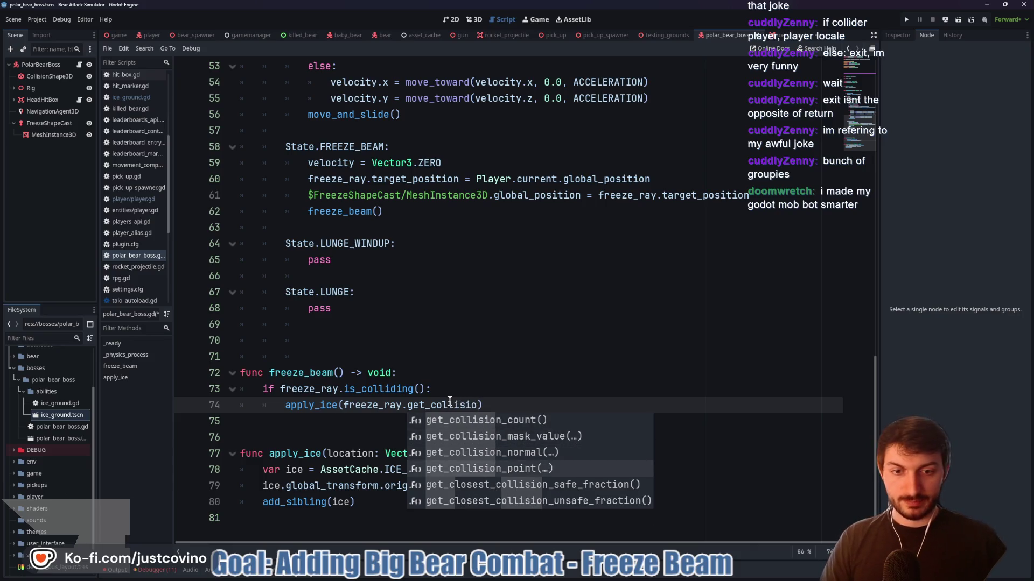
pyautogui.press('Return')
pyautogui.write('0')
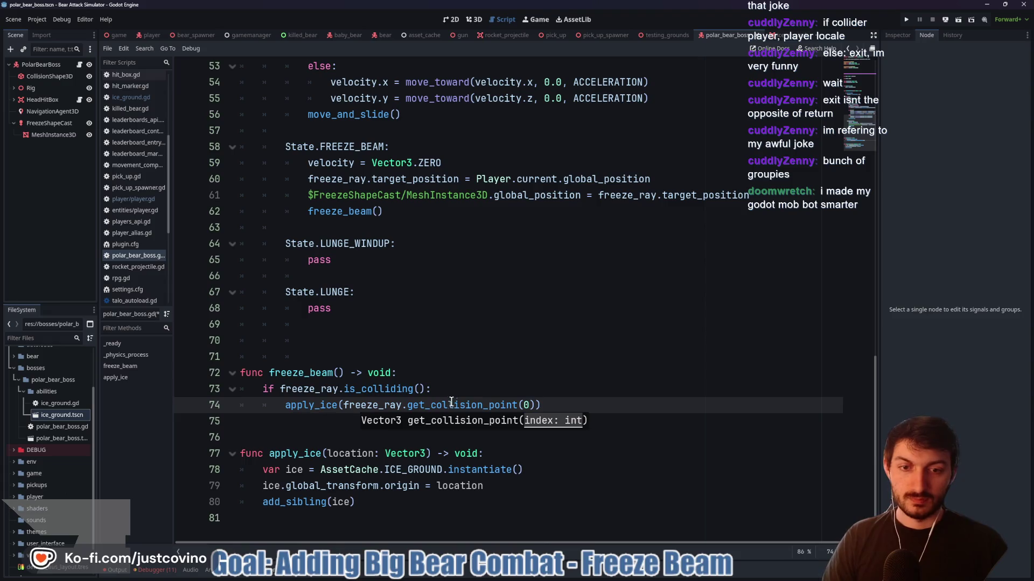
pyautogui.click(622, 402)
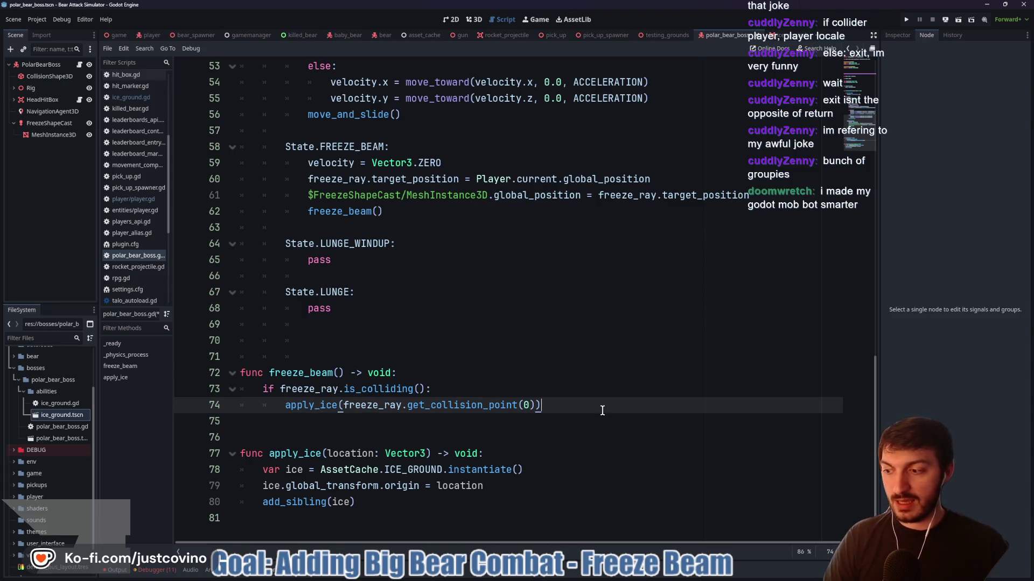
pyautogui.scroll(1, 446, 361)
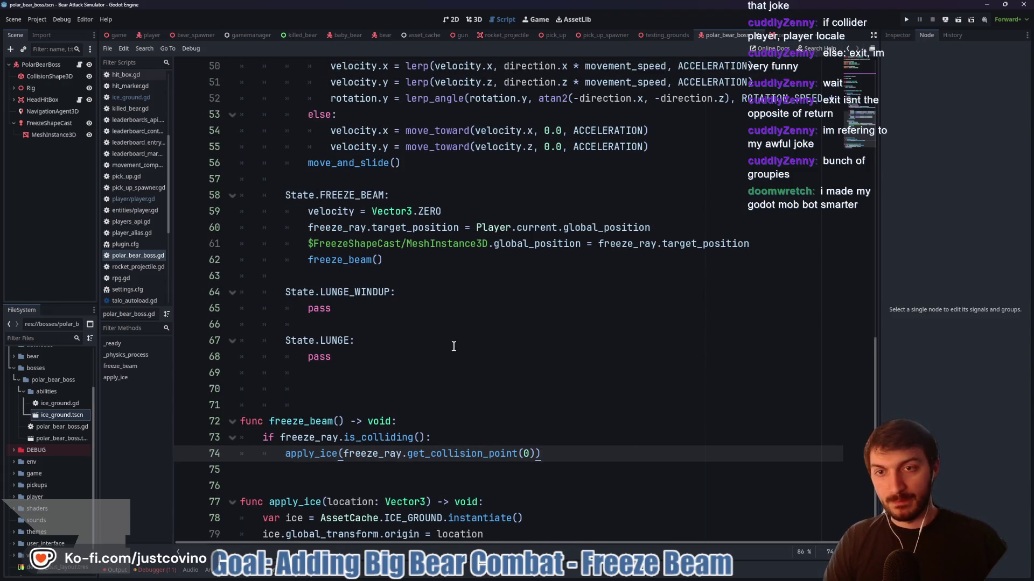
# Instance polar_bear_boss.tscn under TestingGrounds and run the scene with F6
pyautogui.click(661, 38)
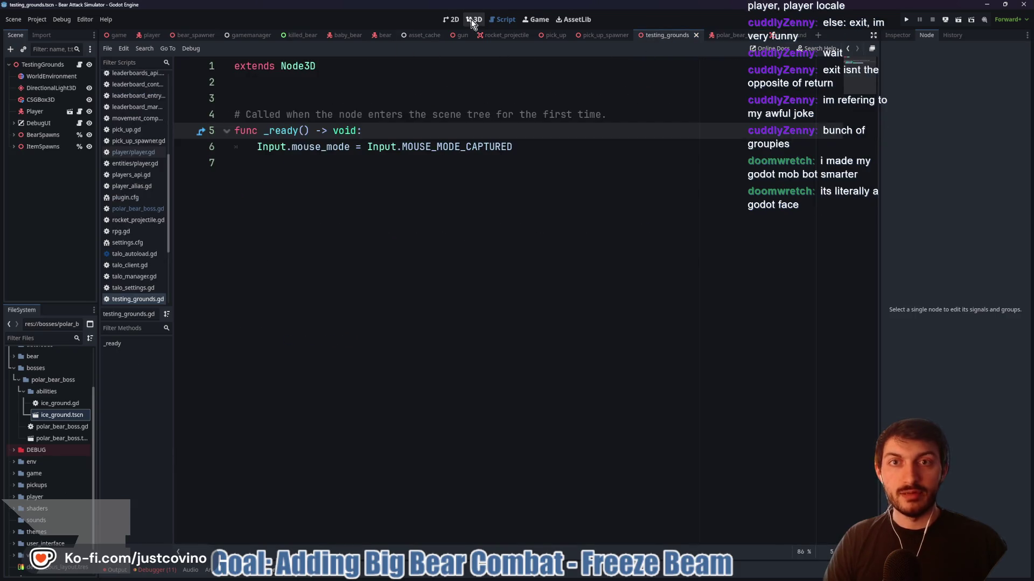
pyautogui.click(471, 20)
pyautogui.click(42, 64)
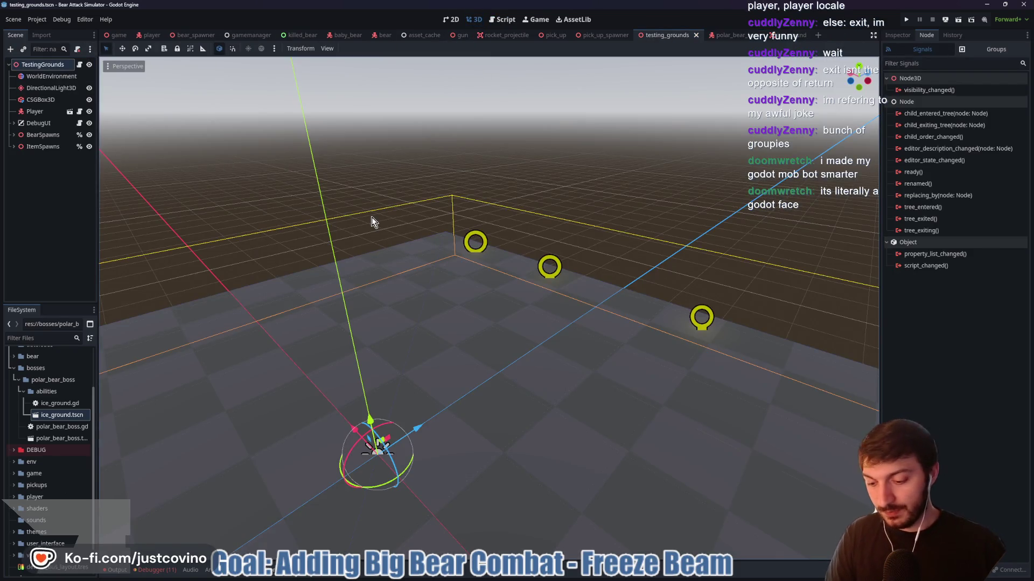
pyautogui.hotkey('ctrl', 'shift', 'a')
pyautogui.write('polar')
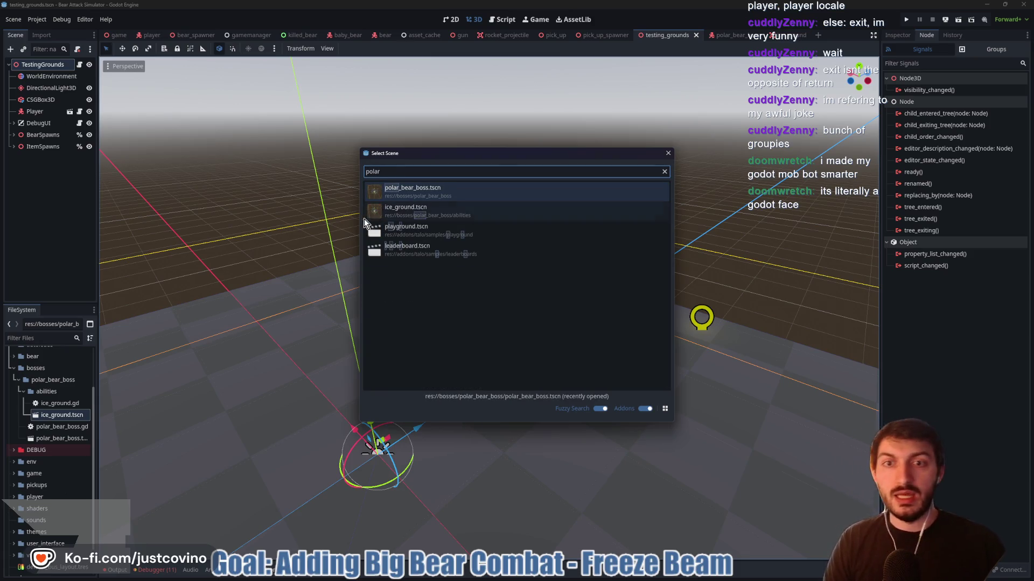
pyautogui.doubleClick(447, 190)
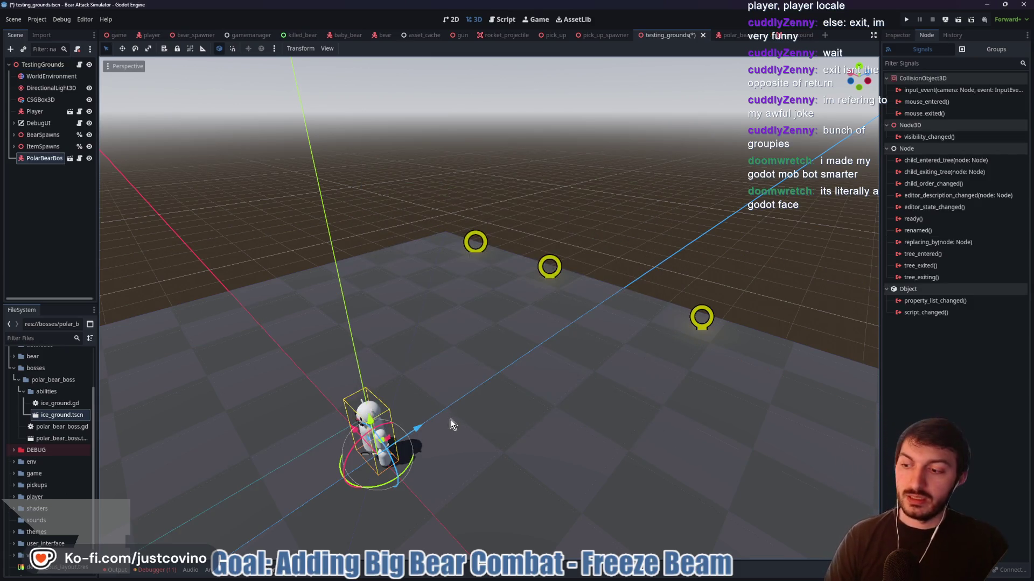
pyautogui.moveTo(445, 420)
pyautogui.mouseDown()
pyautogui.moveTo(705, 411)
pyautogui.moveTo(453, 410)
pyautogui.mouseUp()
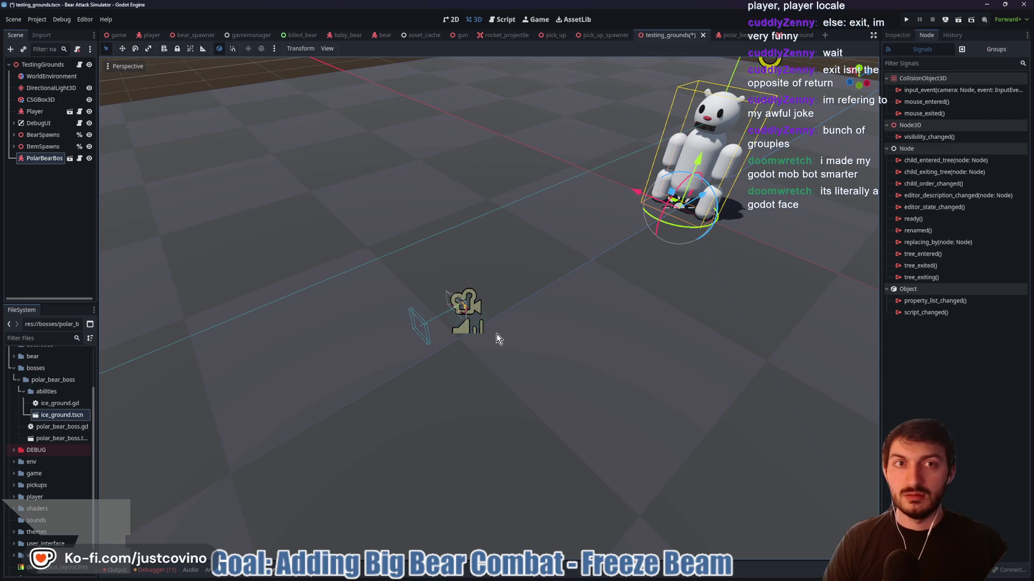
pyautogui.press('F6')
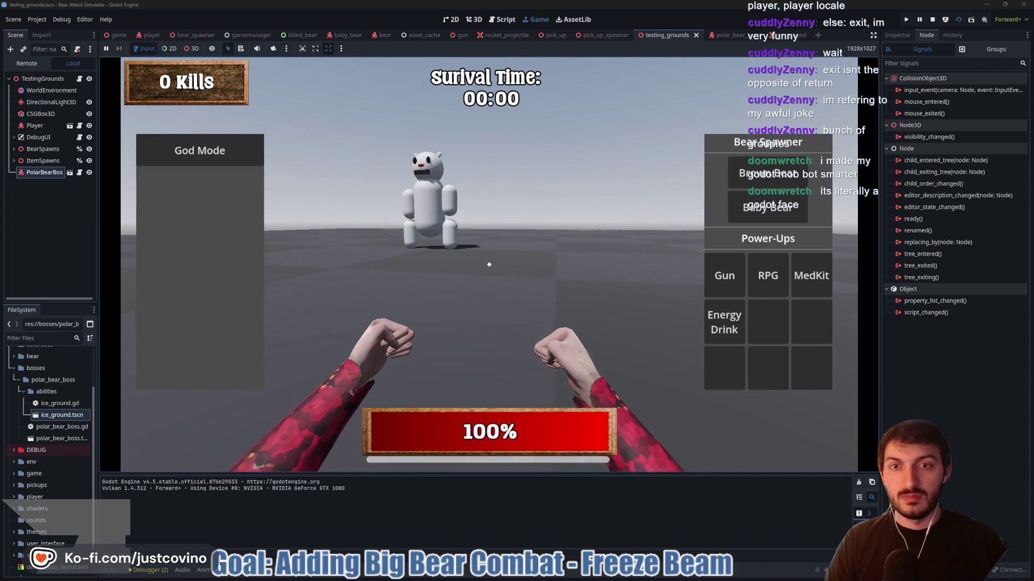
# Punch at the polar bear boss eight times, then stop the game with F8
pyautogui.click(489, 264)
pyautogui.click(489, 264)
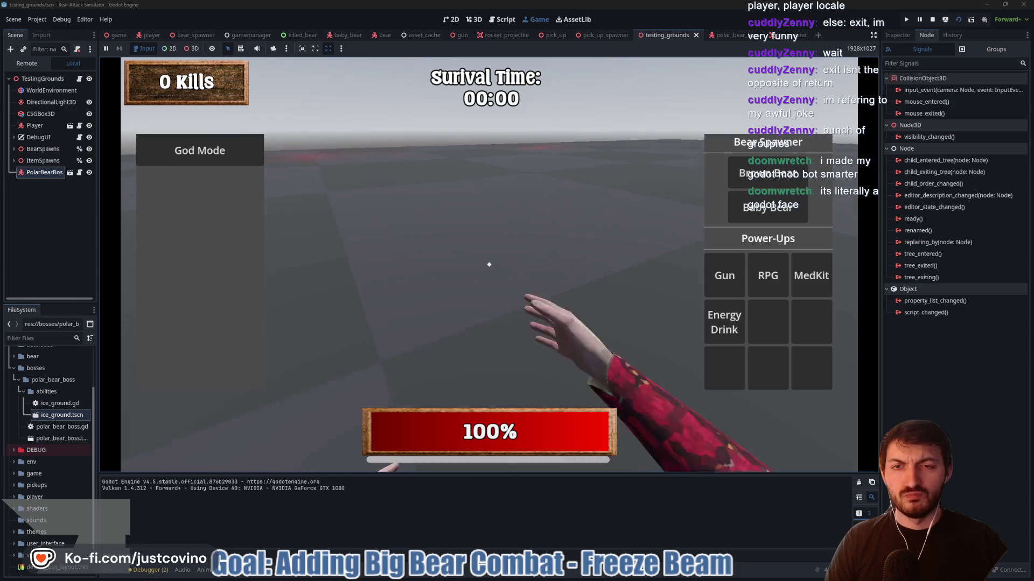
pyautogui.click(489, 264)
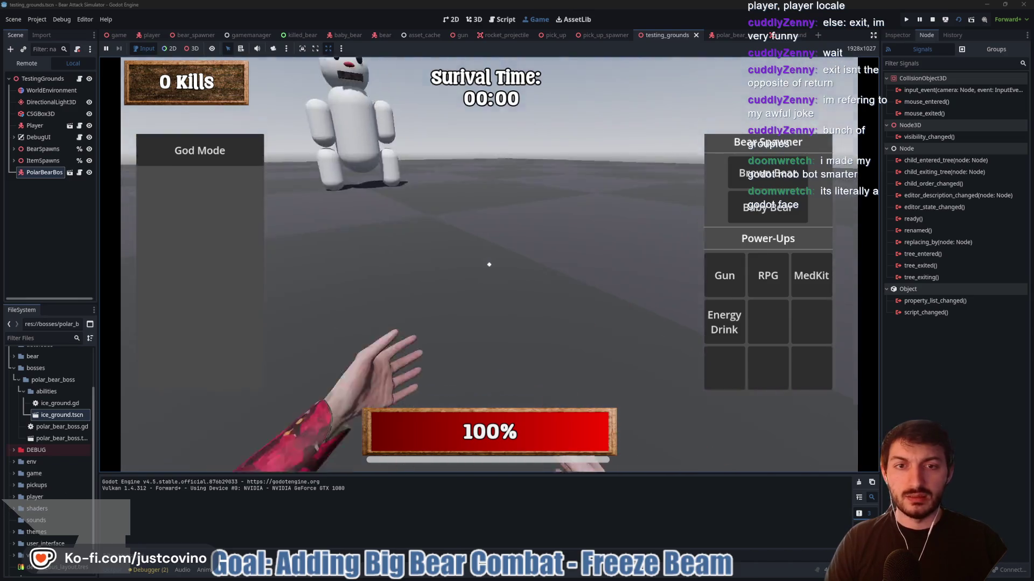
pyautogui.click(489, 264)
pyautogui.click(489, 264)
pyautogui.click(489, 264)
pyautogui.click(489, 265)
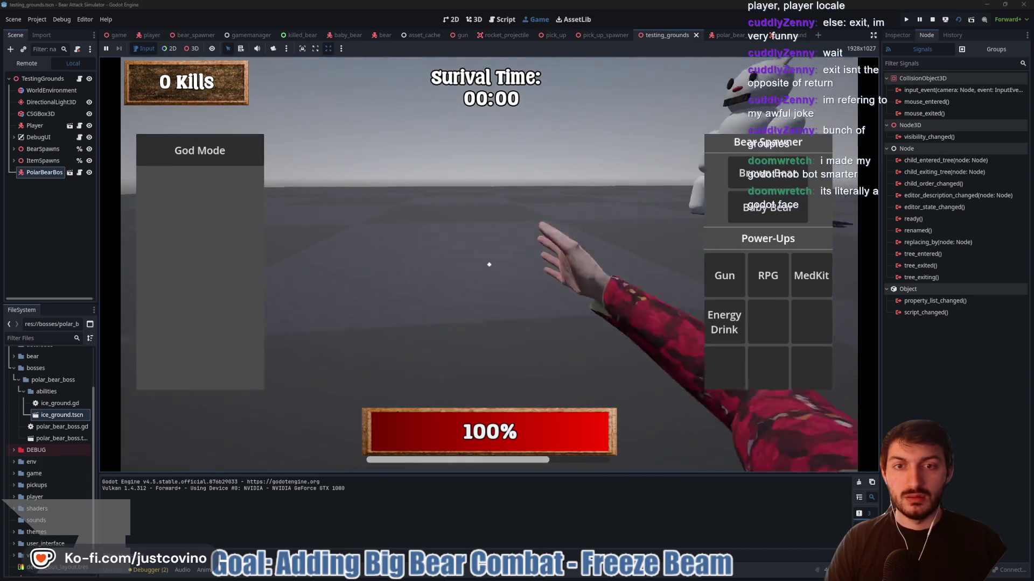
pyautogui.click(489, 265)
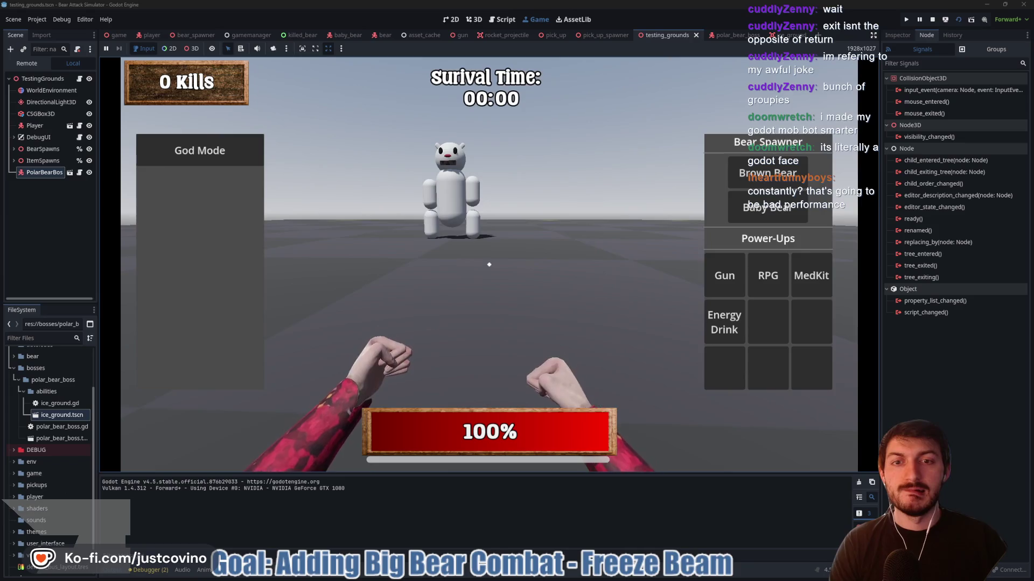
pyautogui.press('F8')
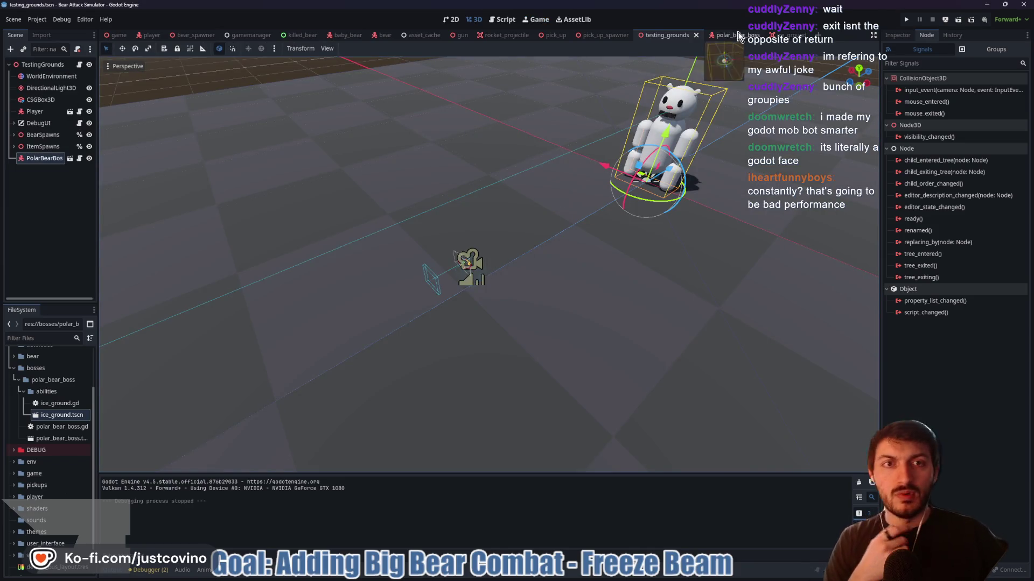
# Open polar_bear_boss.gd and trace the FREEZE_BEAM state to its freeze_beam() call on line 62
pyautogui.click(723, 37)
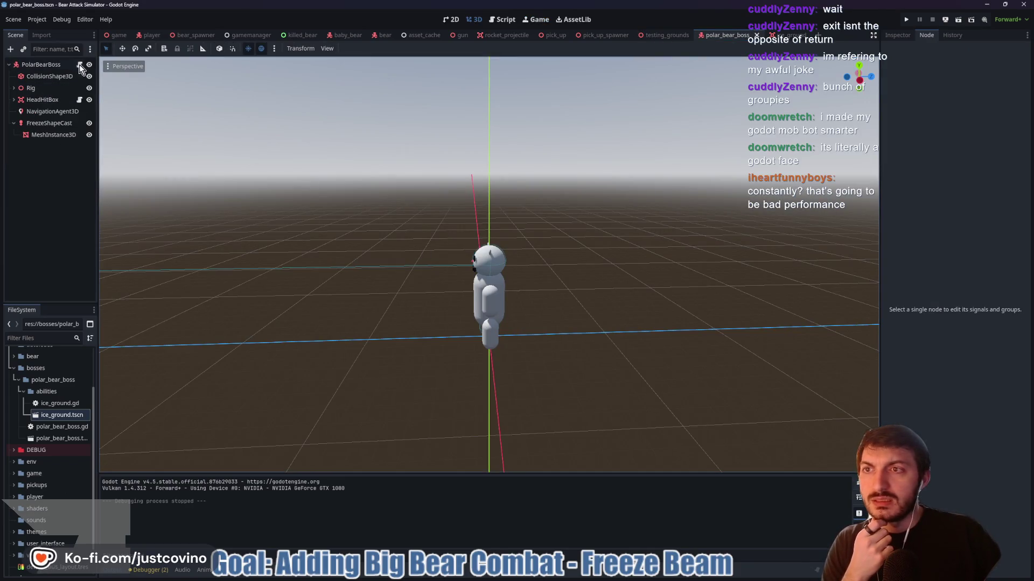
pyautogui.click(79, 64)
pyautogui.scroll(8, 345, 242)
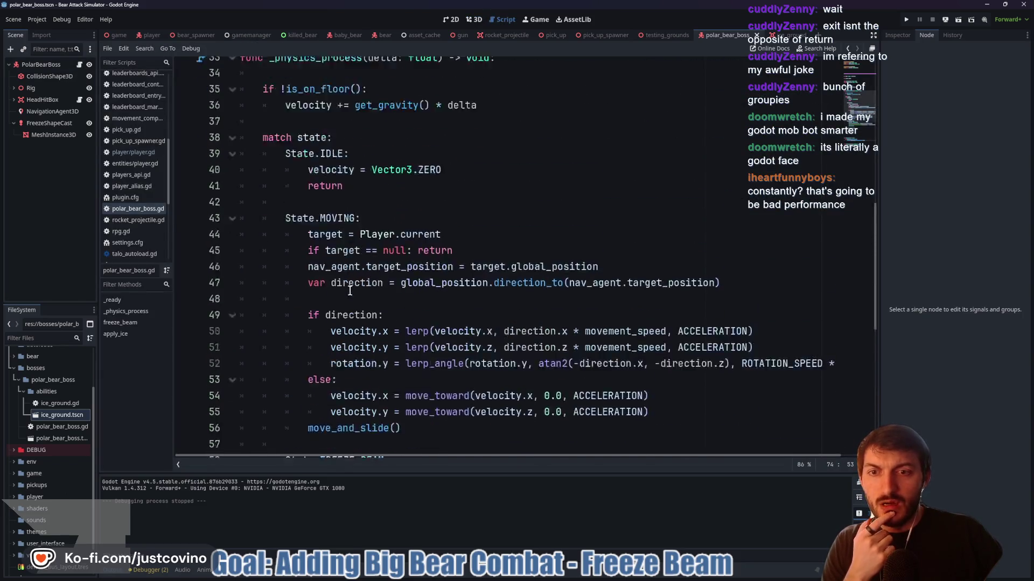
pyautogui.doubleClick(386, 131)
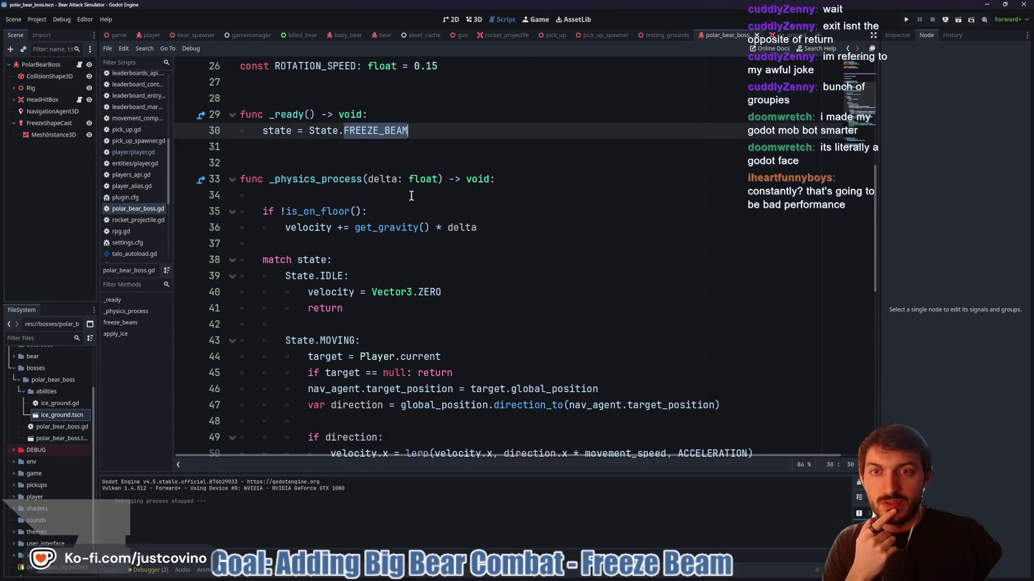
pyautogui.scroll(-7, 377, 216)
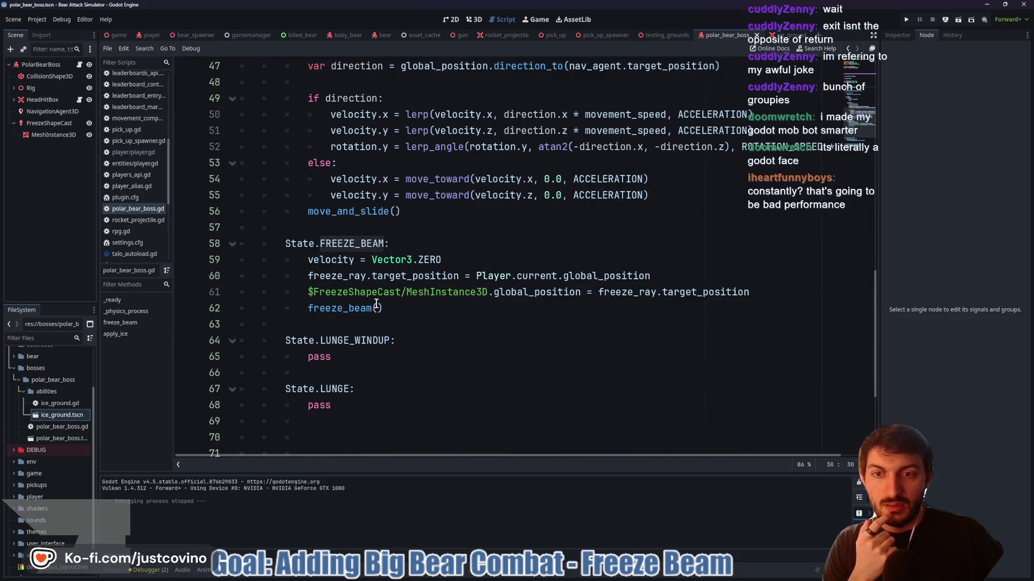
pyautogui.doubleClick(355, 308)
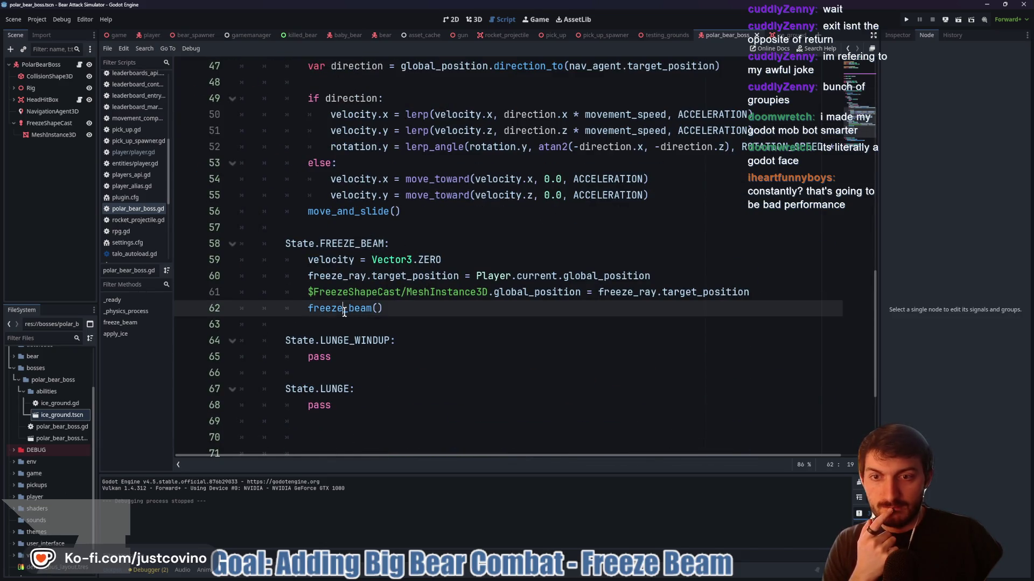
pyautogui.scroll(-4, 496, 300)
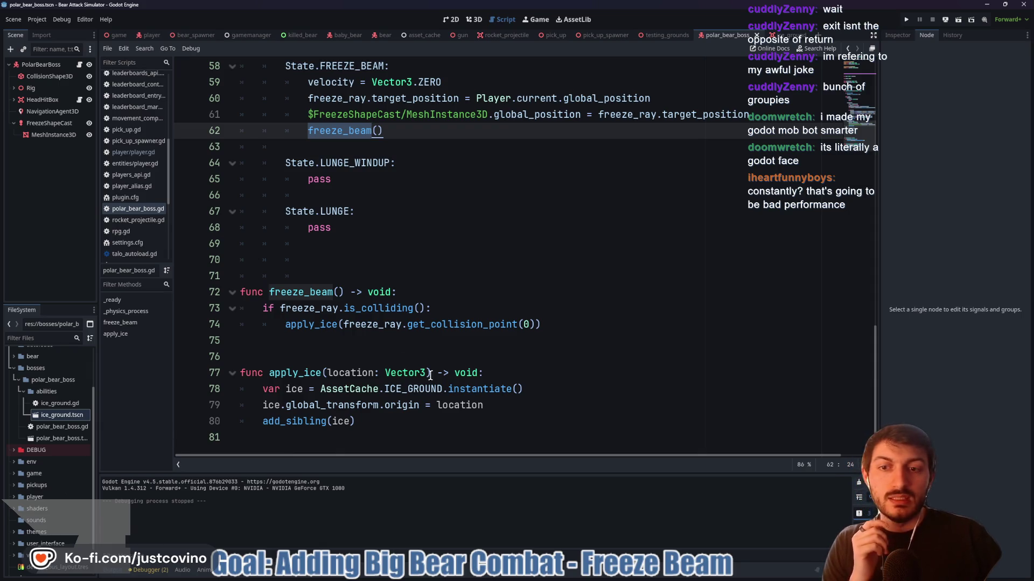
pyautogui.click(331, 350)
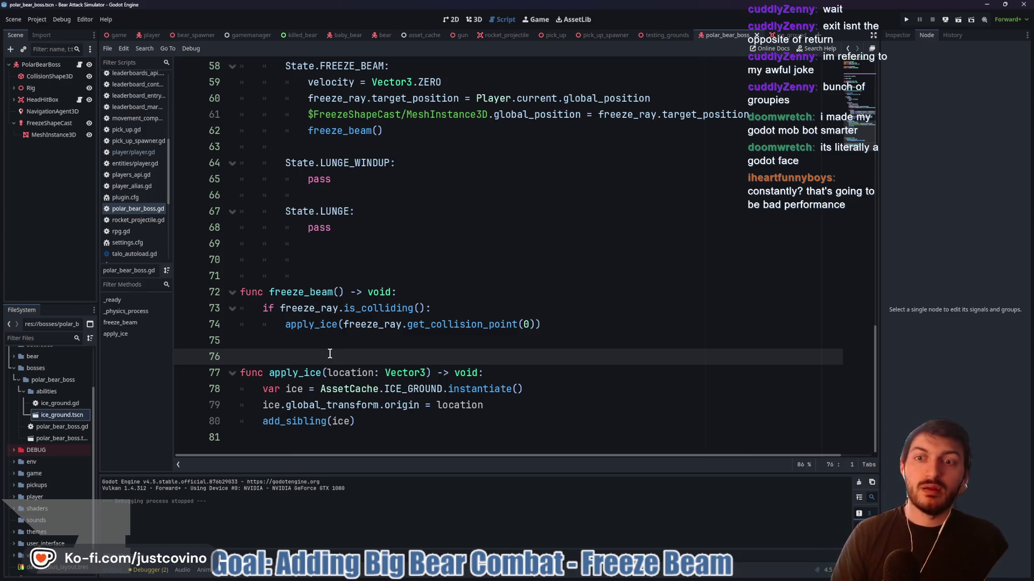
pyautogui.moveTo(324, 279); pyautogui.dragTo(282, 266)
pyautogui.press('BackSpace')
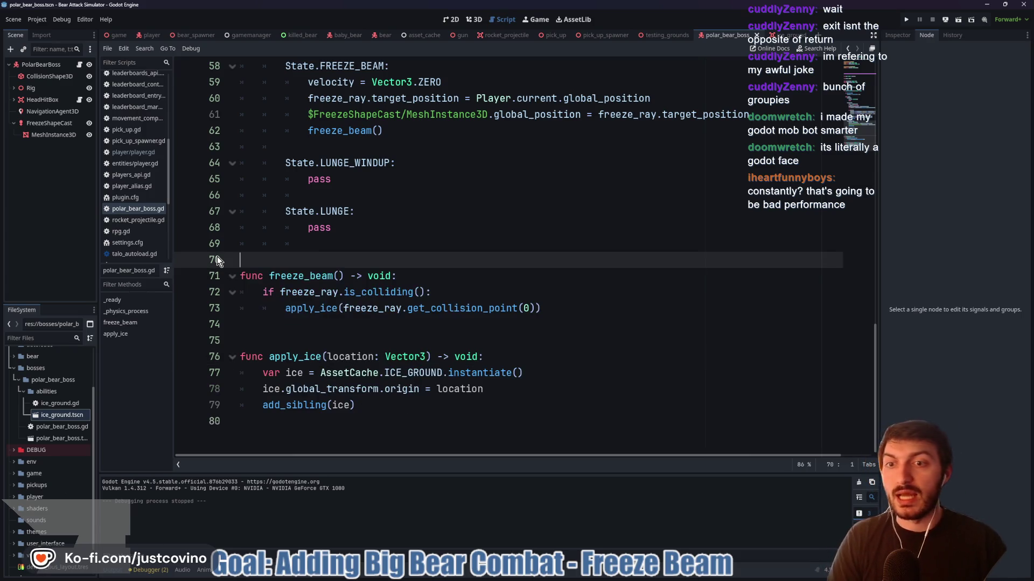
pyautogui.press('Return')
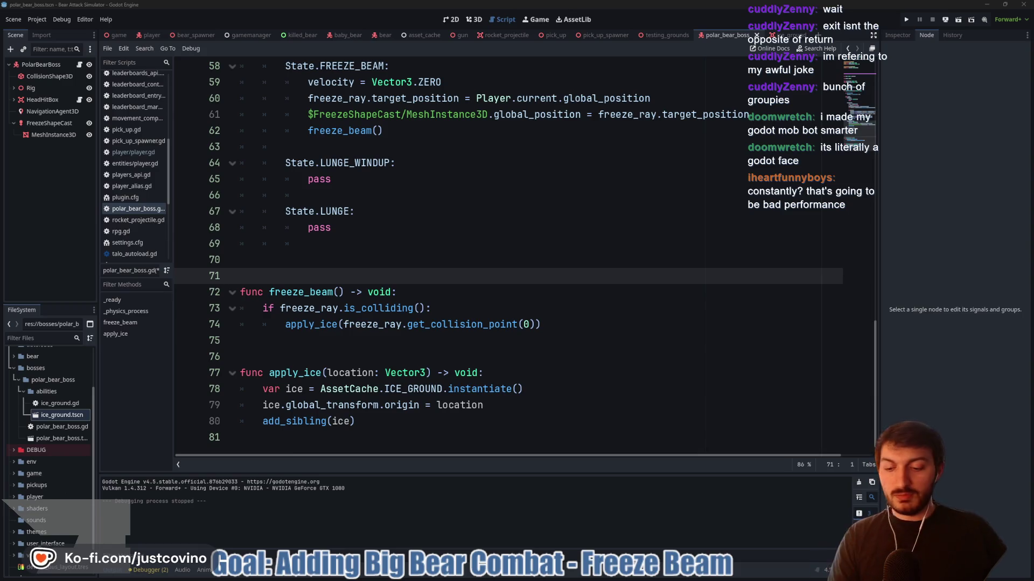
pyautogui.moveTo(661, 216); pyautogui.dragTo(569, 279)
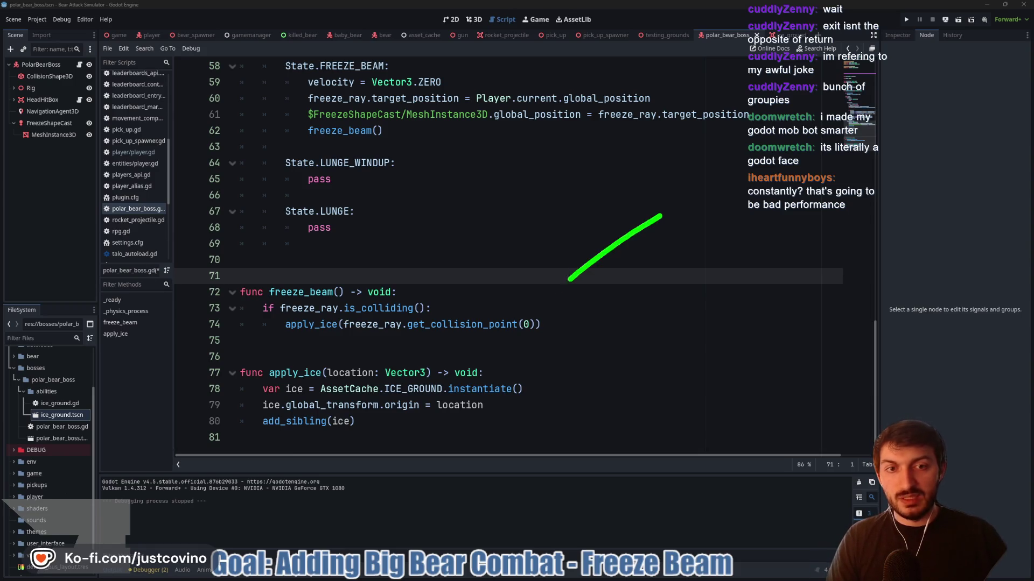
pyautogui.moveTo(469, 314)
pyautogui.mouseDown()
pyautogui.moveTo(401, 315)
pyautogui.moveTo(377, 331)
pyautogui.mouseUp()
pyautogui.moveTo(514, 271); pyautogui.dragTo(341, 285)
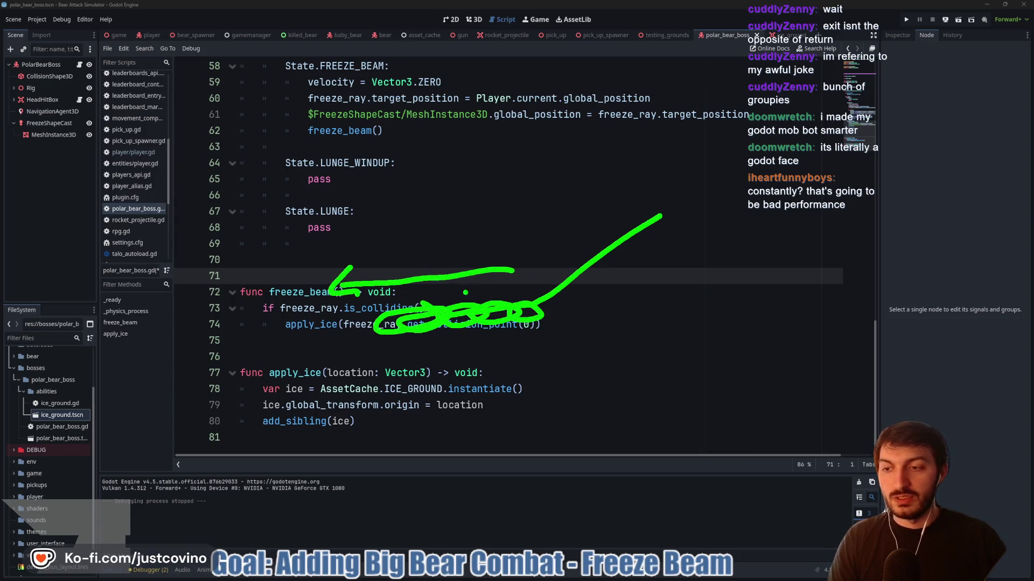
pyautogui.moveTo(208, 334)
pyautogui.mouseDown()
pyautogui.moveTo(253, 213)
pyautogui.moveTo(310, 172)
pyautogui.moveTo(347, 193)
pyautogui.moveTo(477, 218)
pyautogui.mouseUp()
pyautogui.press('Escape')
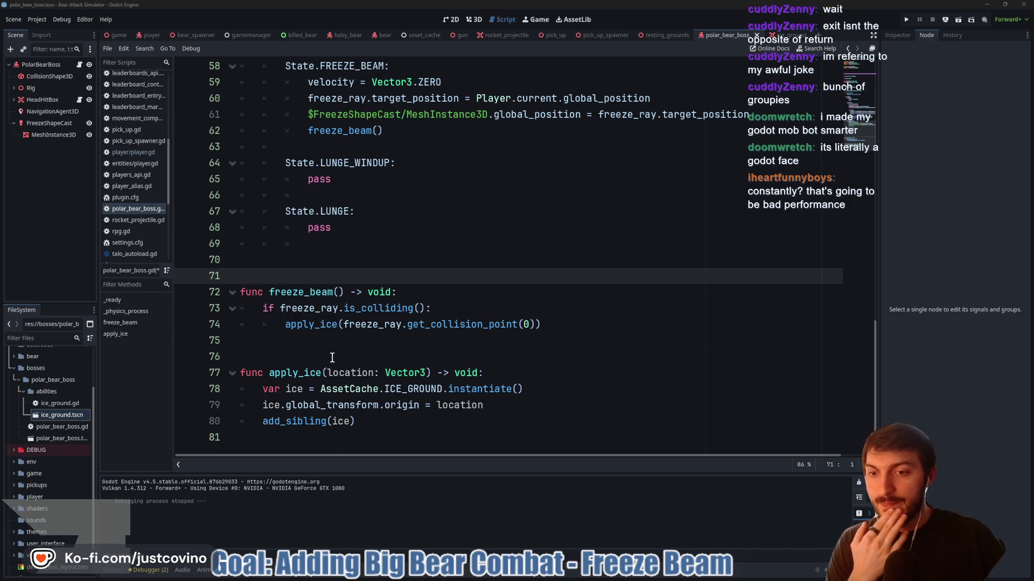
pyautogui.click(504, 406)
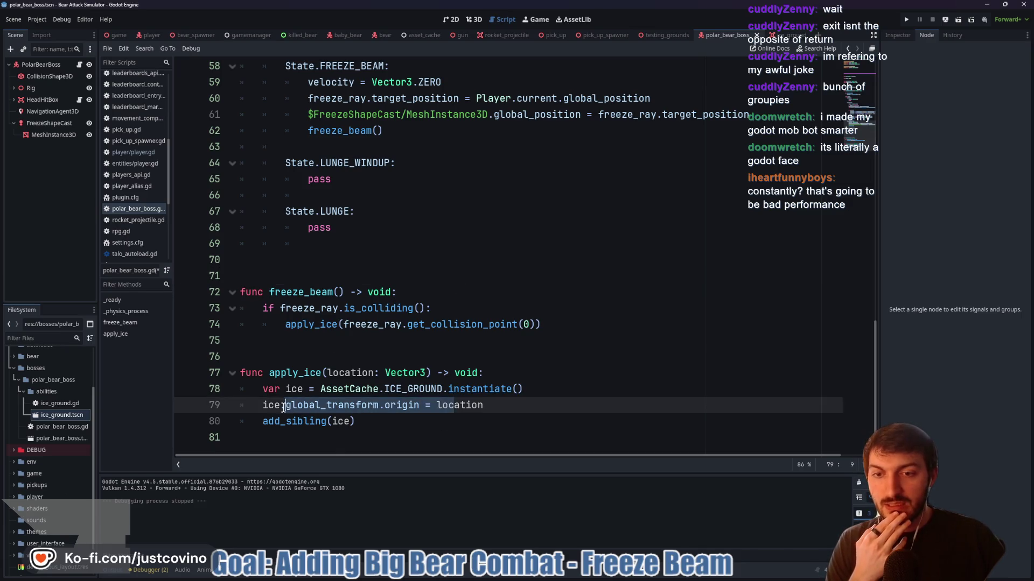
pyautogui.moveTo(481, 405); pyautogui.dragTo(221, 408)
pyautogui.moveTo(483, 406)
pyautogui.mouseDown()
pyautogui.moveTo(243, 405)
pyautogui.moveTo(286, 405)
pyautogui.moveTo(259, 405)
pyautogui.mouseUp()
pyautogui.click(485, 405)
pyautogui.moveTo(467, 405); pyautogui.dragTo(243, 406)
pyautogui.click(485, 406)
pyautogui.moveTo(485, 406); pyautogui.dragTo(243, 405)
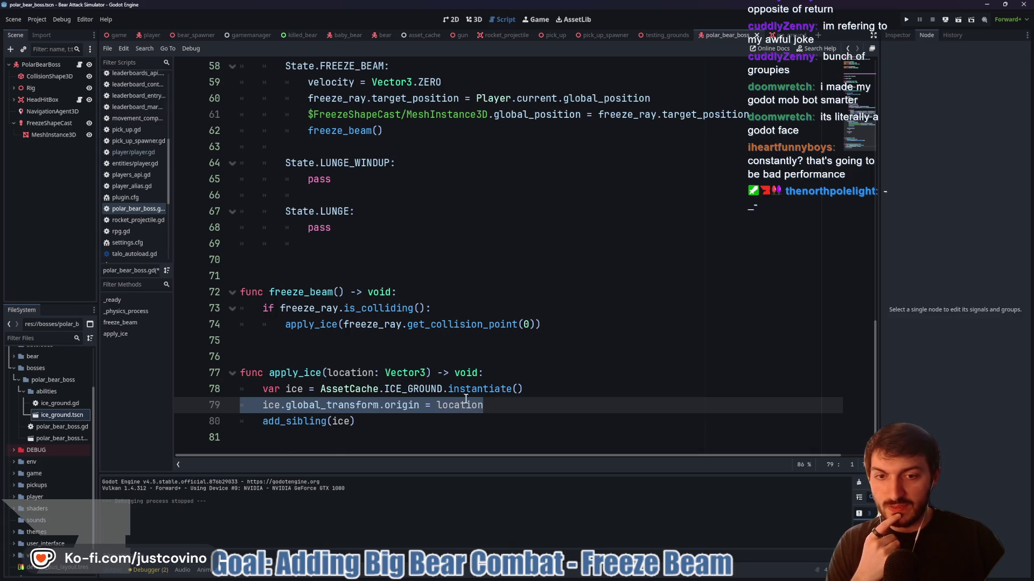
pyautogui.click(486, 405)
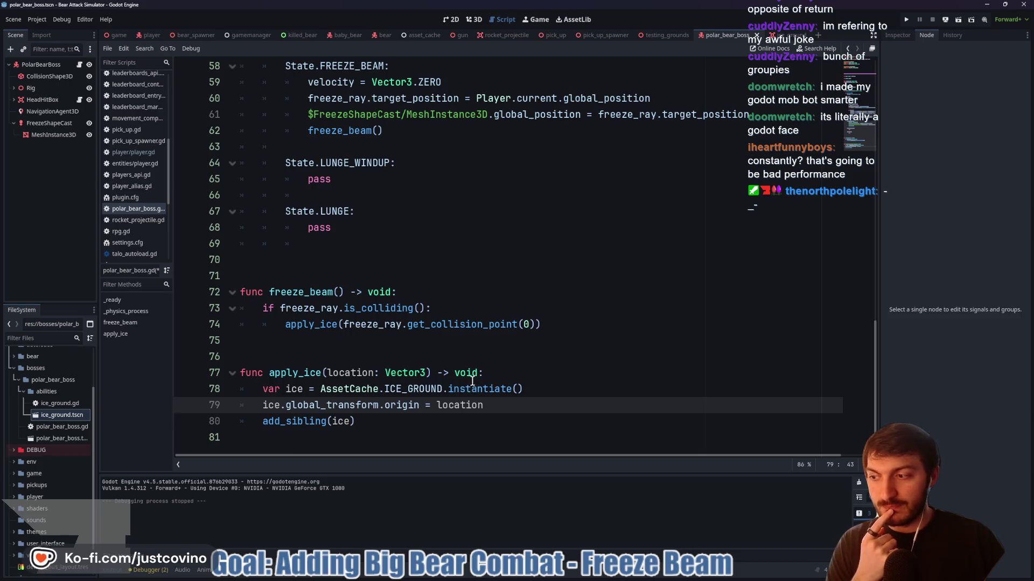
pyautogui.click(438, 407)
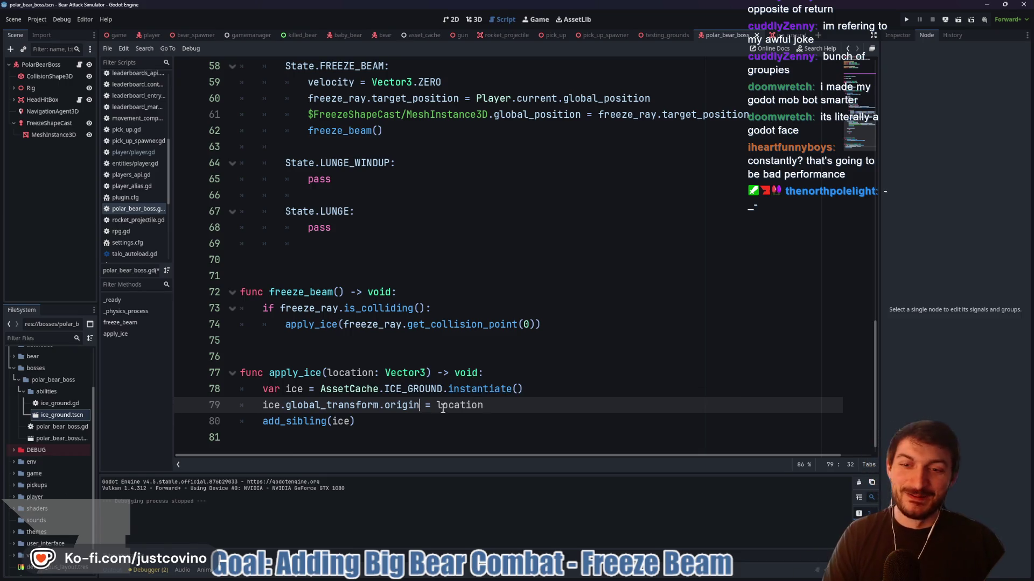
pyautogui.moveTo(496, 407); pyautogui.dragTo(263, 406)
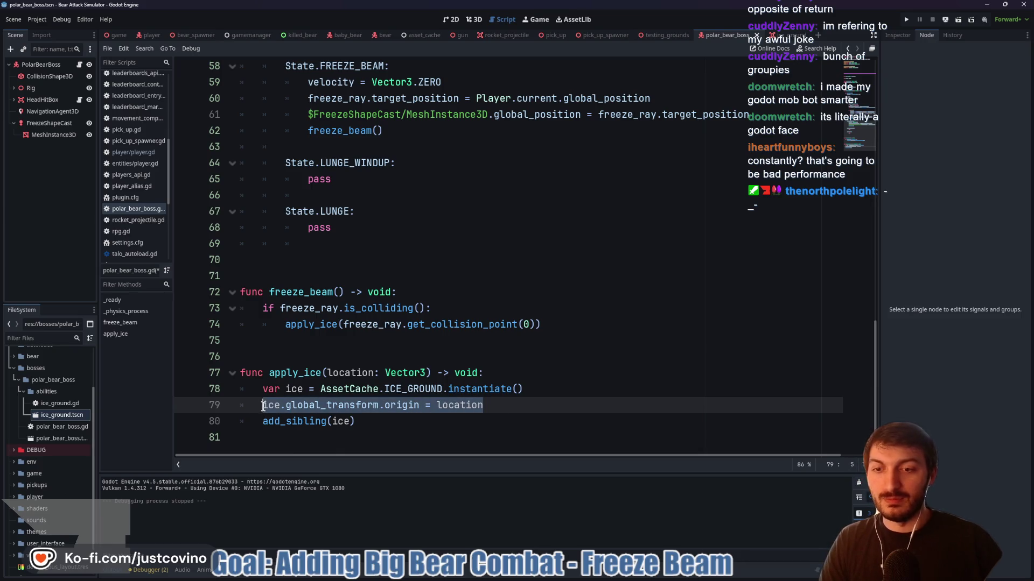
# Replace the origin assignment in apply_ice with ice.global_position = location after the instantiate line
pyautogui.press('BackSpace')
pyautogui.press('BackSpace')
pyautogui.press('BackSpace')
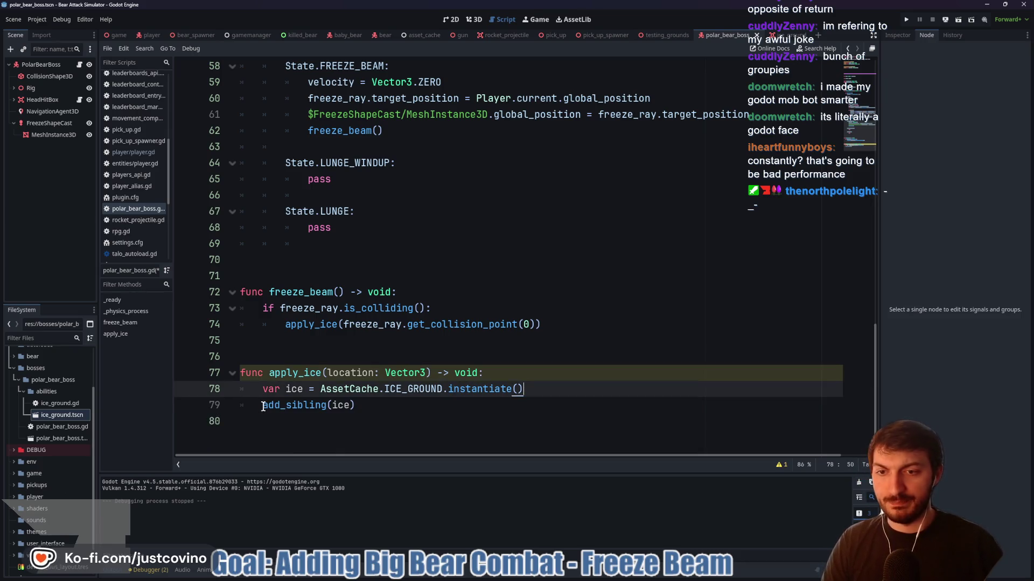
pyautogui.click(401, 405)
pyautogui.press('Return')
pyautogui.write('.global')
pyautogui.write('positi')
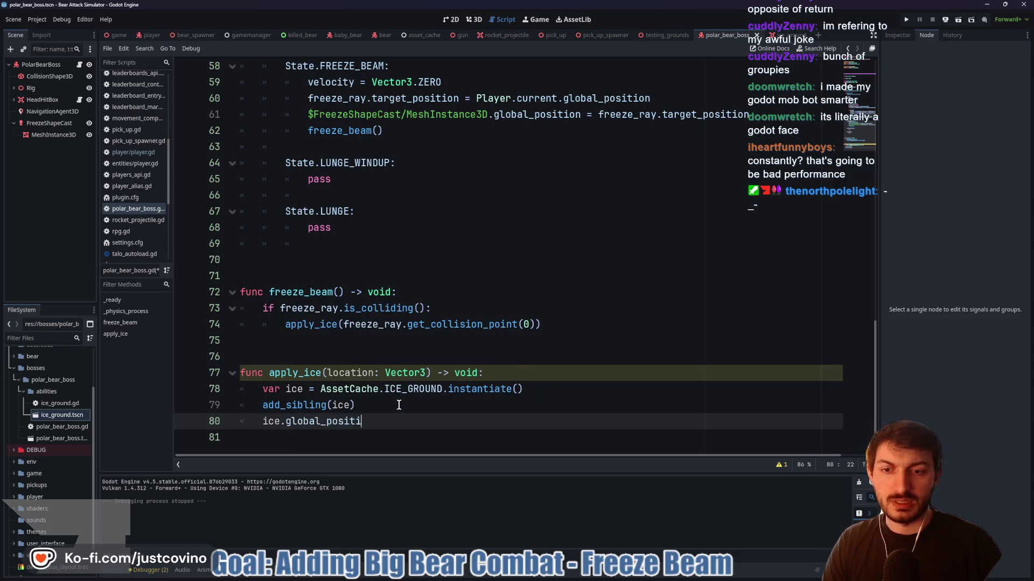
pyautogui.write('onmo')
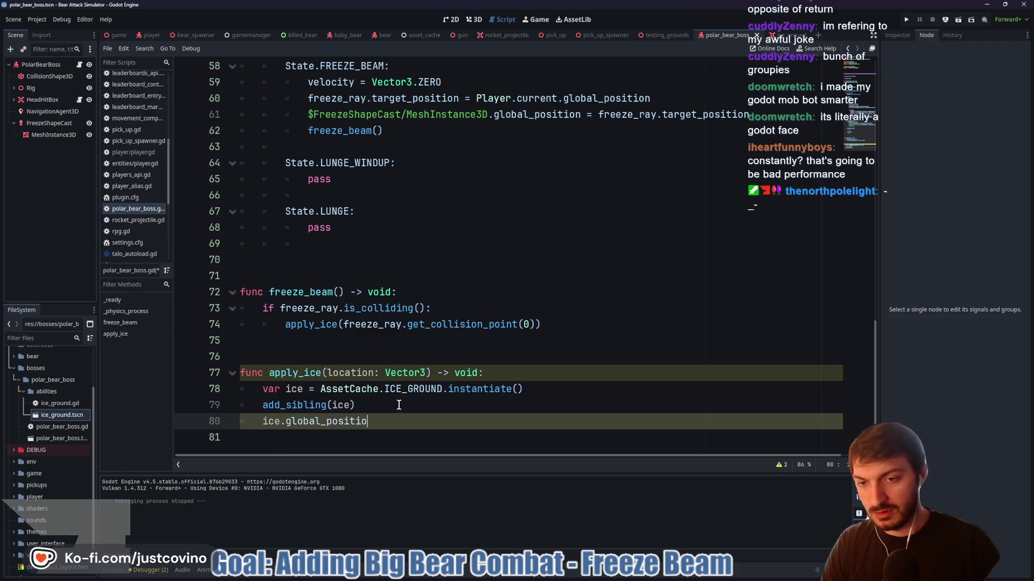
pyautogui.write('n= load')
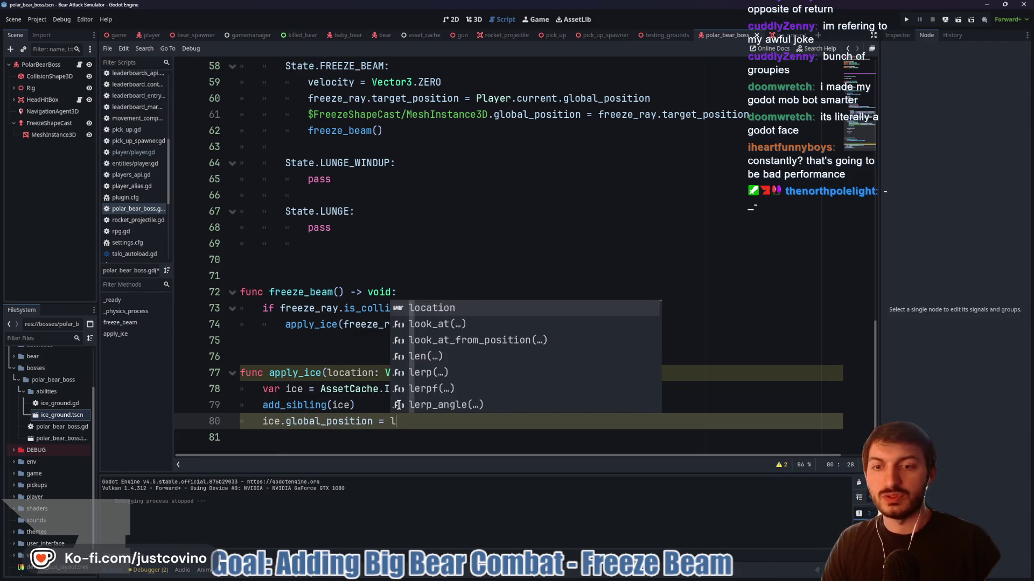
pyautogui.press('BackSpace')
pyautogui.press('BackSpace')
pyautogui.press('BackSpace')
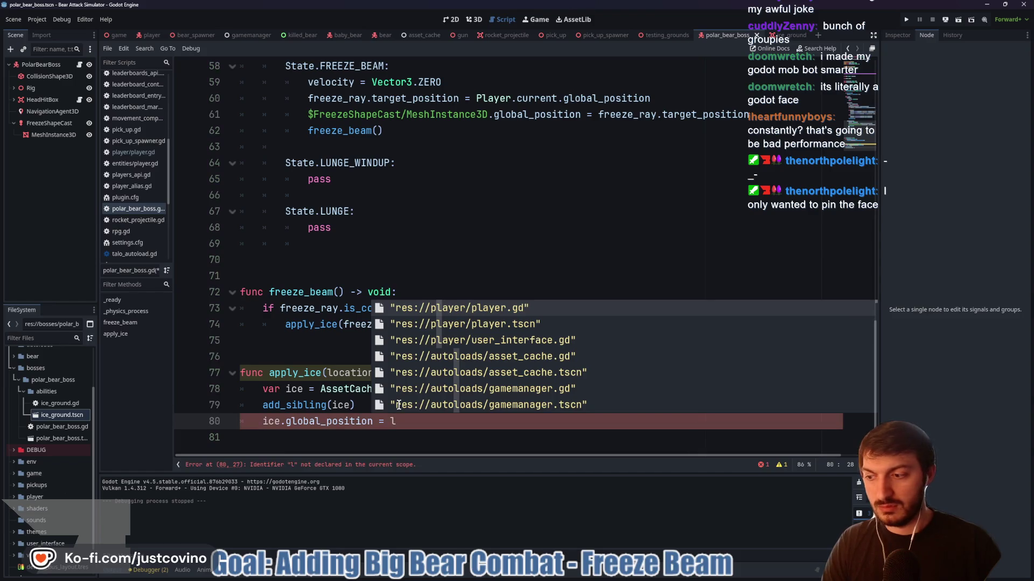
pyautogui.write('ocat')
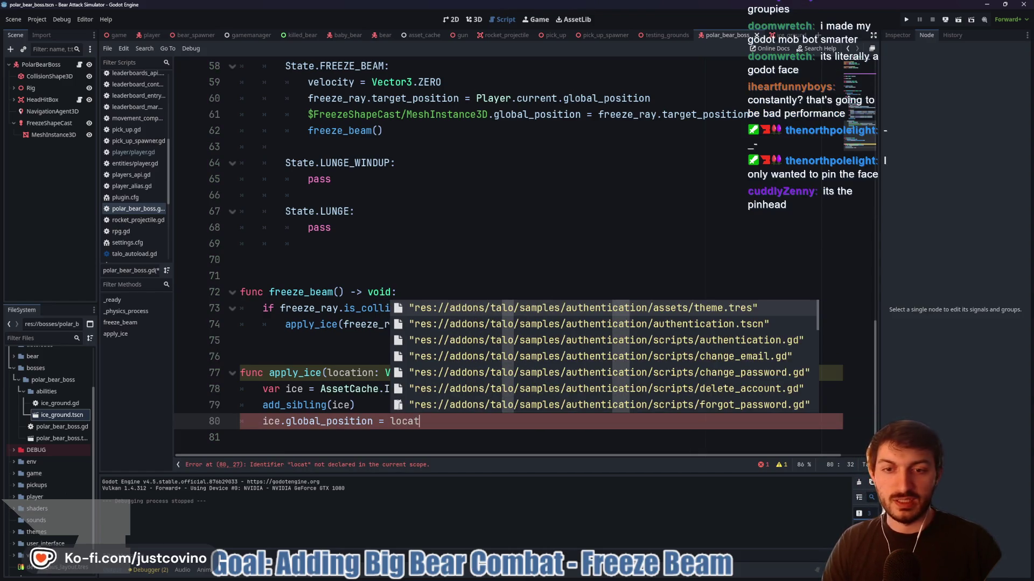
pyautogui.press('BackSpace')
pyautogui.press('BackSpace')
pyautogui.press('BackSpace')
pyautogui.write('location')
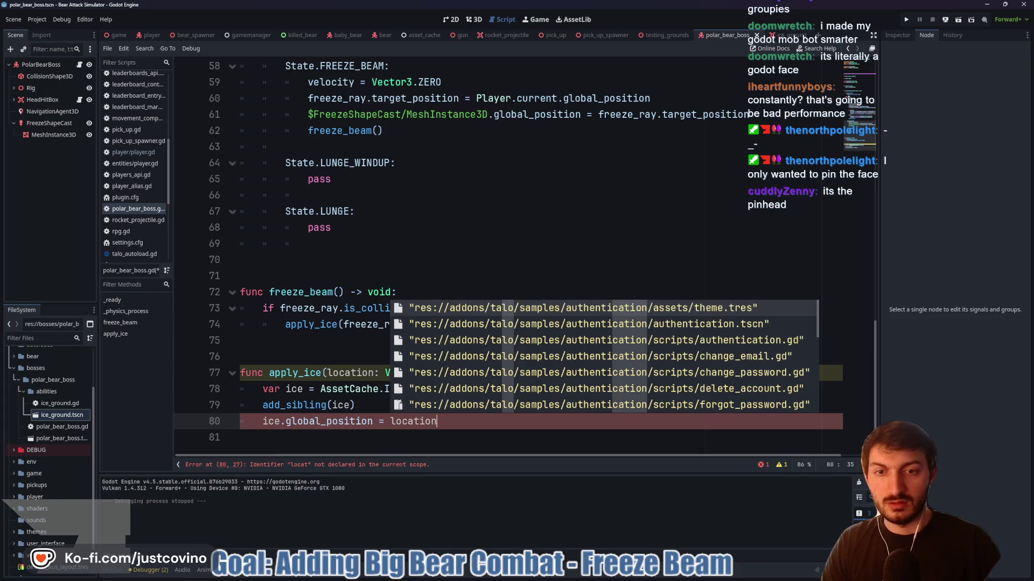
pyautogui.click(468, 433)
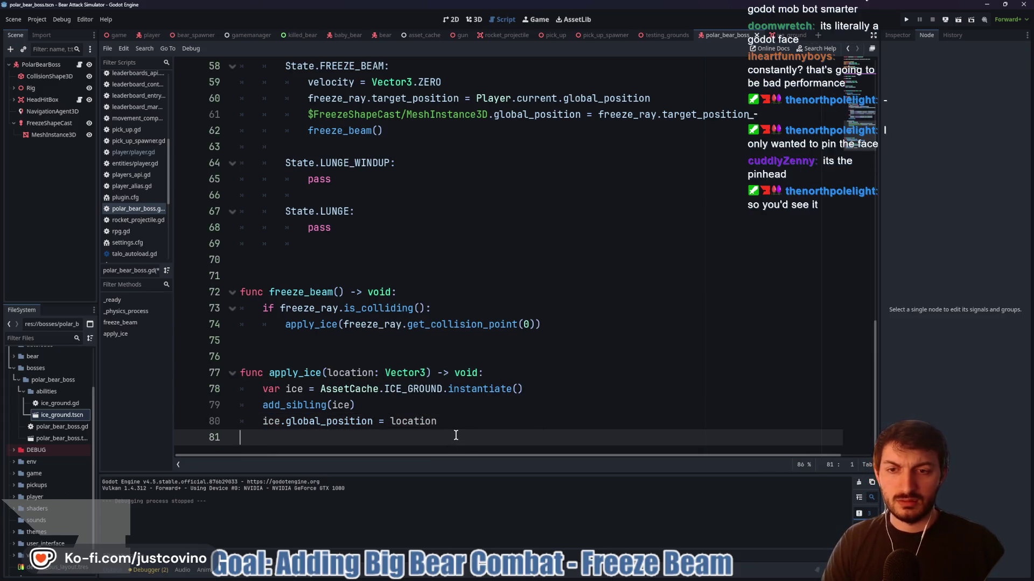
# Run the current scene with F6 to test the ice placement
pyautogui.moveTo(390, 421)
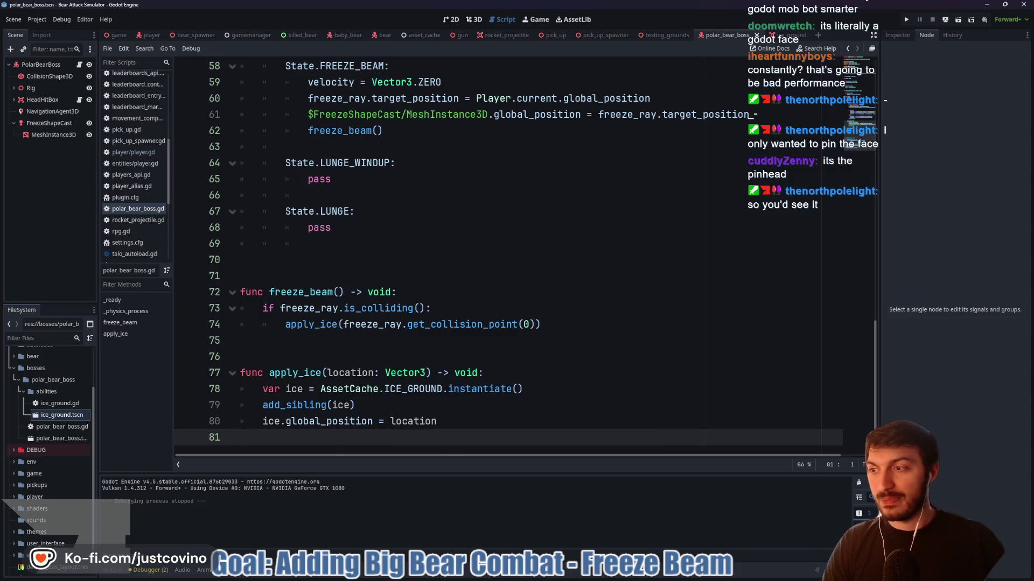
pyautogui.hotkey('alt', 'Tab')
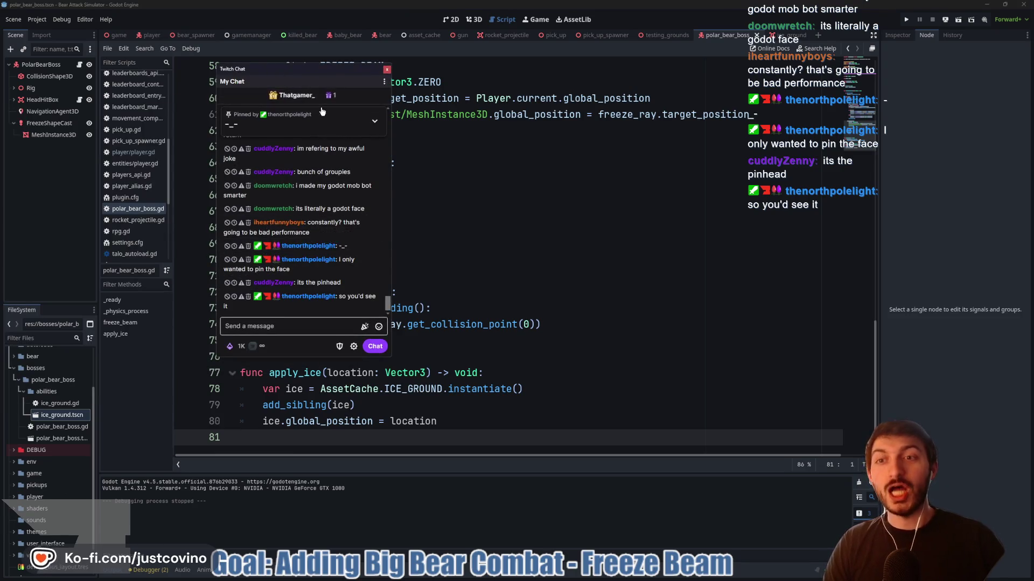
pyautogui.hotkey('alt', 'Tab')
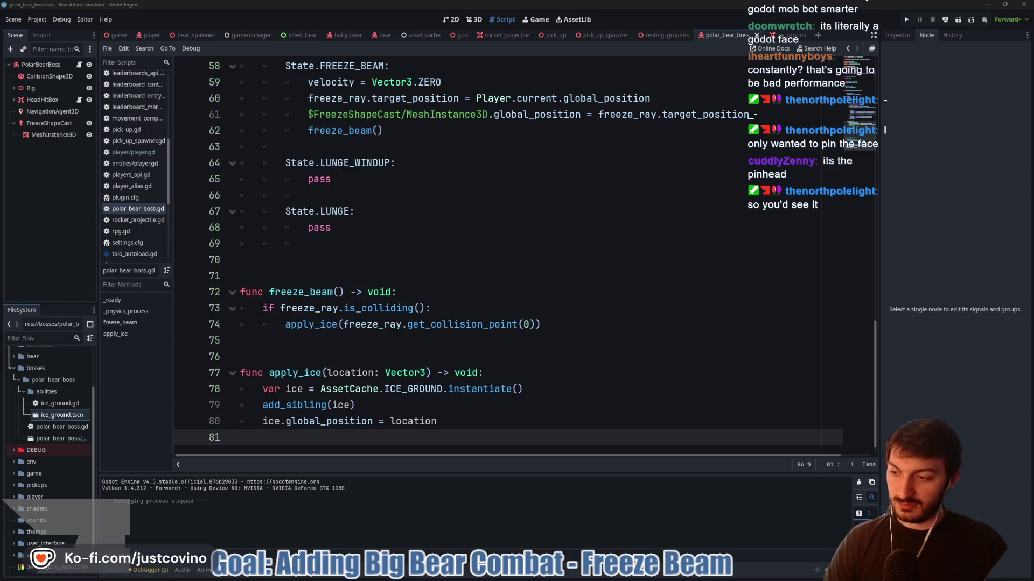
pyautogui.click(520, 363)
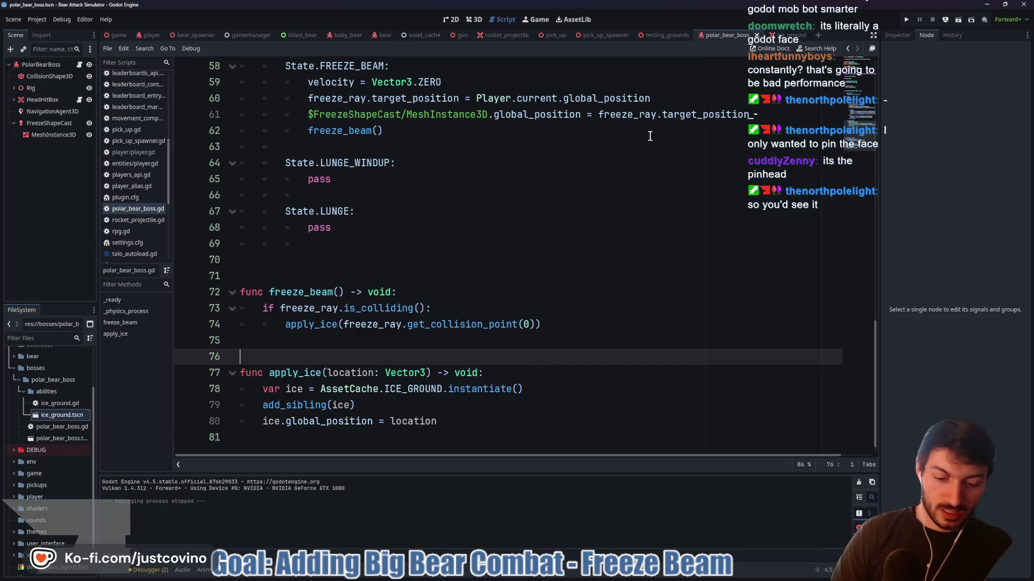
pyautogui.press('F6')
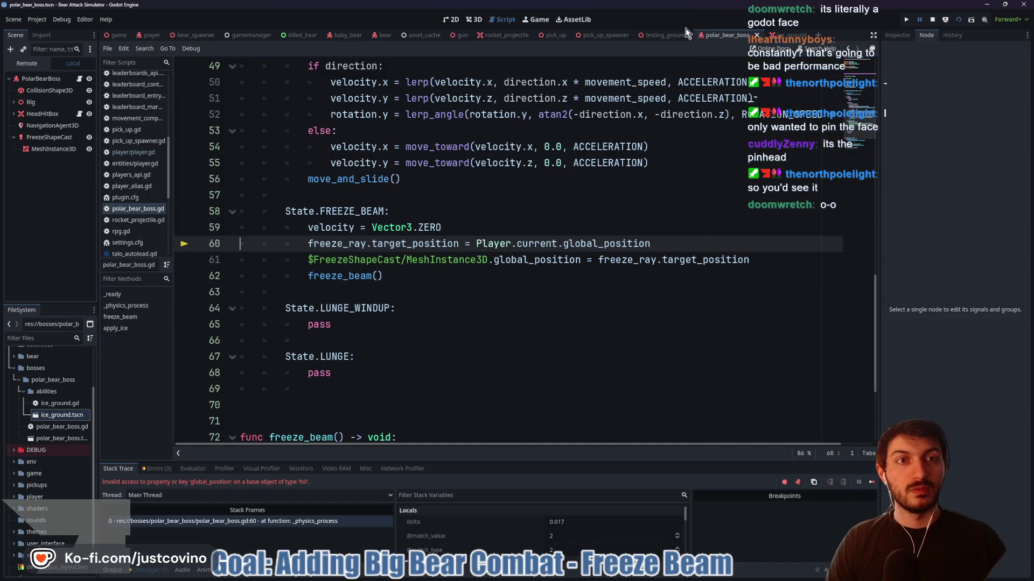
# Run testing_grounds and trace the Nil global_position error to line 60 of polar_bear_boss.gd
pyautogui.click(670, 35)
pyautogui.press('F5')
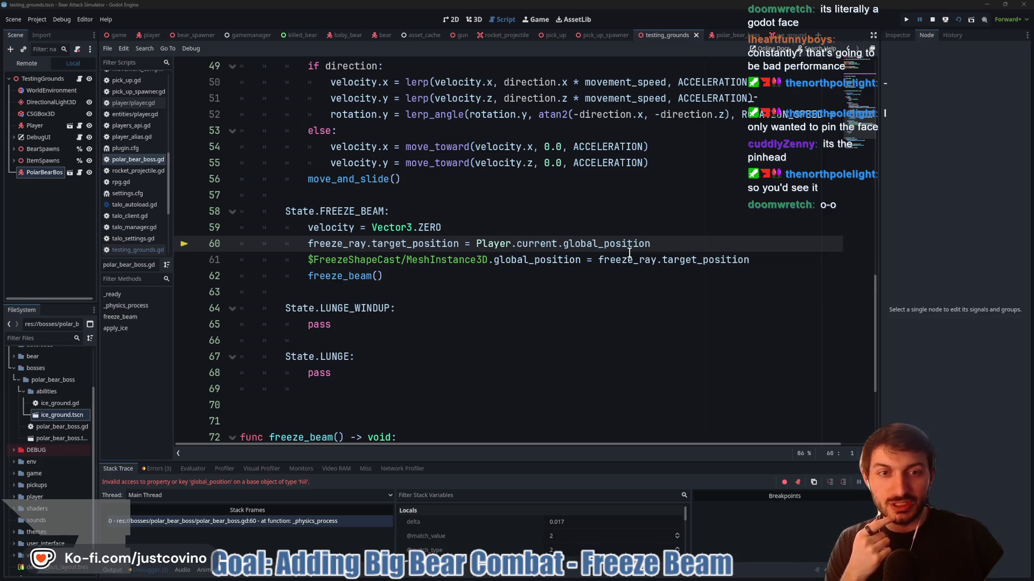
pyautogui.moveTo(614, 250)
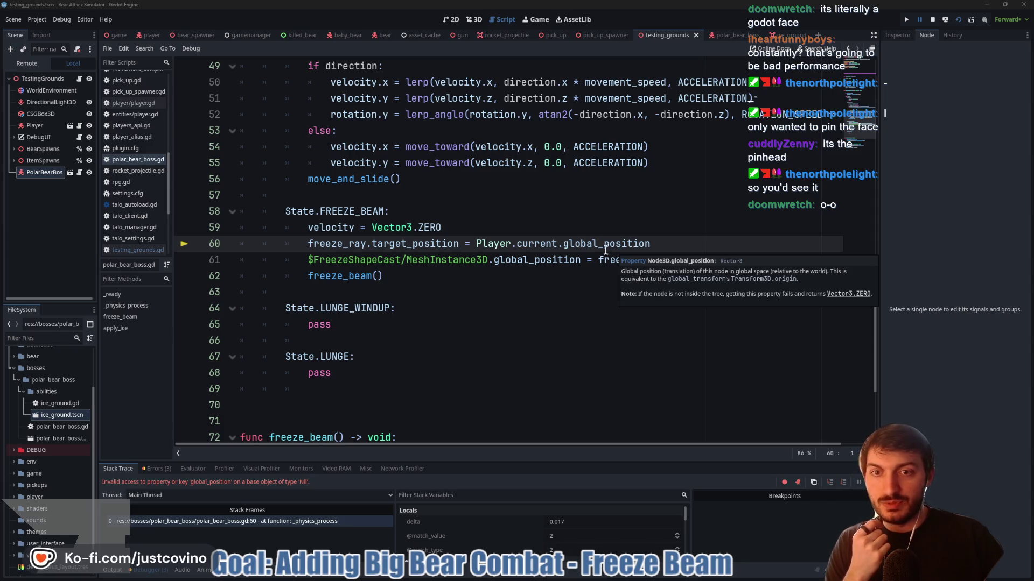
pyautogui.click(481, 230)
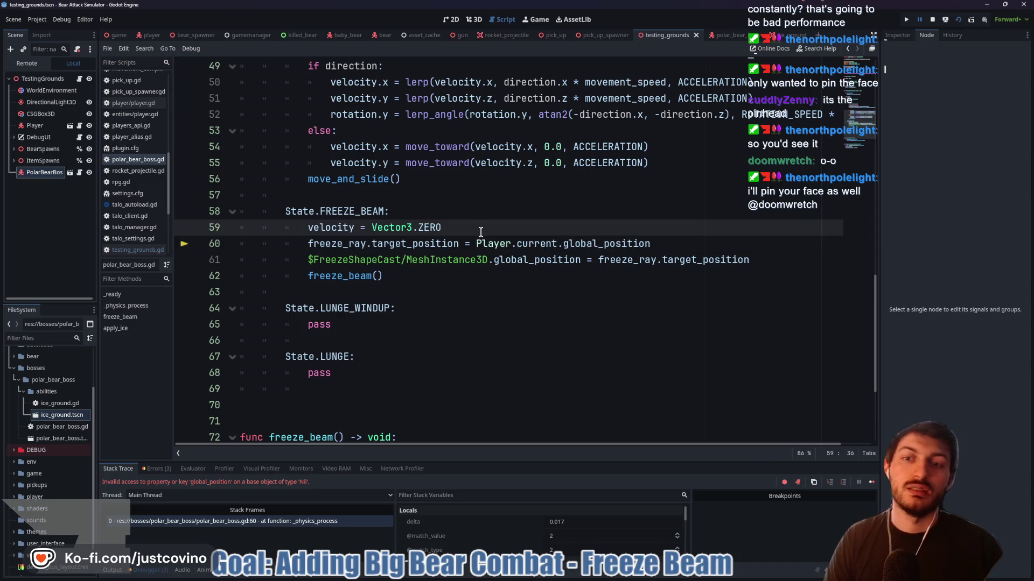
# Insert 'if !is_instance_valid(Player.current): return' at line 60, save, and rerun the game
pyautogui.press('Return')
pyautogui.write('if is_instance')
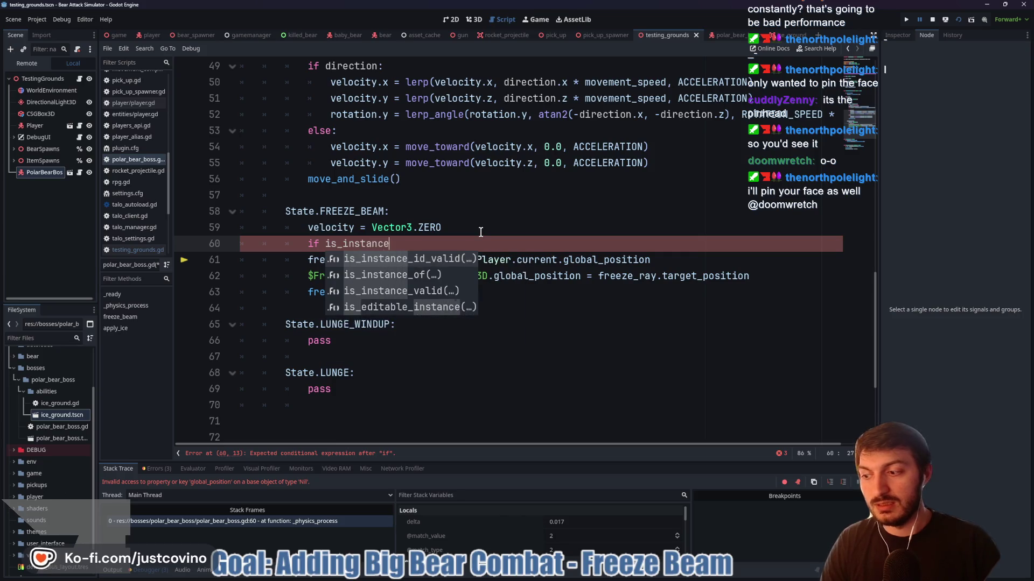
pyautogui.press('Down')
pyautogui.press('Down')
pyautogui.press('Return')
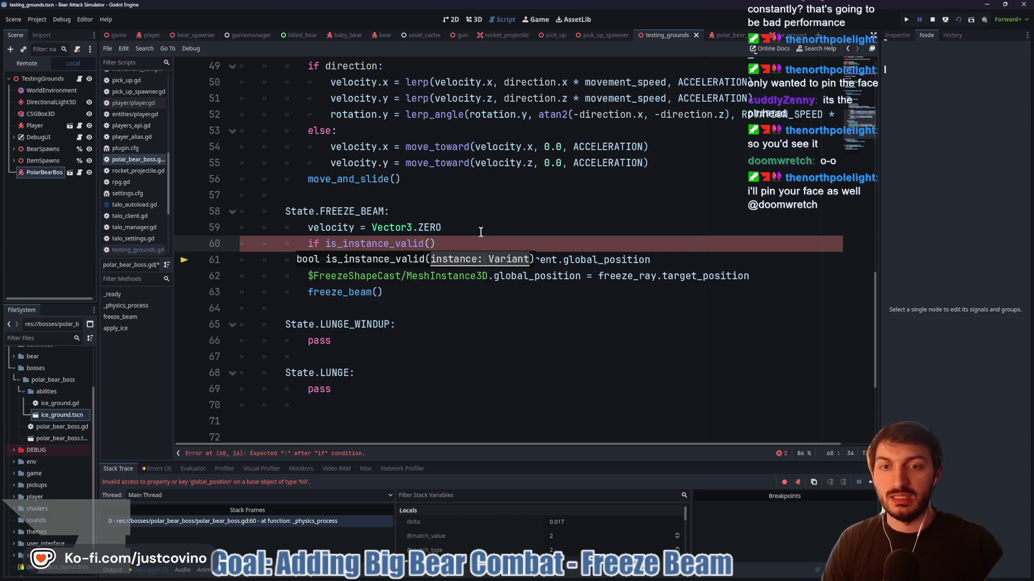
pyautogui.write('Player.current')
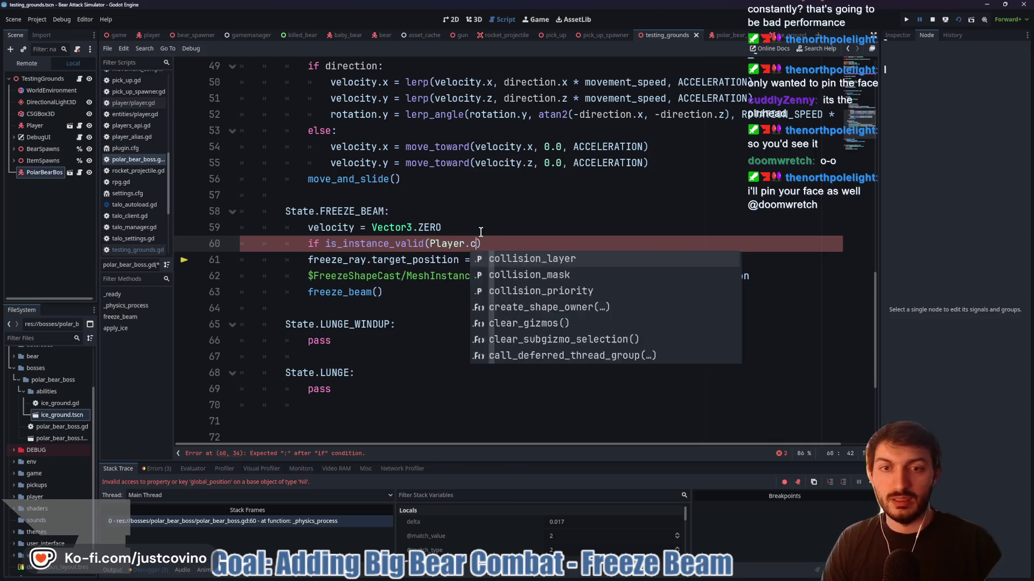
pyautogui.click(325, 244)
pyautogui.write('!')
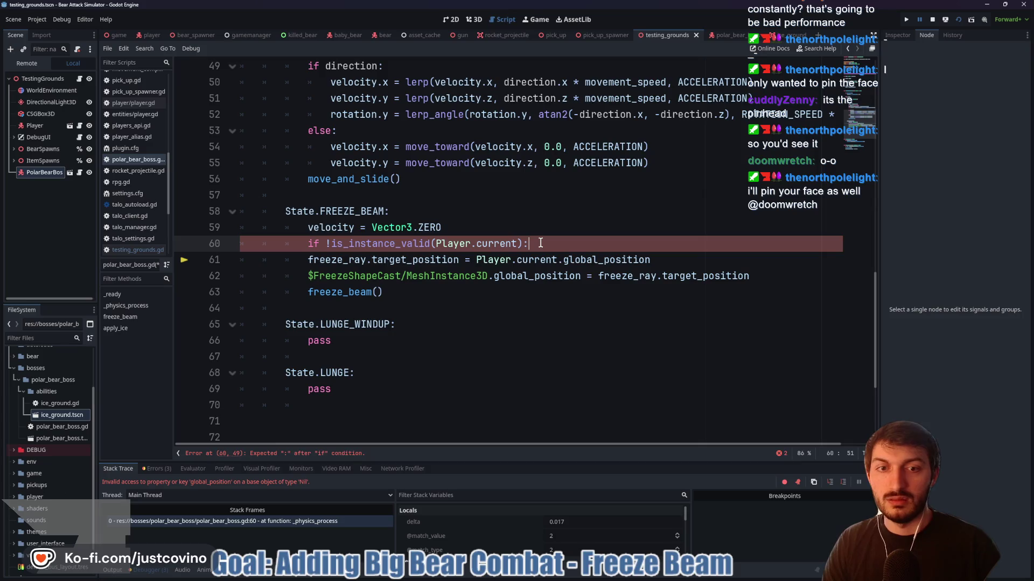
pyautogui.write('eturn')
pyautogui.hotkey('ctrl', 's')
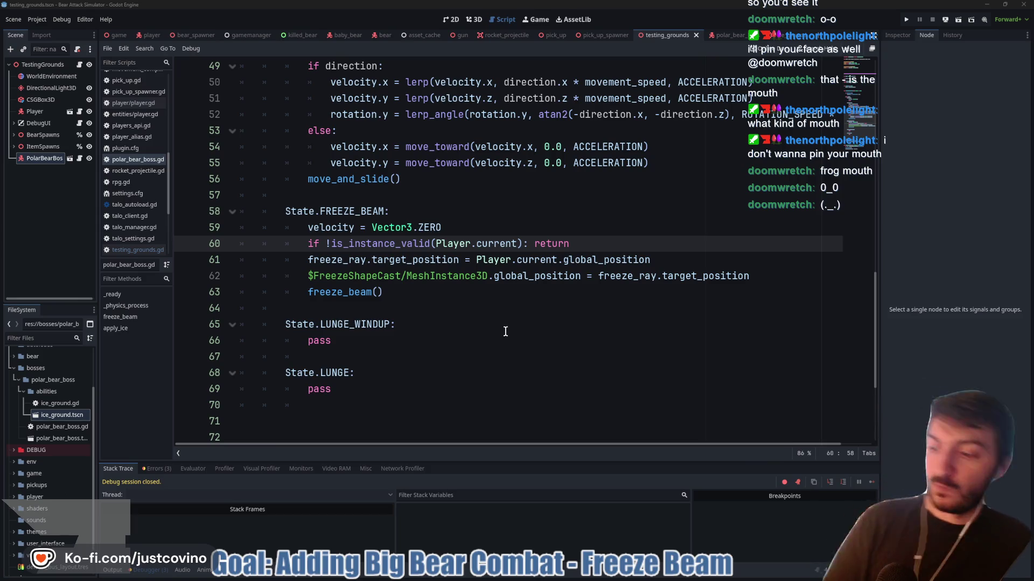
pyautogui.click(557, 344)
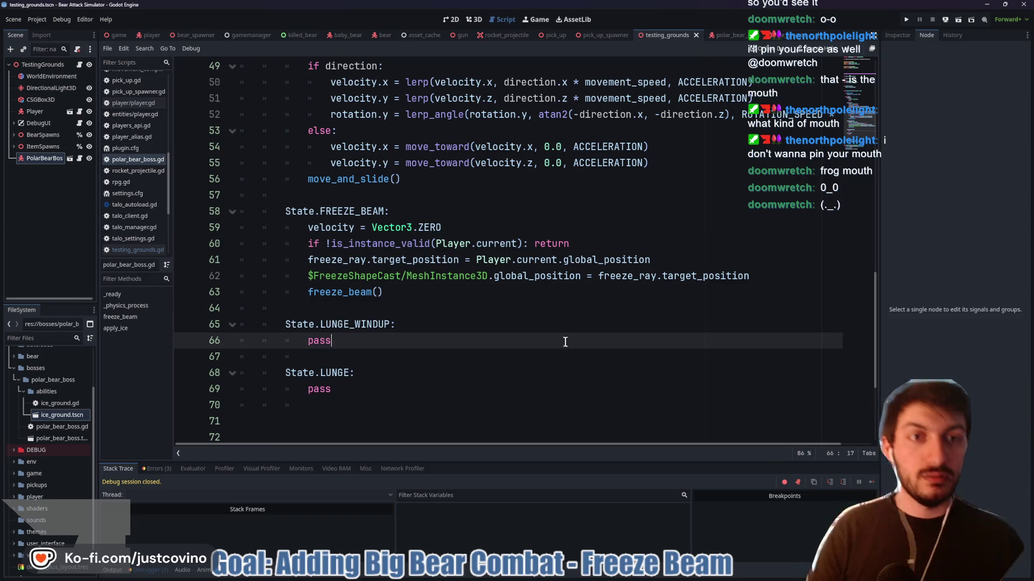
pyautogui.press('F6')
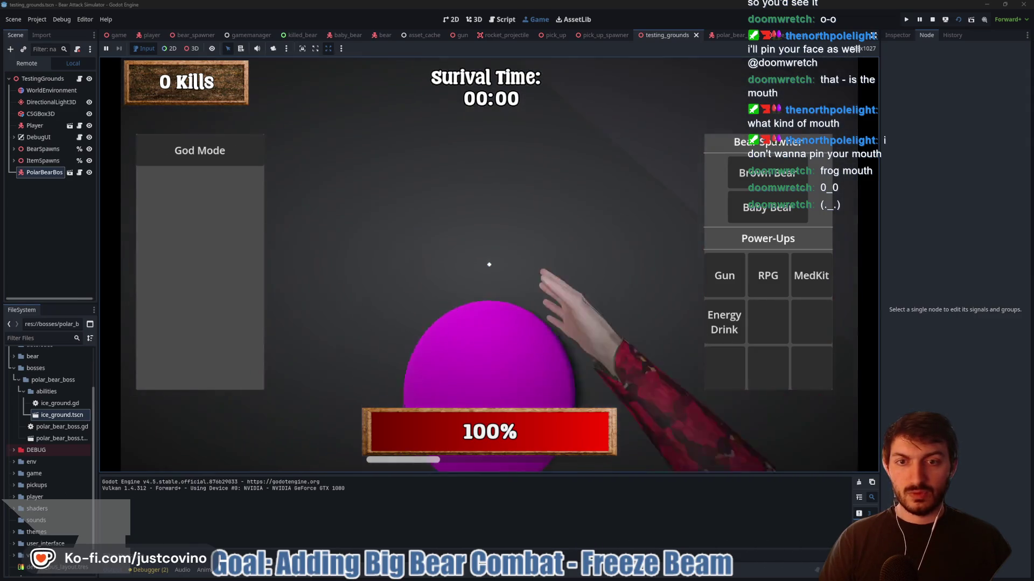
# Stop the boss playtest and switch to the ice_ground.tscn scene
pyautogui.press('F8')
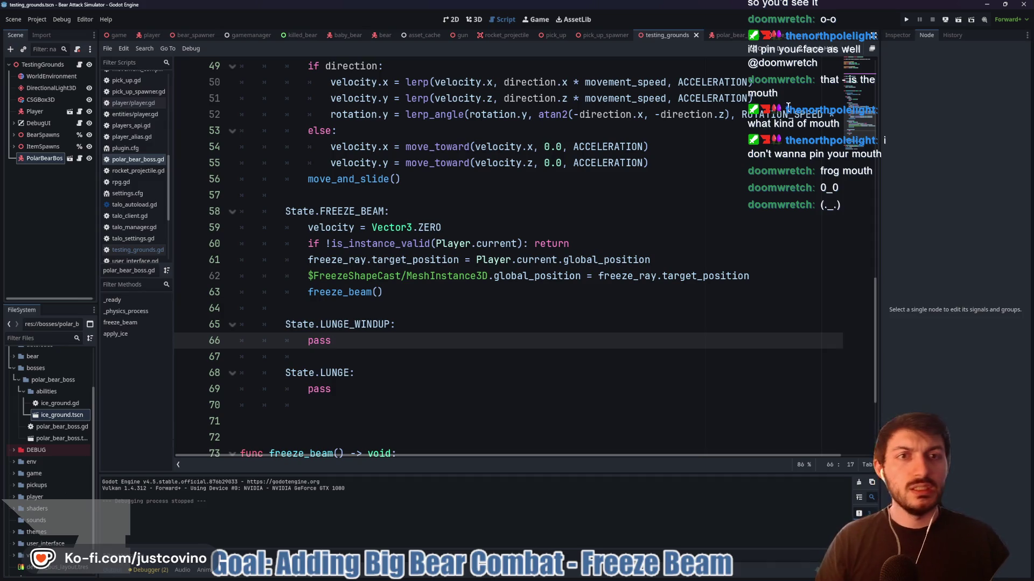
pyautogui.click(788, 35)
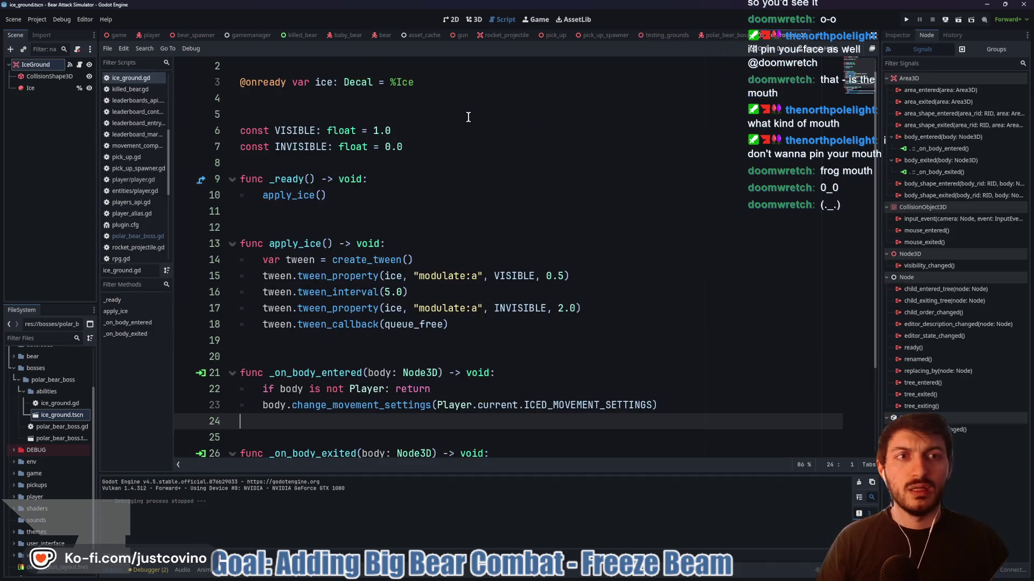
# Show IceGround's Inspector, save ice_ground.gd, and view the scene in the 3D workspace
pyautogui.click(897, 35)
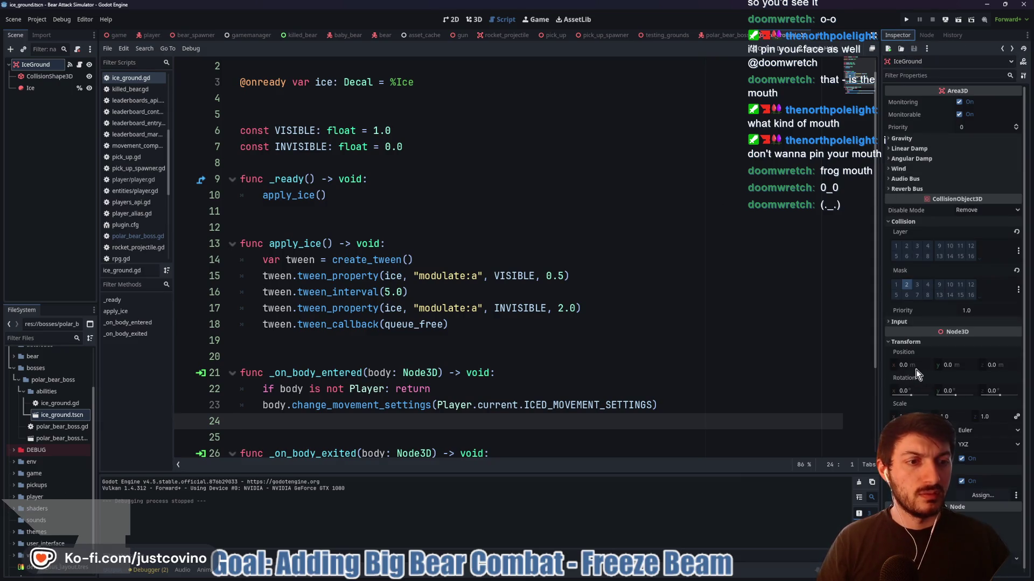
pyautogui.click(500, 246)
pyautogui.hotkey('ctrl', 's')
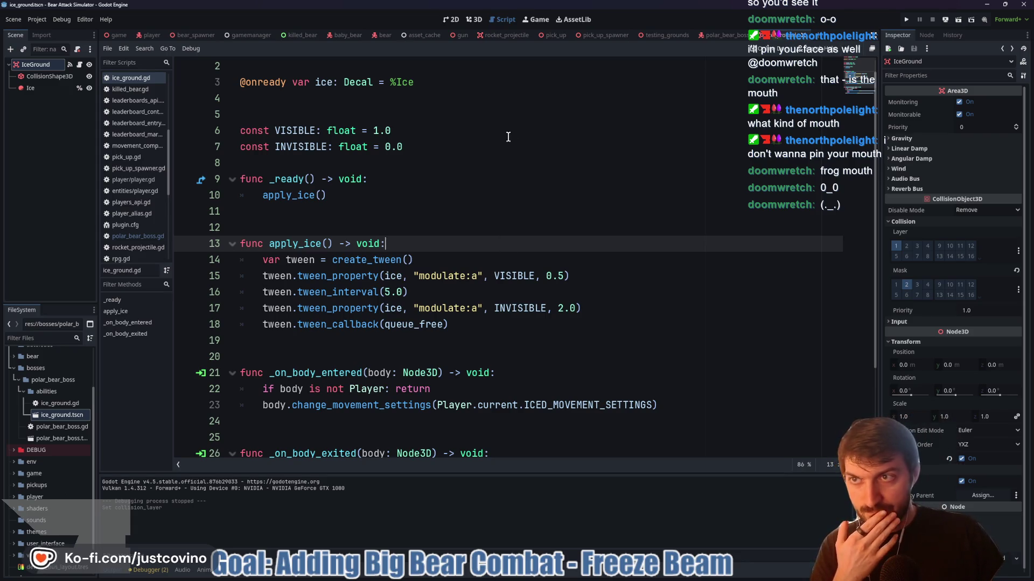
pyautogui.click(474, 20)
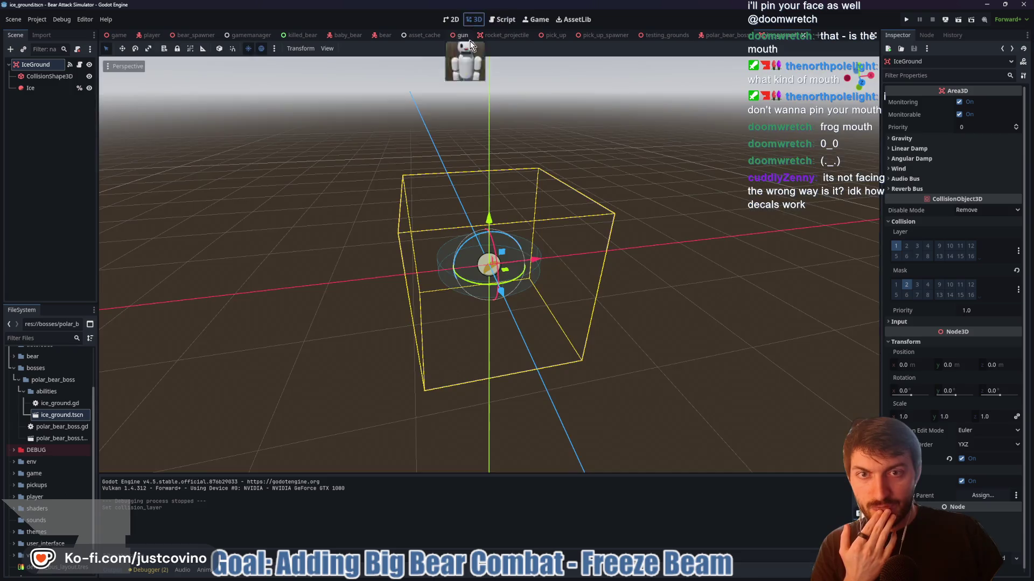
# Inspect the Ice decal, then add a CSGBox3D test box under IceGround
pyautogui.click(44, 90)
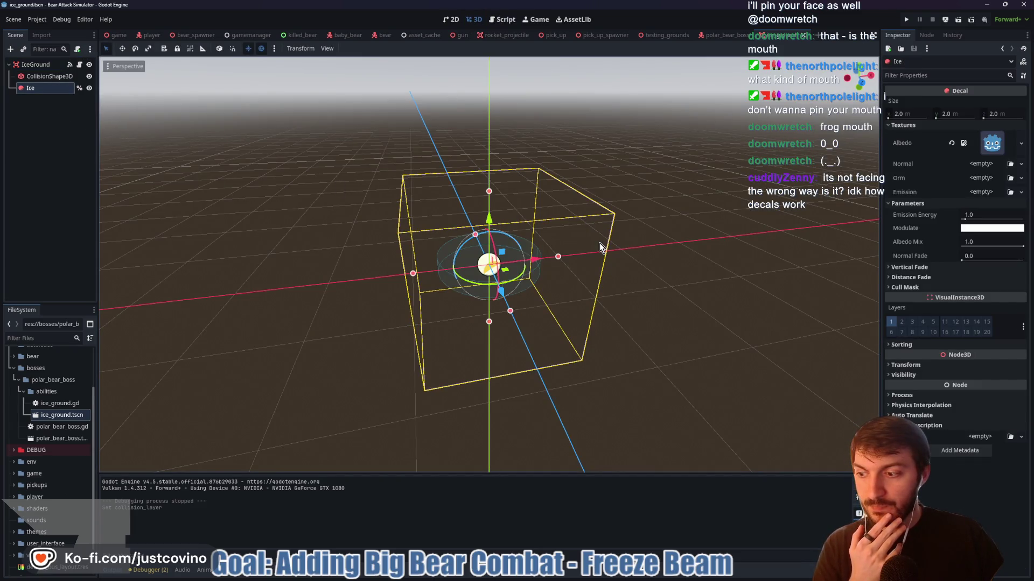
pyautogui.moveTo(602, 247)
pyautogui.mouseDown()
pyautogui.moveTo(595, 238)
pyautogui.moveTo(570, 262)
pyautogui.mouseUp()
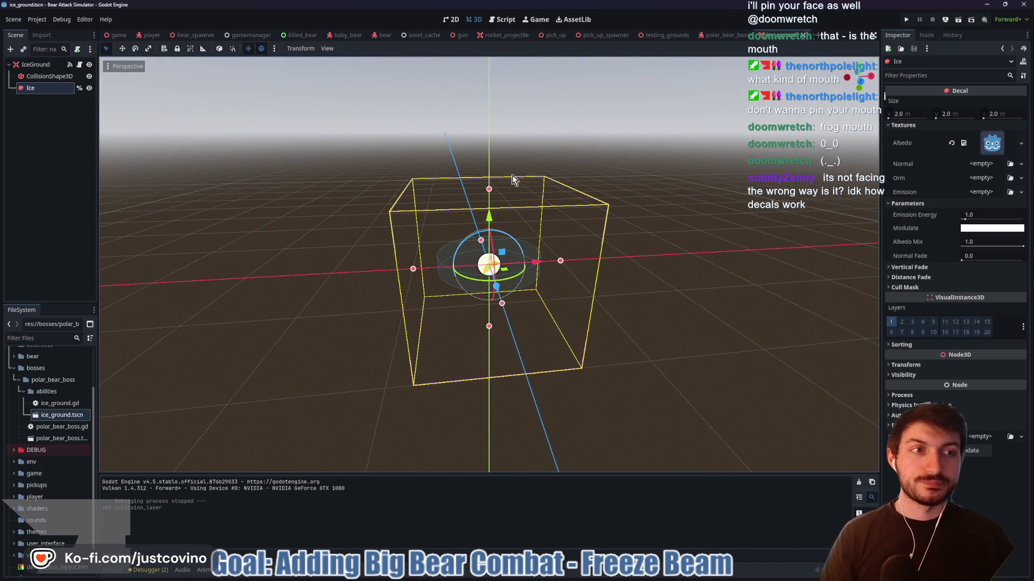
pyautogui.scroll(5, 508, 180)
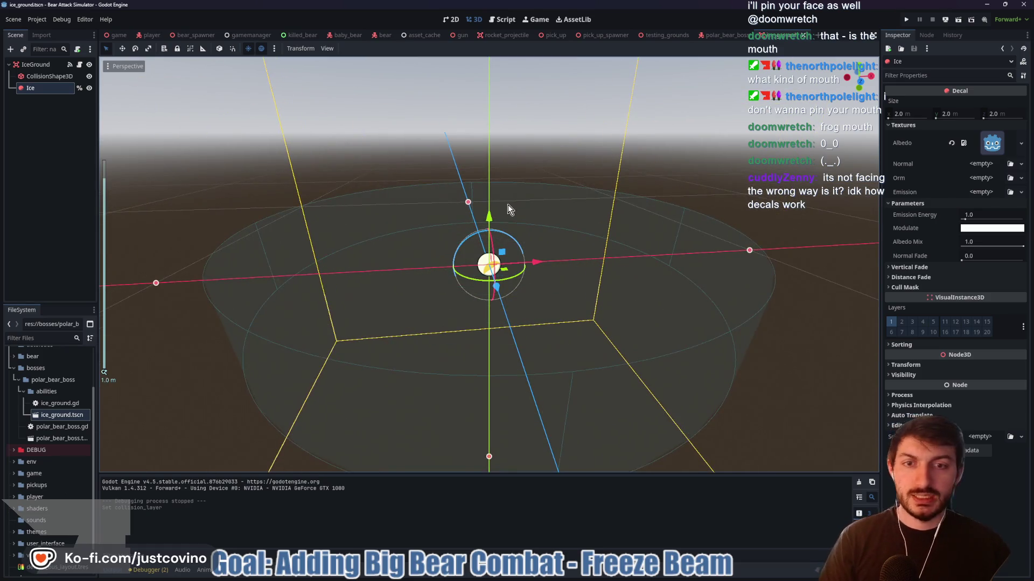
pyautogui.moveTo(548, 281)
pyautogui.mouseDown()
pyautogui.moveTo(614, 277)
pyautogui.moveTo(481, 259)
pyautogui.mouseUp()
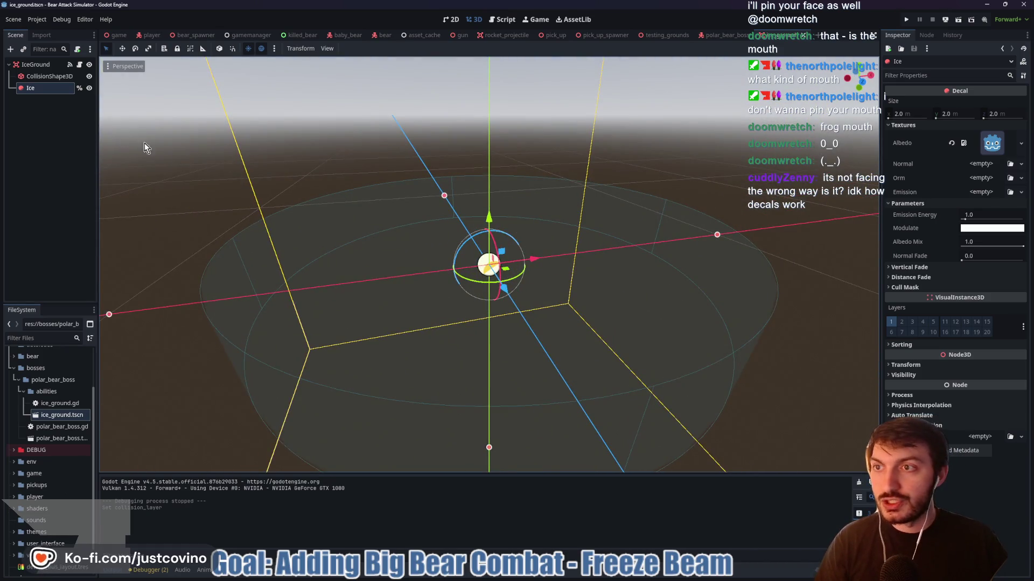
pyautogui.click(35, 64)
pyautogui.hotkey('ctrl', 'a')
pyautogui.write('csgbox')
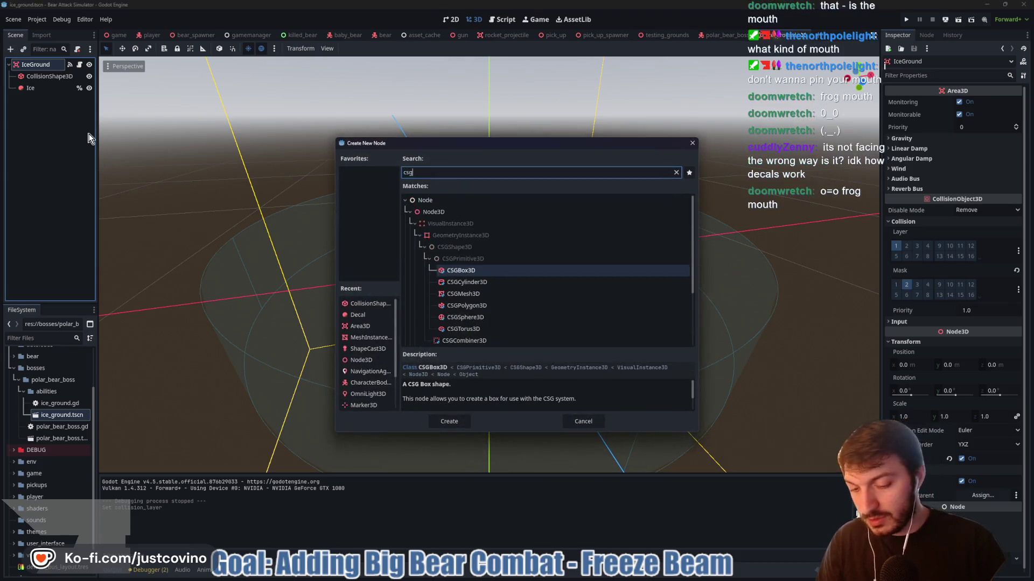
pyautogui.press('Return')
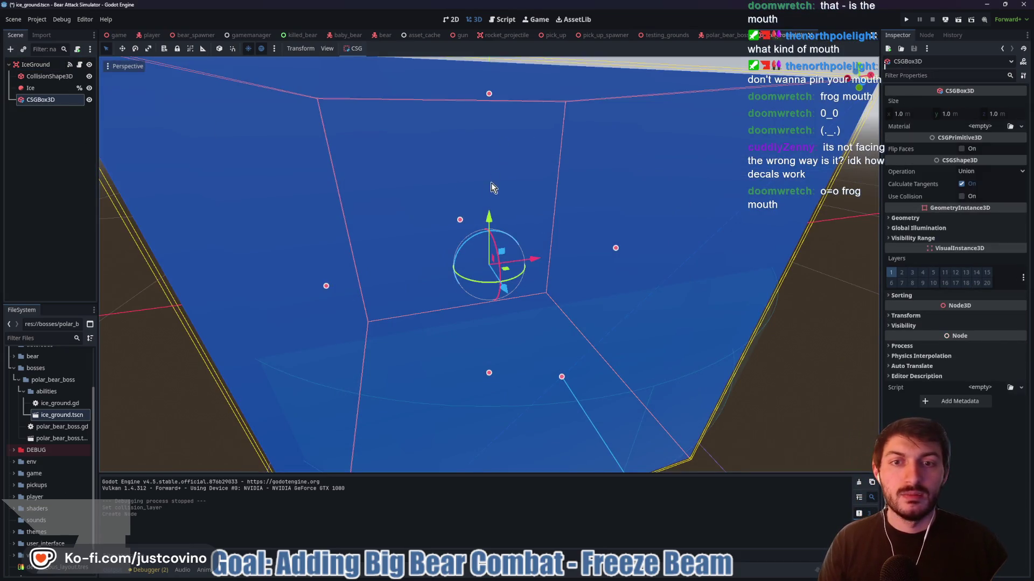
# Lower the box beneath the decal and move the Ice decal to preview its projection
pyautogui.moveTo(489, 215); pyautogui.dragTo(497, 401)
pyautogui.click(43, 89)
pyautogui.moveTo(489, 212)
pyautogui.mouseDown()
pyautogui.moveTo(498, 34)
pyautogui.moveTo(505, 234)
pyautogui.moveTo(511, 103)
pyautogui.mouseUp()
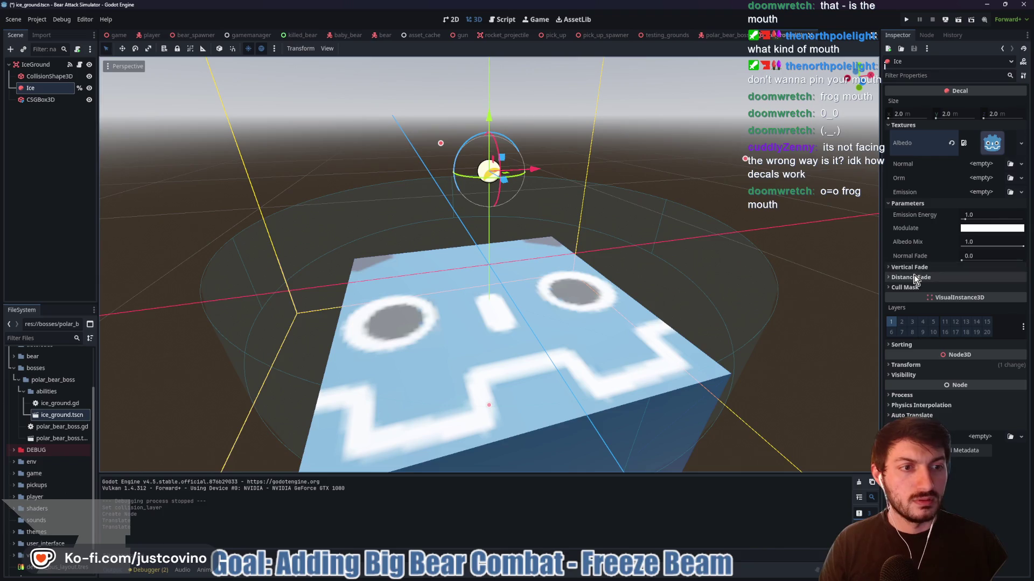
pyautogui.scroll(-3, 596, 260)
pyautogui.moveTo(600, 270)
pyautogui.mouseDown()
pyautogui.moveTo(754, 270)
pyautogui.moveTo(692, 284)
pyautogui.mouseUp()
# Delete the CSGBox3D test box and save the ice_ground scene
pyautogui.click(52, 101)
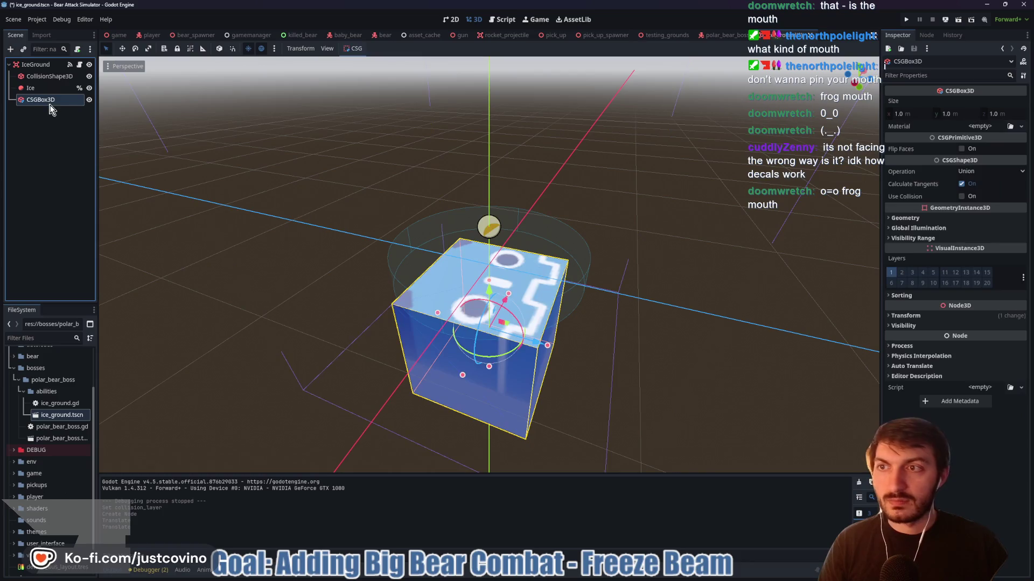
pyautogui.press('Delete')
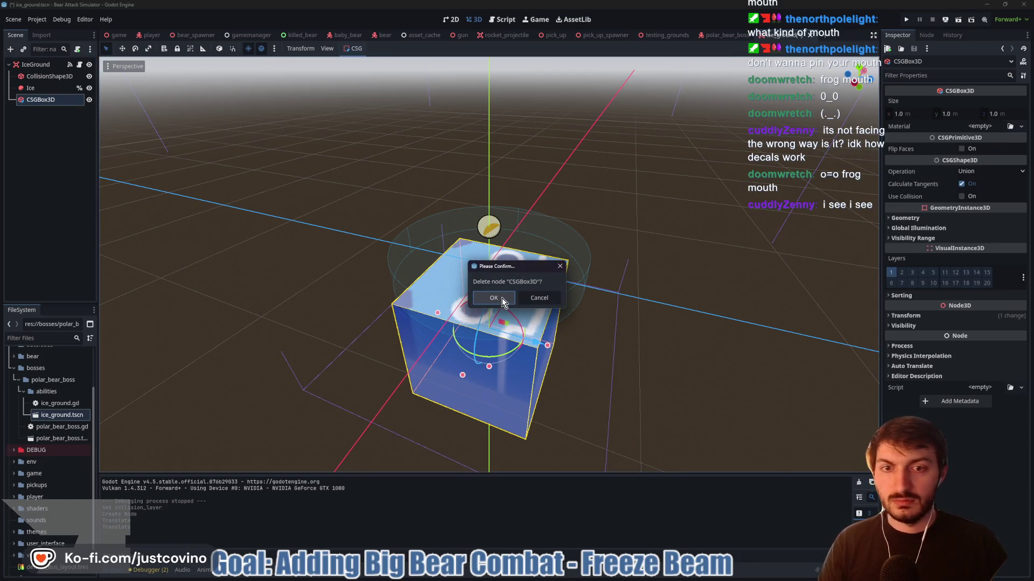
pyautogui.click(494, 297)
pyautogui.hotkey('ctrl', 's')
pyautogui.moveTo(528, 247)
pyautogui.mouseDown()
pyautogui.moveTo(566, 227)
pyautogui.moveTo(554, 237)
pyautogui.mouseUp()
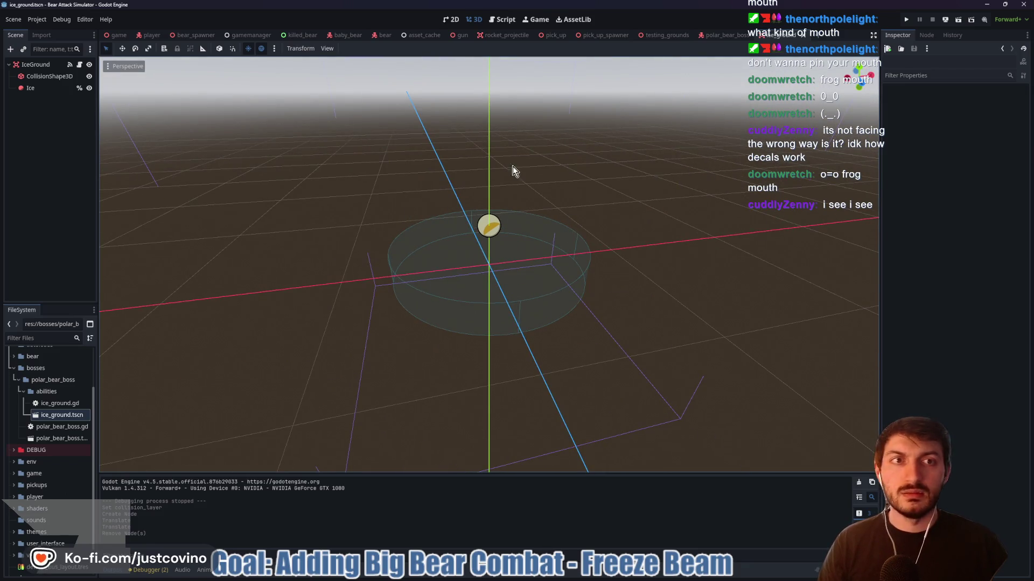
# Set the CollisionShape3D's CylinderShape3D radius to 1.0 m
pyautogui.click(35, 64)
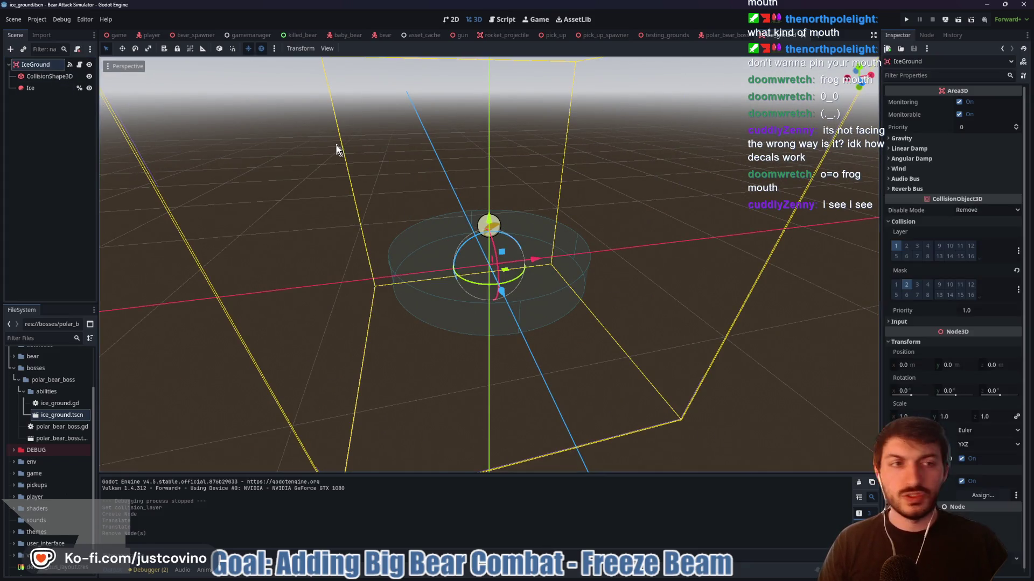
pyautogui.click(49, 76)
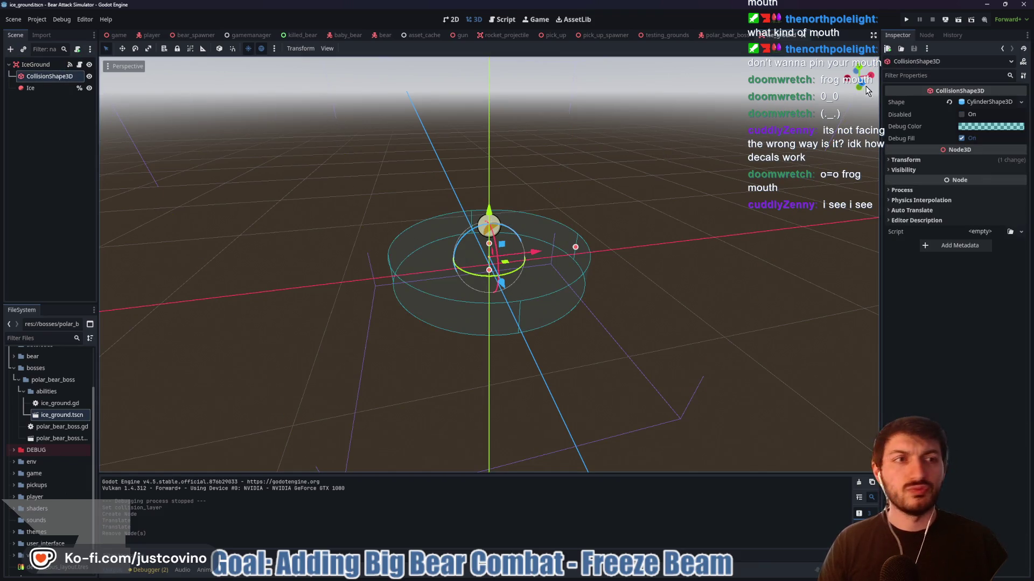
pyautogui.click(983, 102)
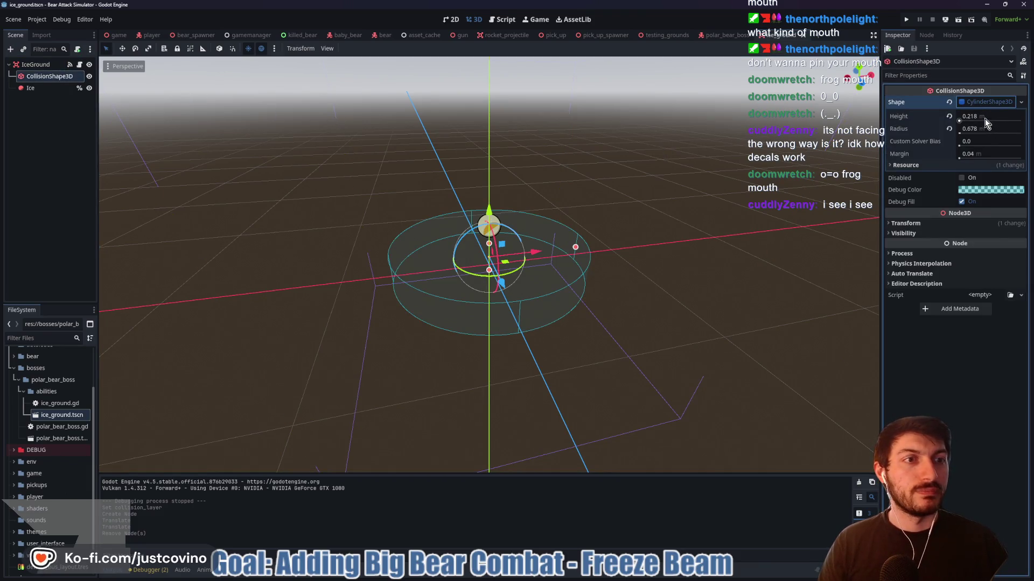
pyautogui.click(979, 129)
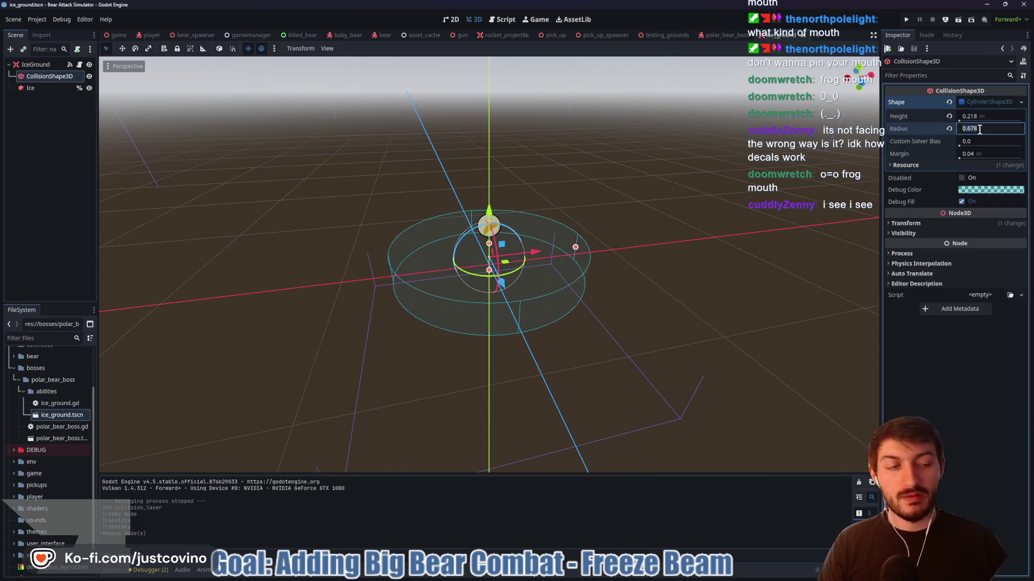
pyautogui.write('1')
pyautogui.press('Return')
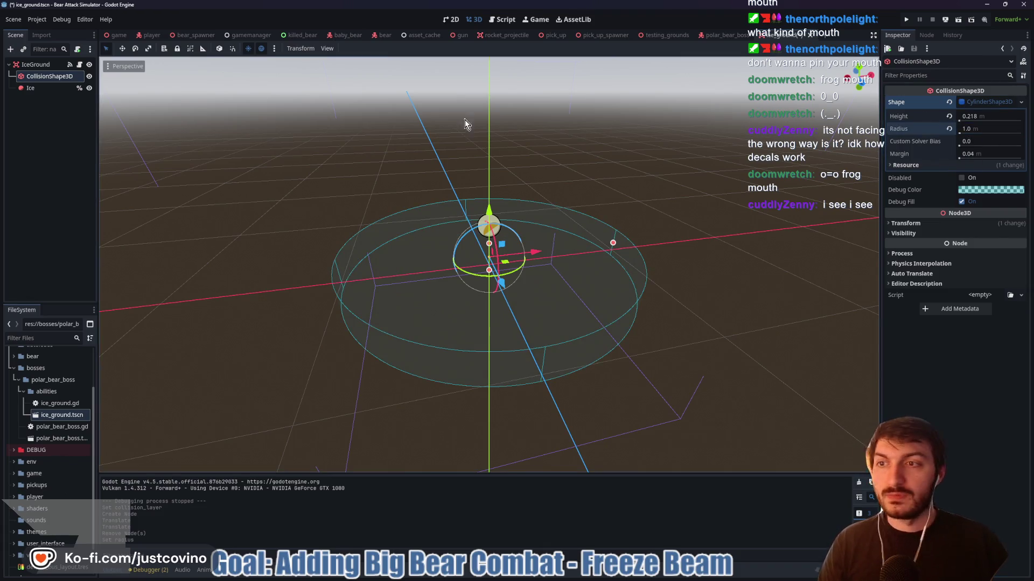
# Save the ice_ground scene and return to the testing_grounds scene
pyautogui.click(30, 89)
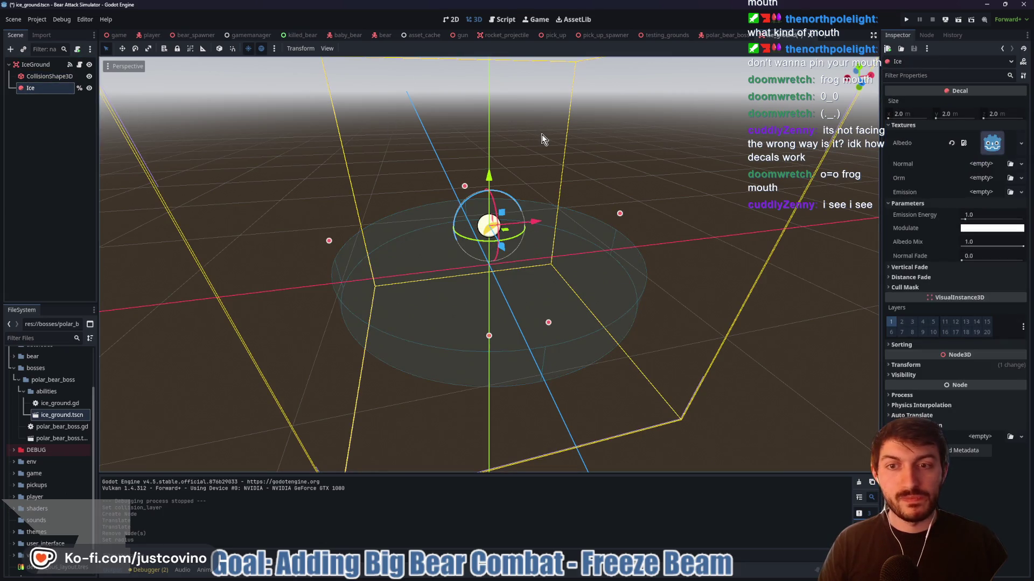
pyautogui.hotkey('ctrl', 's')
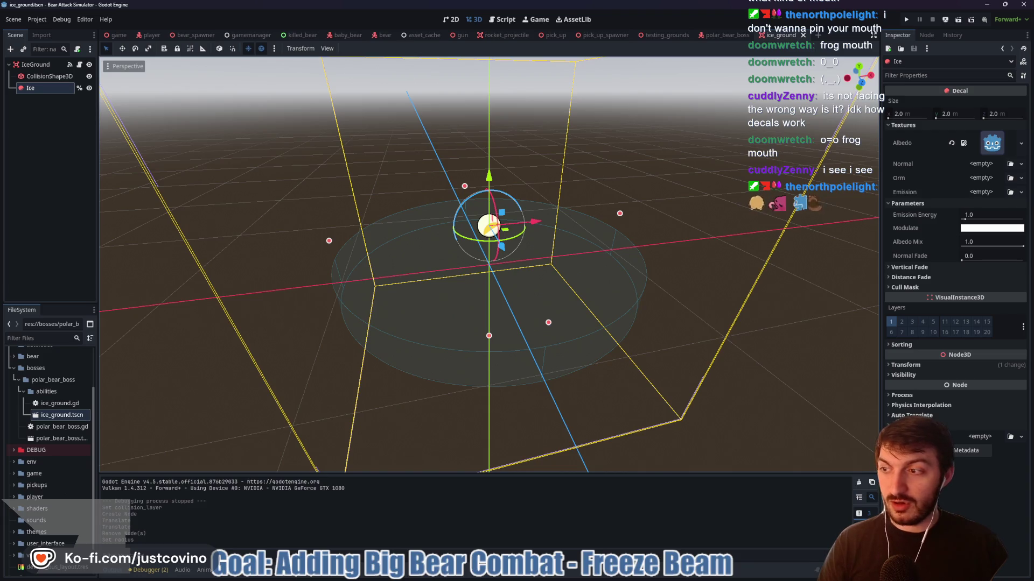
pyautogui.moveTo(241, 75); pyautogui.dragTo(358, 48)
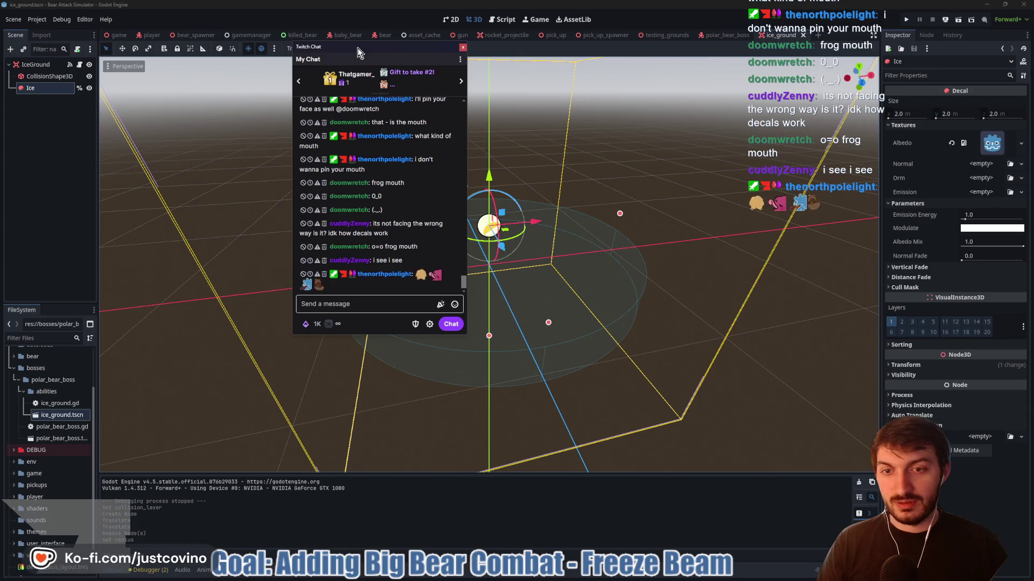
pyautogui.moveTo(357, 47); pyautogui.dragTo(0, 48)
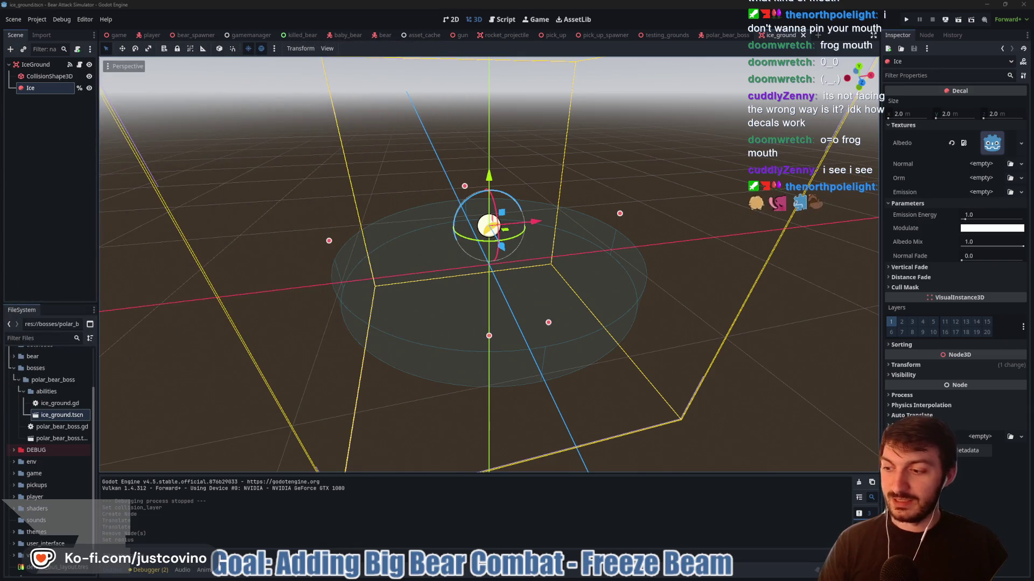
pyautogui.click(663, 35)
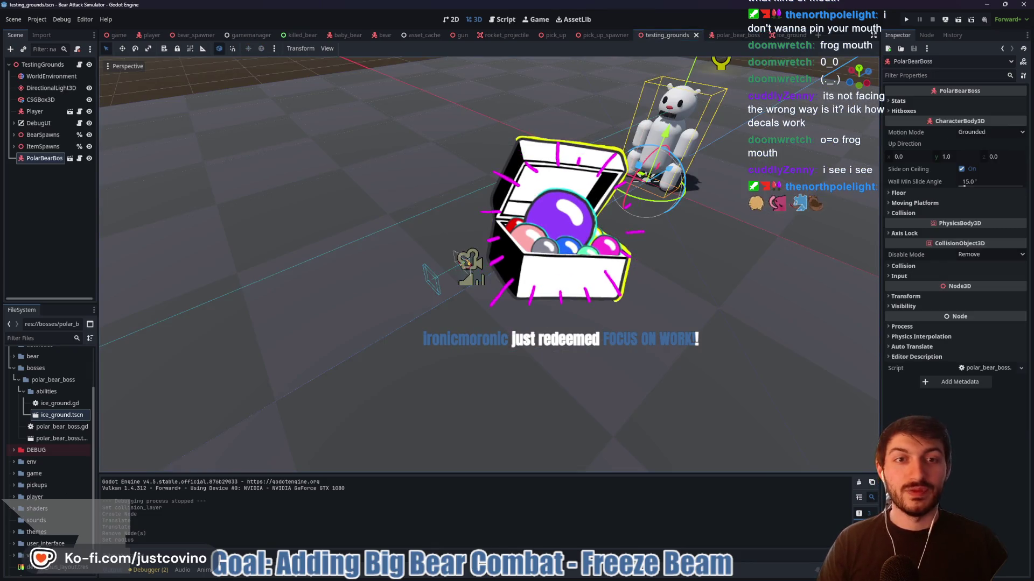
# Run testing_grounds, inspect PolarBearBoss and its freeze shape in the Remote tree, then stop
pyautogui.press('F6')
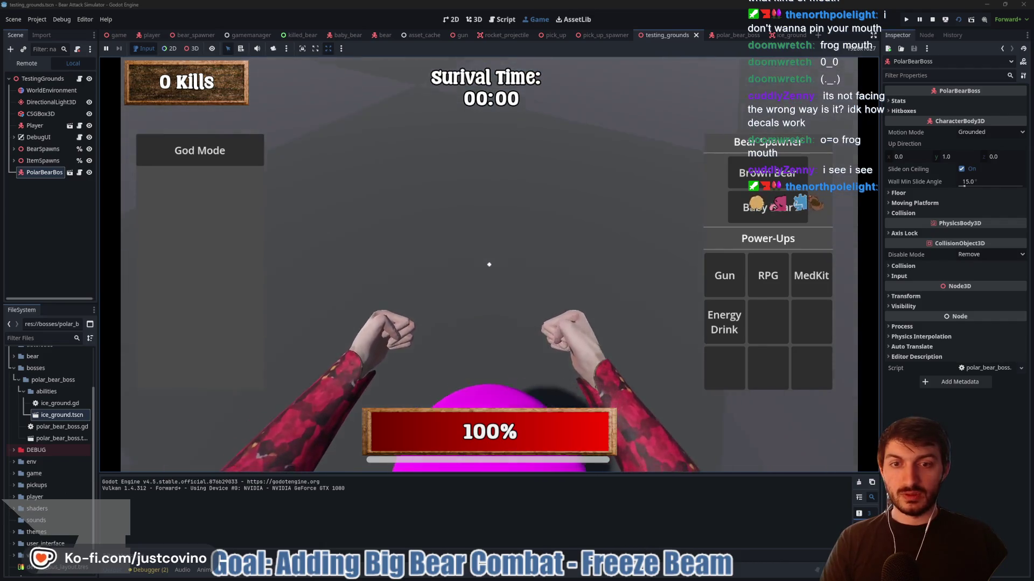
pyautogui.click(27, 62)
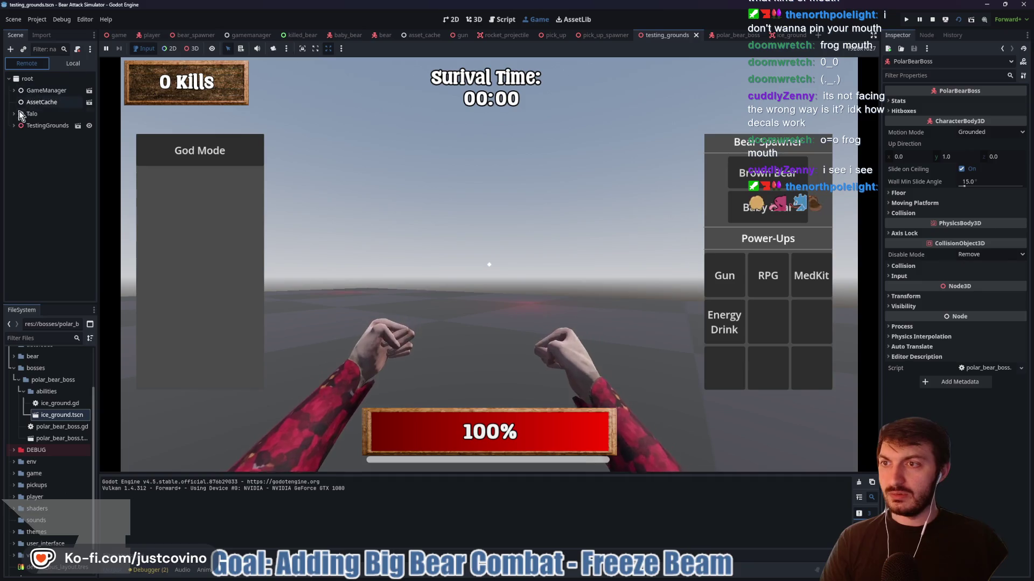
pyautogui.click(11, 126)
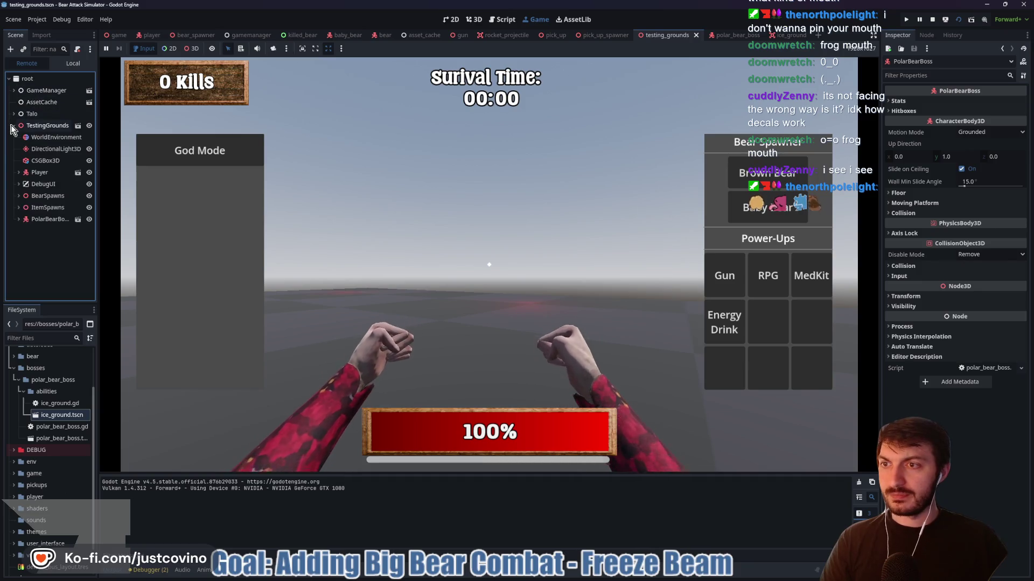
pyautogui.click(18, 220)
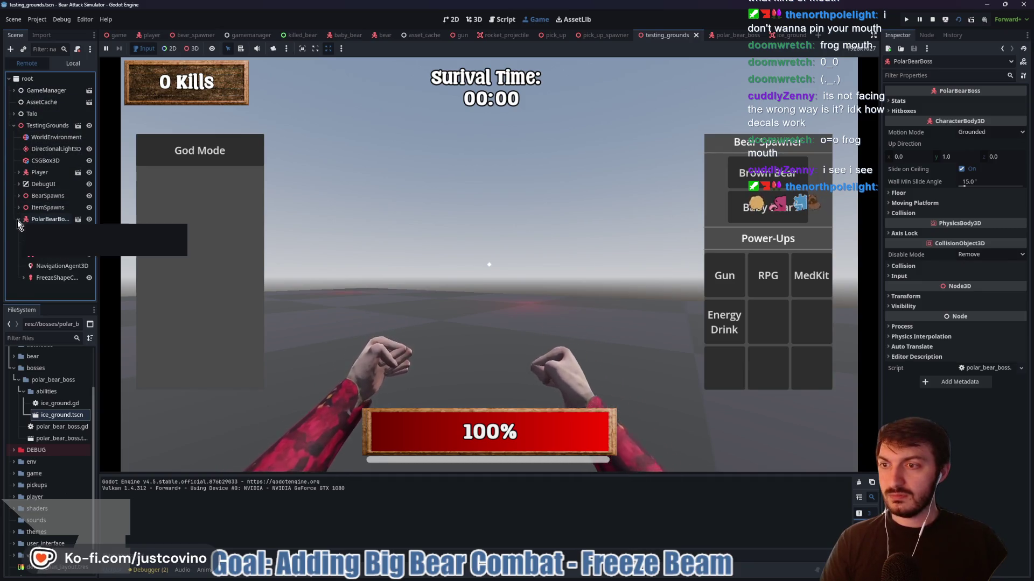
pyautogui.click(445, 294)
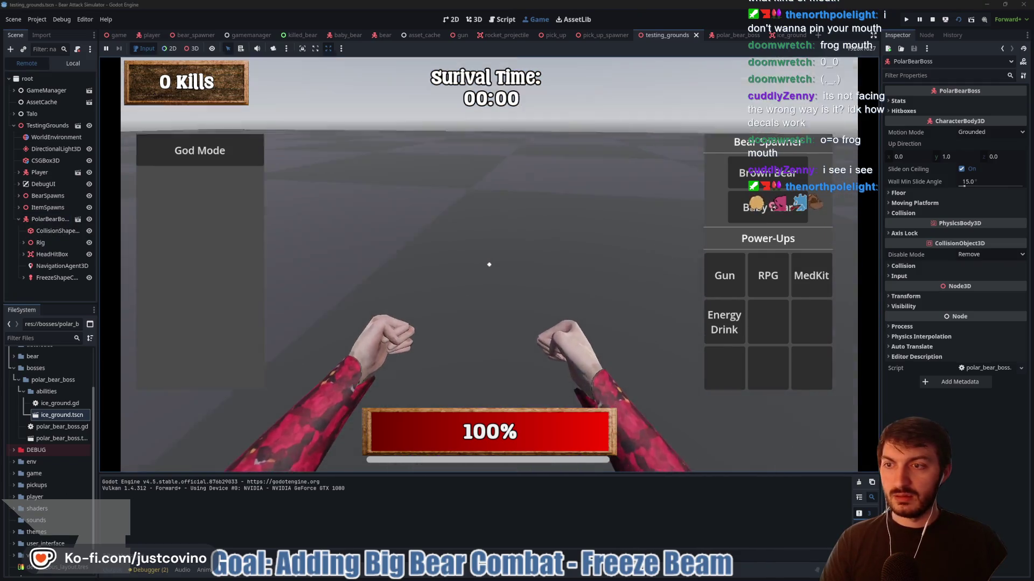
pyautogui.click(21, 278)
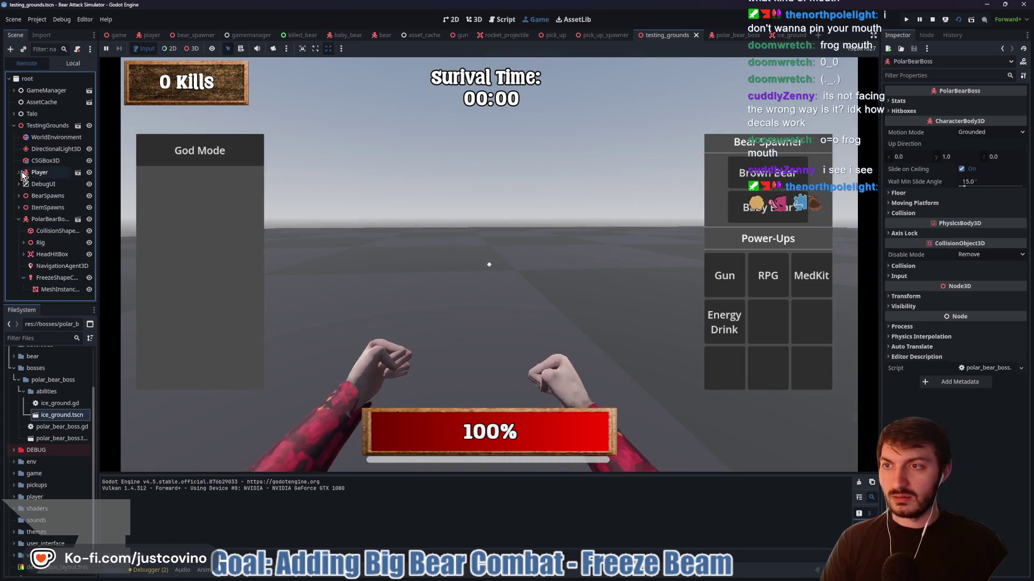
pyautogui.click(193, 258)
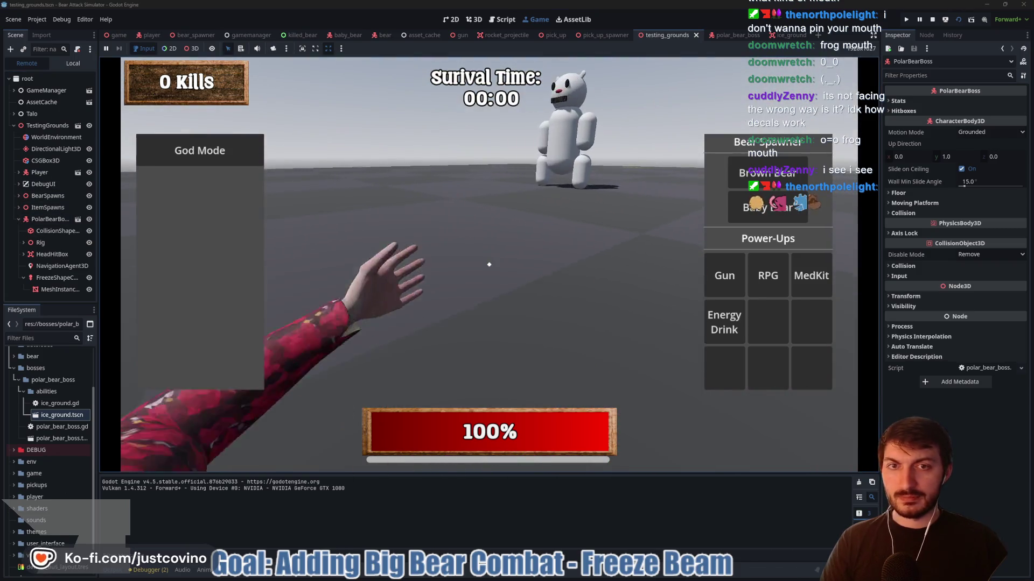
pyautogui.press('F8')
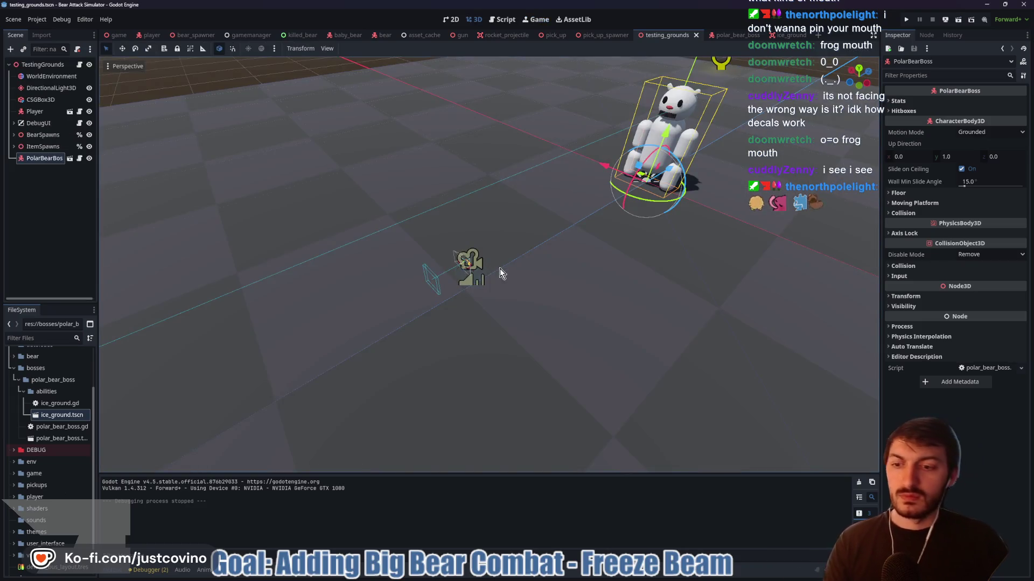